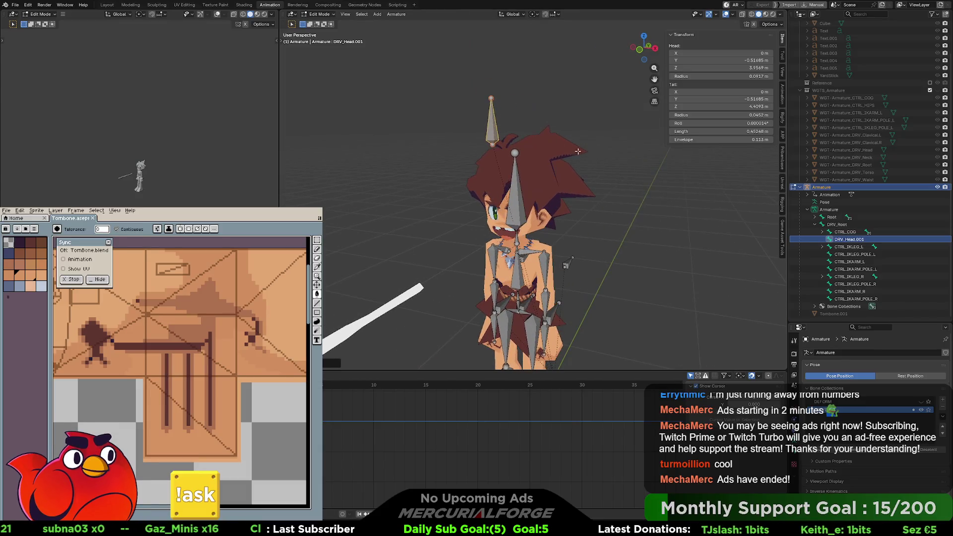
Rename the bone to CTRL_FACE and bring up the bone widget shape gallery
key("F2")
type("CTRL_F")
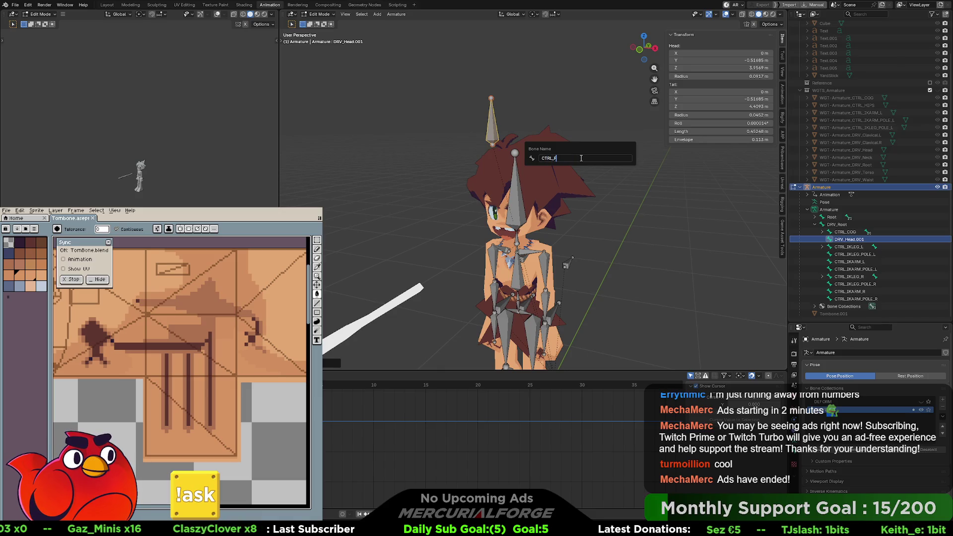
type("ACE")
key("Return")
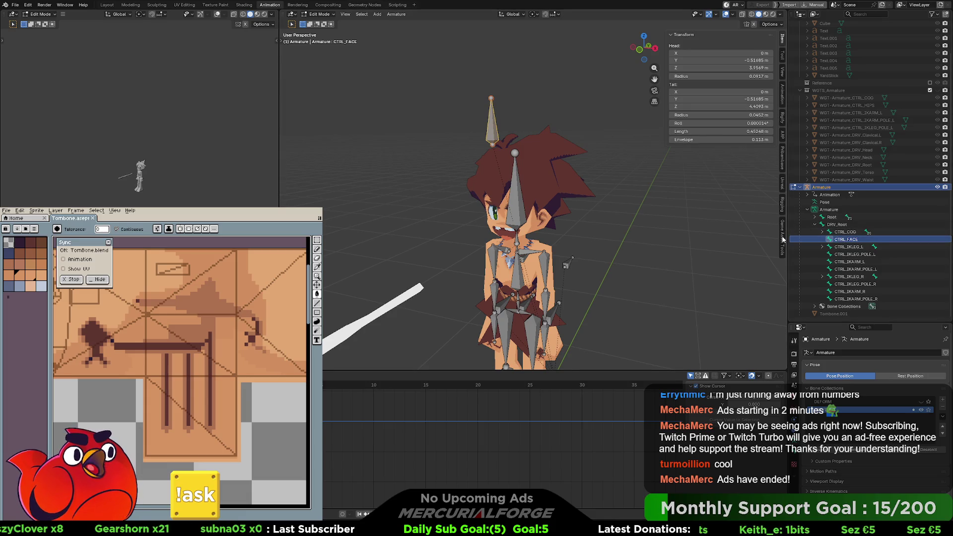
left_click(782, 203)
left_click(715, 78)
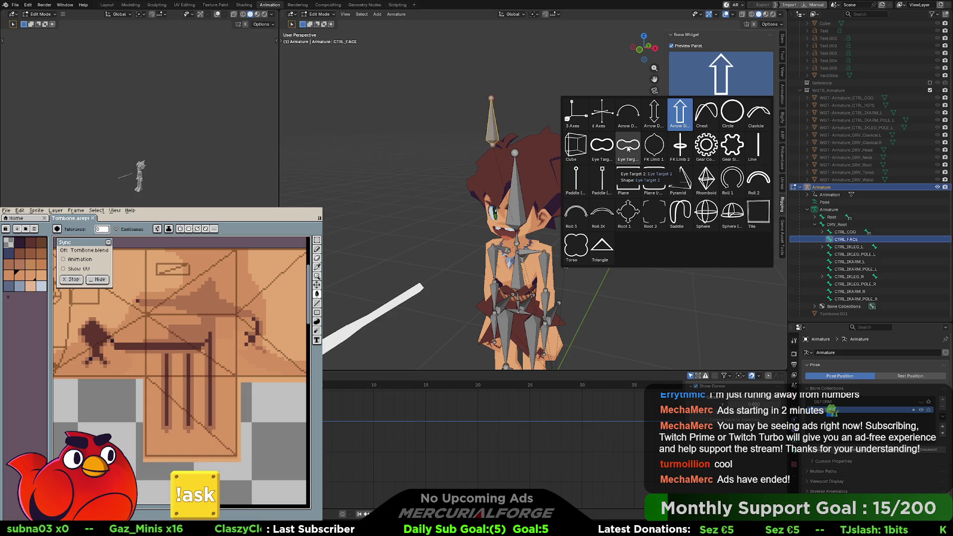
Create an Eye Target 1 widget for CTRL_FACE in Pose Mode and begin editing its mesh
left_click(602, 147)
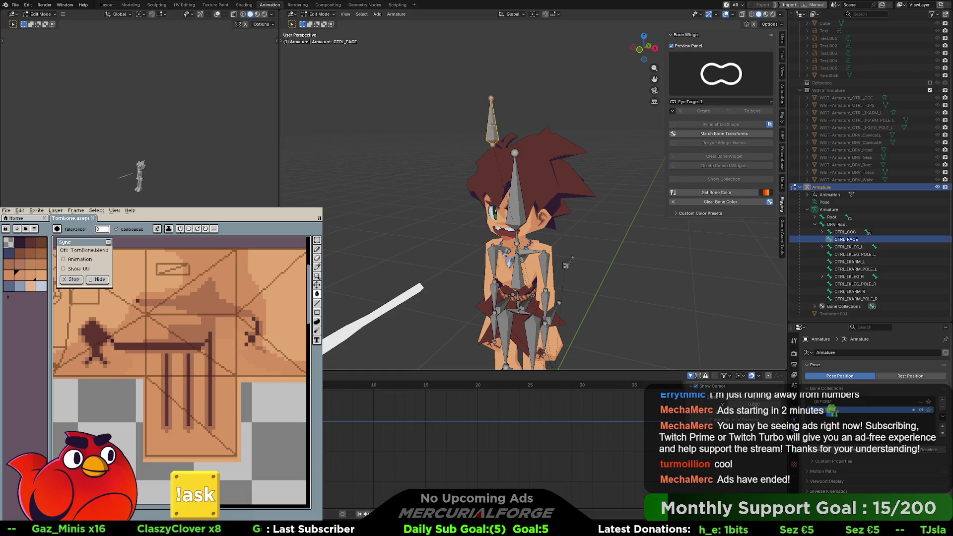
key("ctrl+Tab")
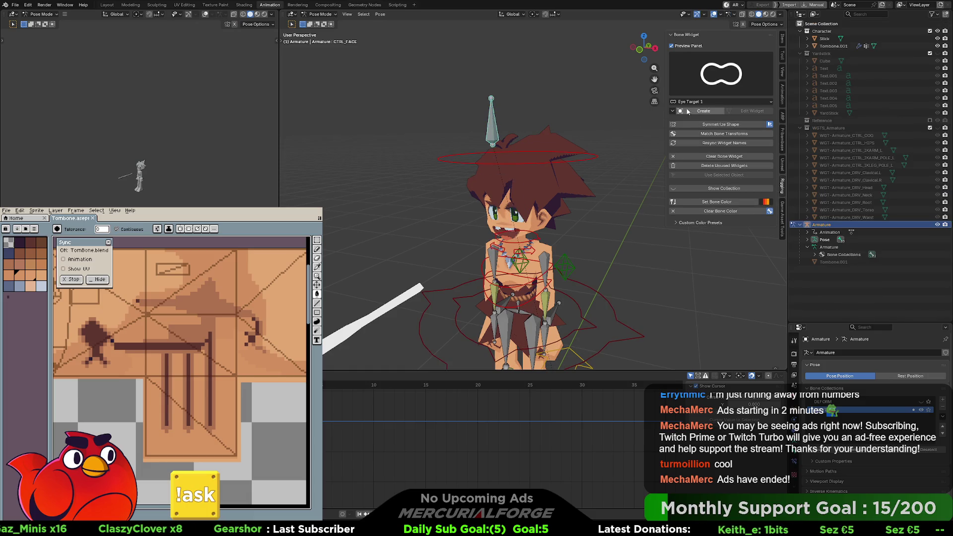
left_click(698, 111)
left_click(743, 112)
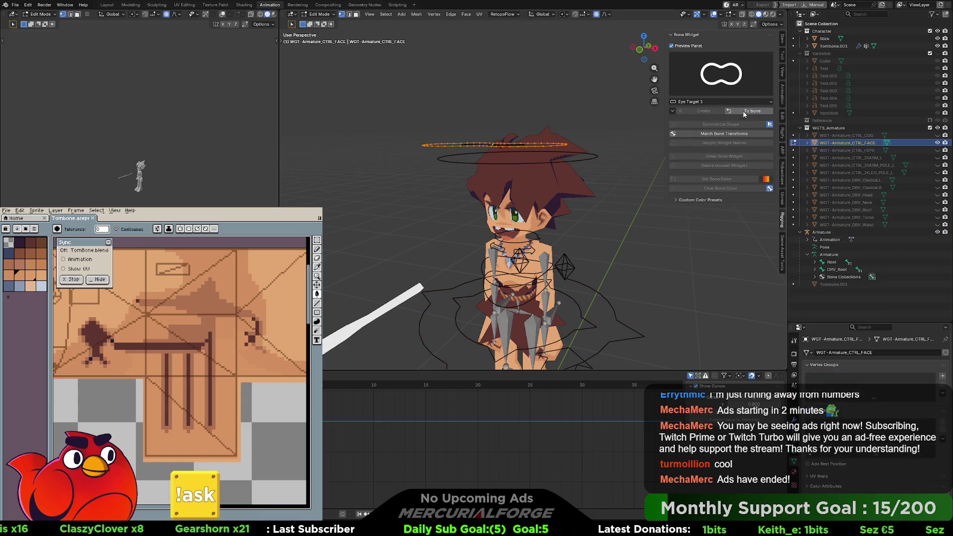
Rotate the face widget 90° about X to stand it upright and scale it down
key("r")
key("x")
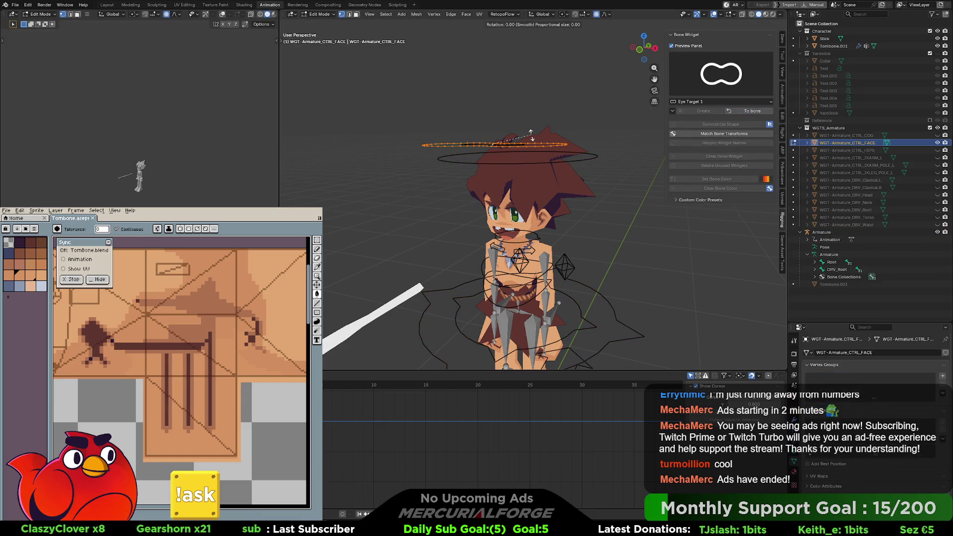
type("90")
key("Return")
key("s")
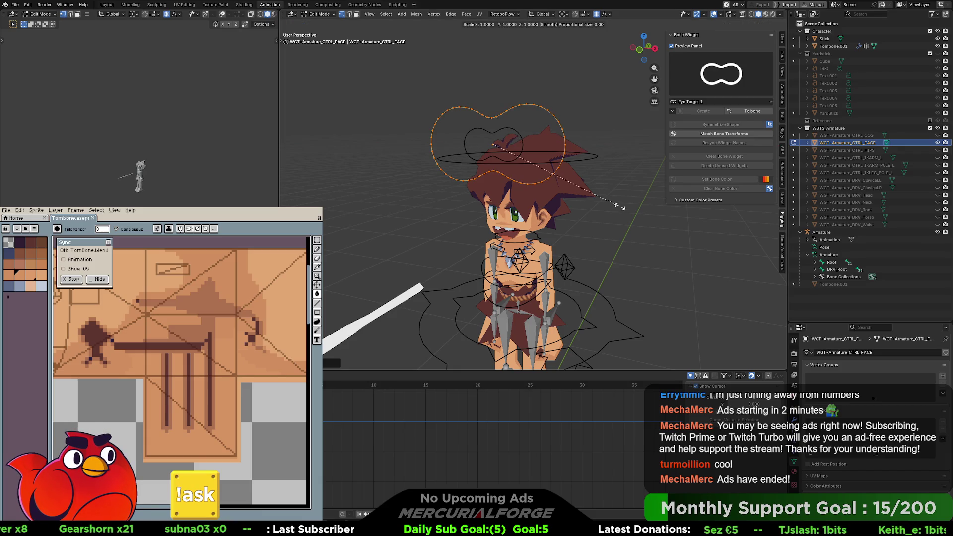
left_click(522, 176)
Move the widget along Z and Y to sit beside the head, then finish widget editing
middle_click_drag(522, 176, 549, 168)
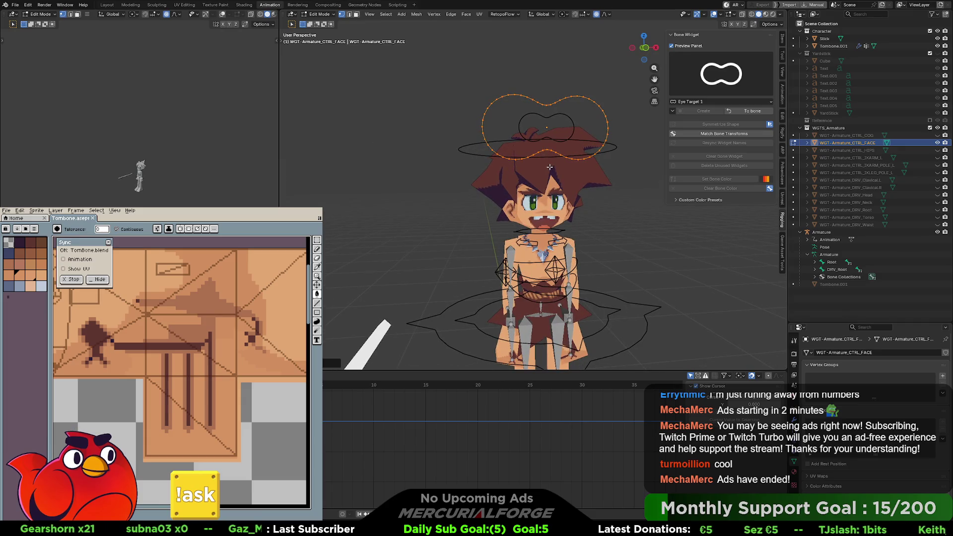
key("g")
key("z")
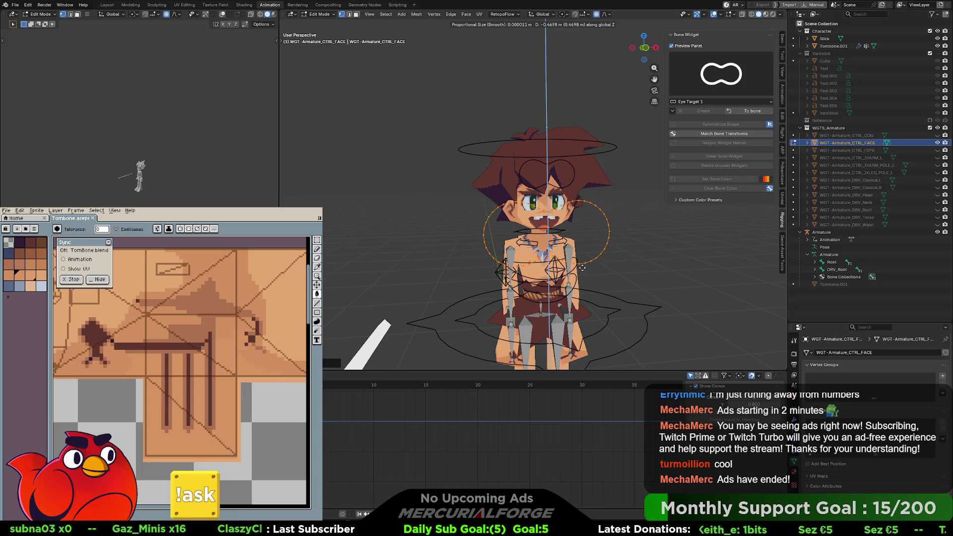
left_click(582, 272)
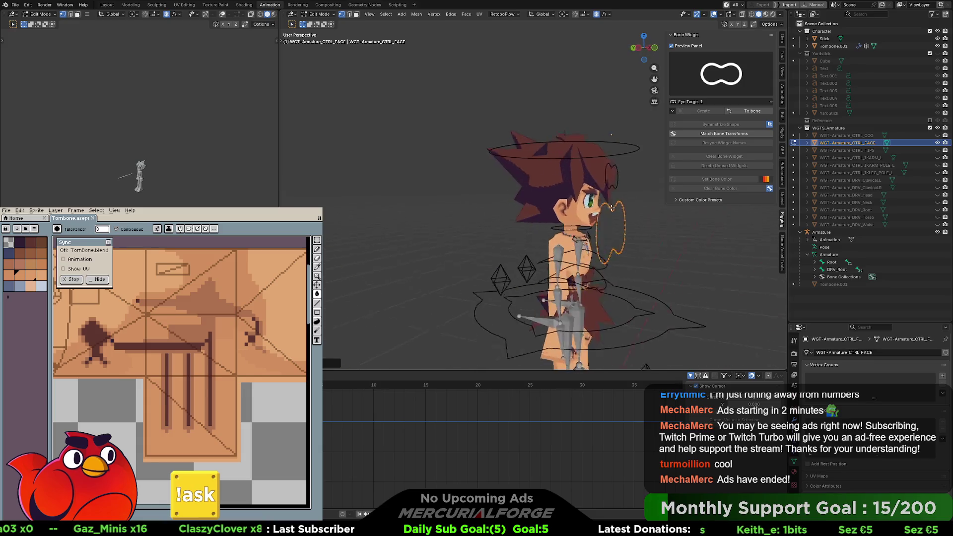
middle_click_drag(582, 272, 578, 204)
key("g")
key("z")
key("y")
left_click(608, 201)
middle_click_drag(608, 201, 544, 202)
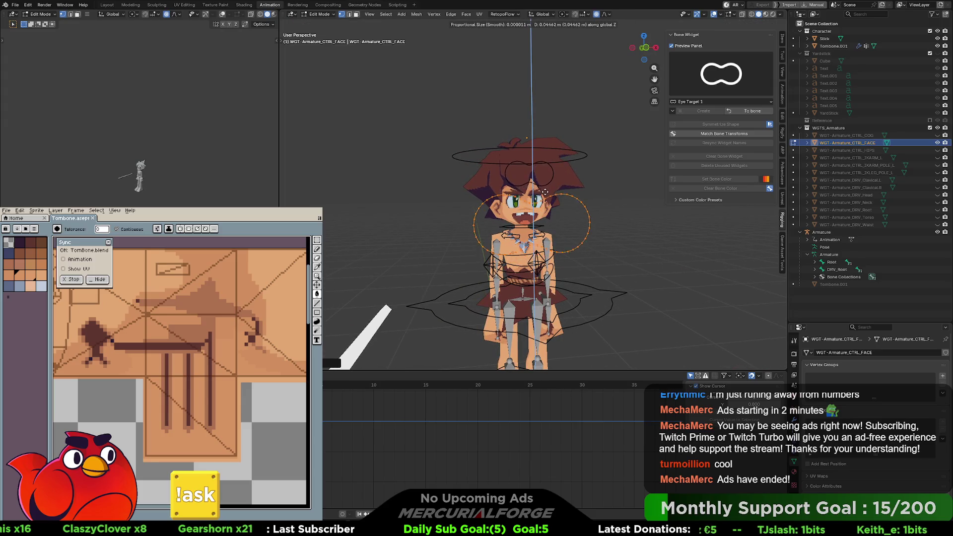
scroll(586, 173, "up", 2)
middle_click_drag(586, 174, 583, 198)
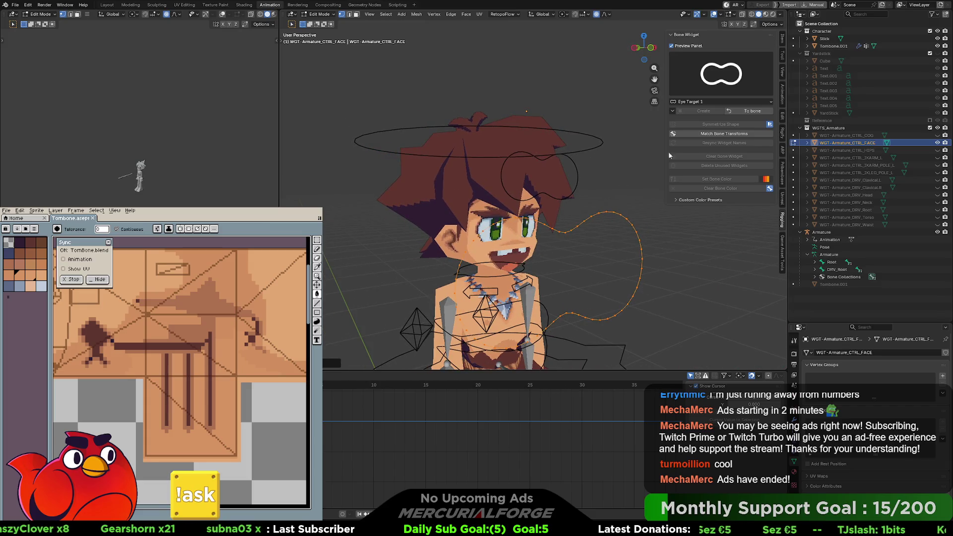
left_click(752, 111)
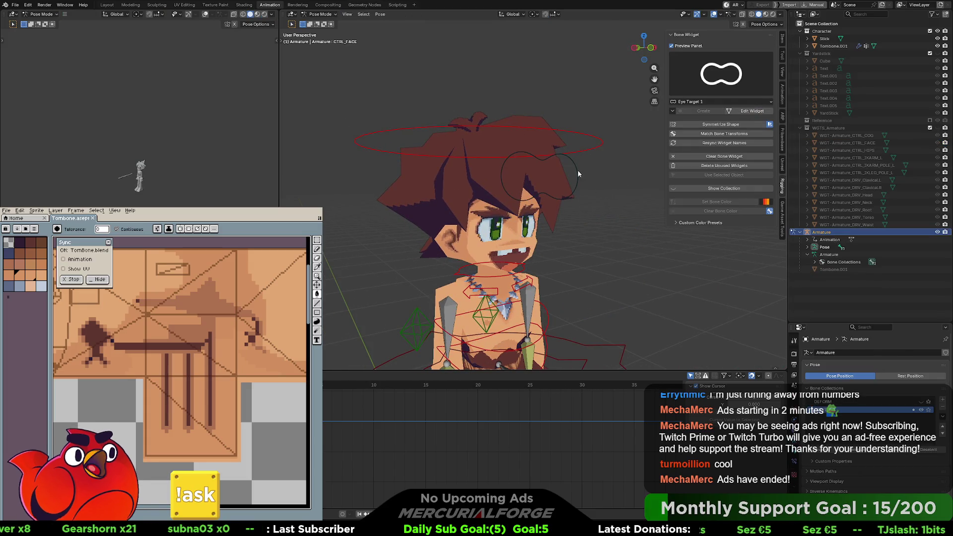
In armature Edit Mode, clear the parent of the CTRL_FACE bone
key("alt+p")
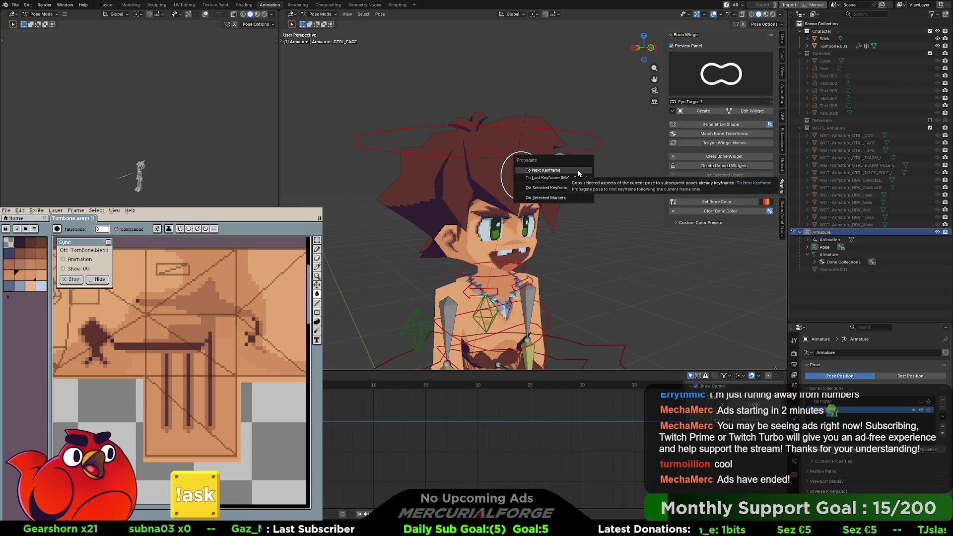
key("Escape")
key("ctrl+Tab")
left_click(625, 173)
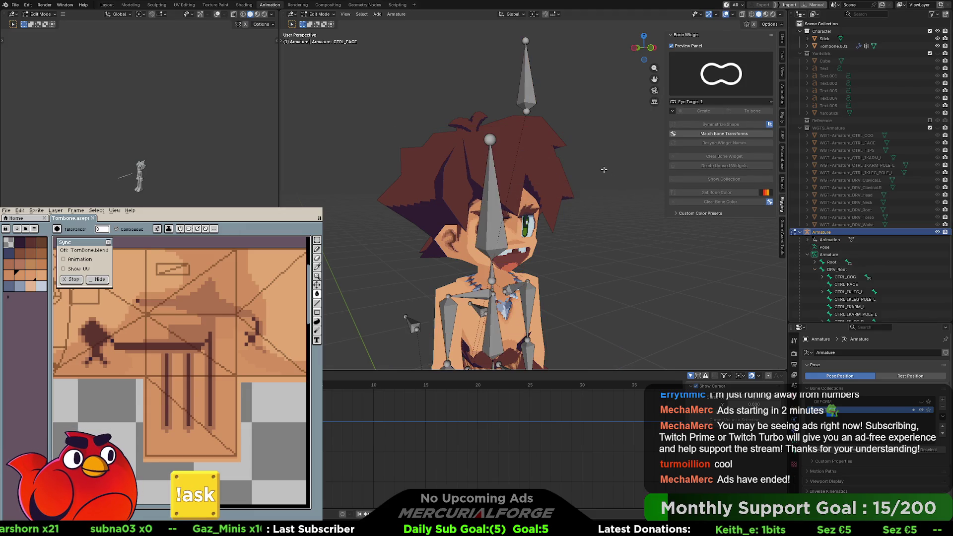
left_click(527, 89)
key("alt+p")
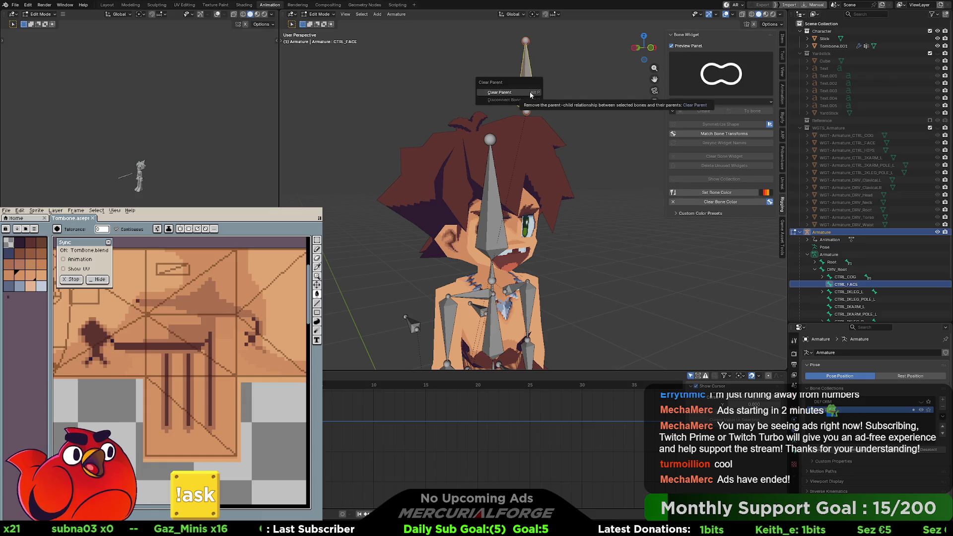
left_click(531, 93)
Parent CTRL_FACE to DRV_Head with Keep Offset and return to Pose Mode
left_click(496, 205)
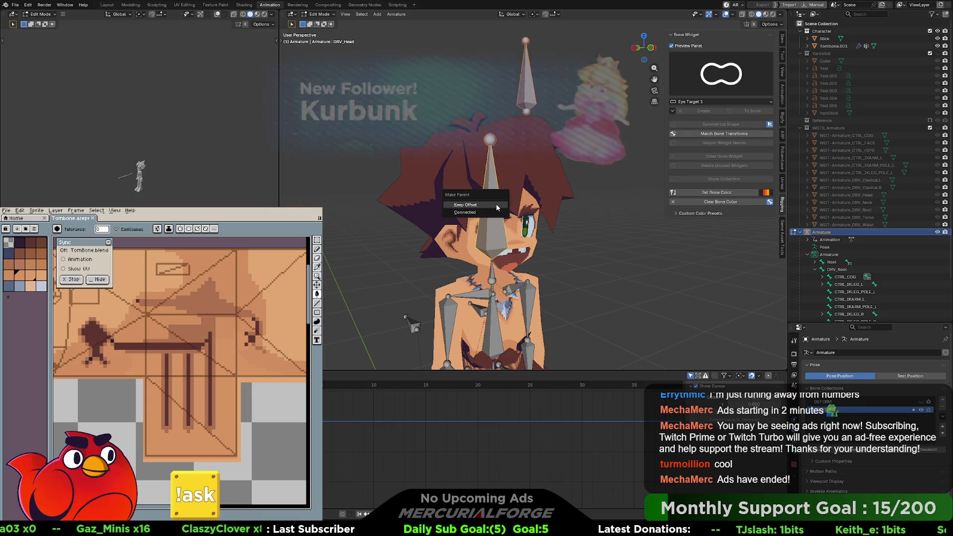
left_click(630, 152)
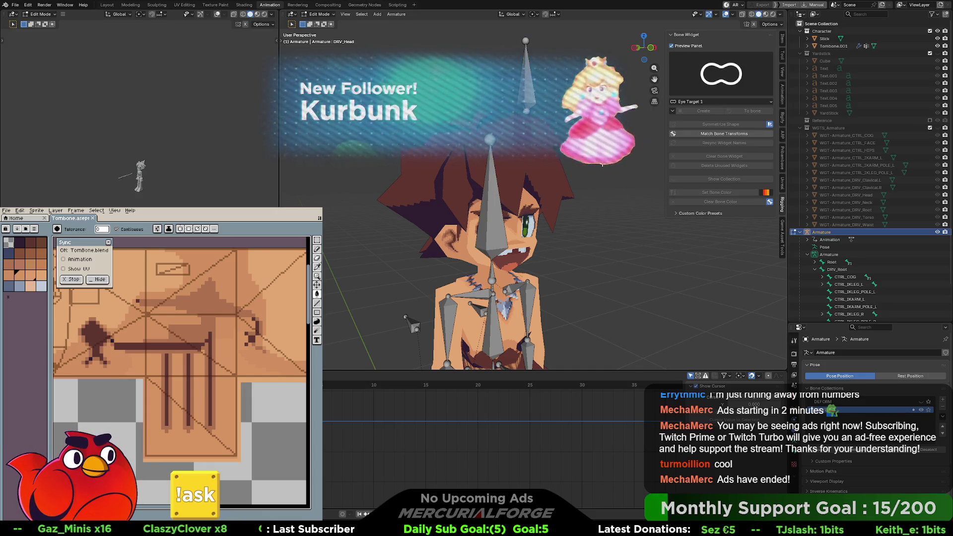
key("ctrl+Tab")
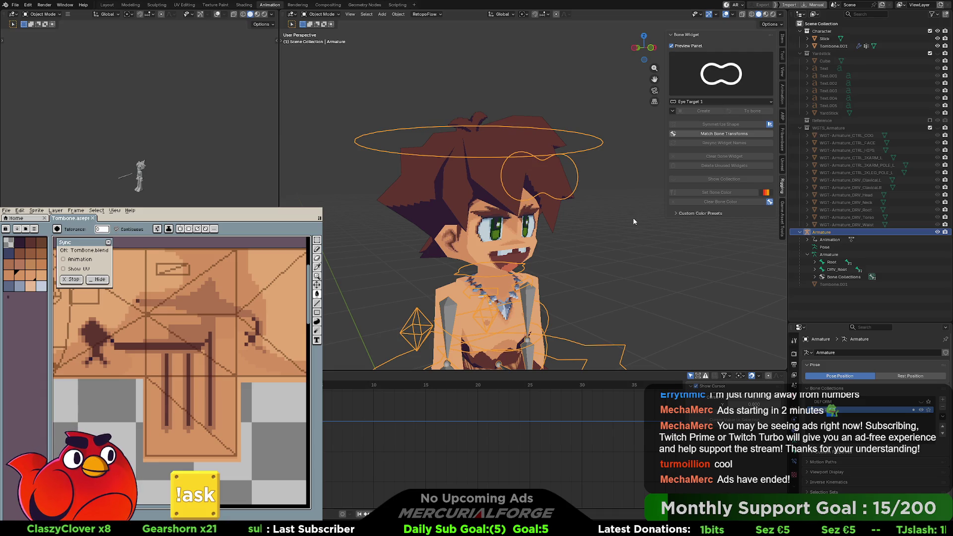
mouse_move(632, 217)
middle_mouse_down()
mouse_move(579, 202)
mouse_move(608, 198)
mouse_move(565, 174)
middle_mouse_up()
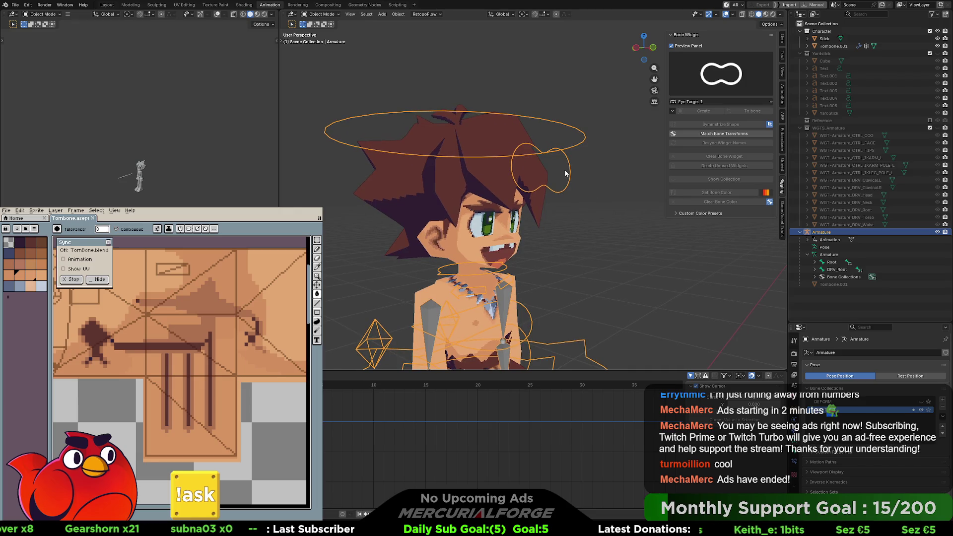
key("Tab")
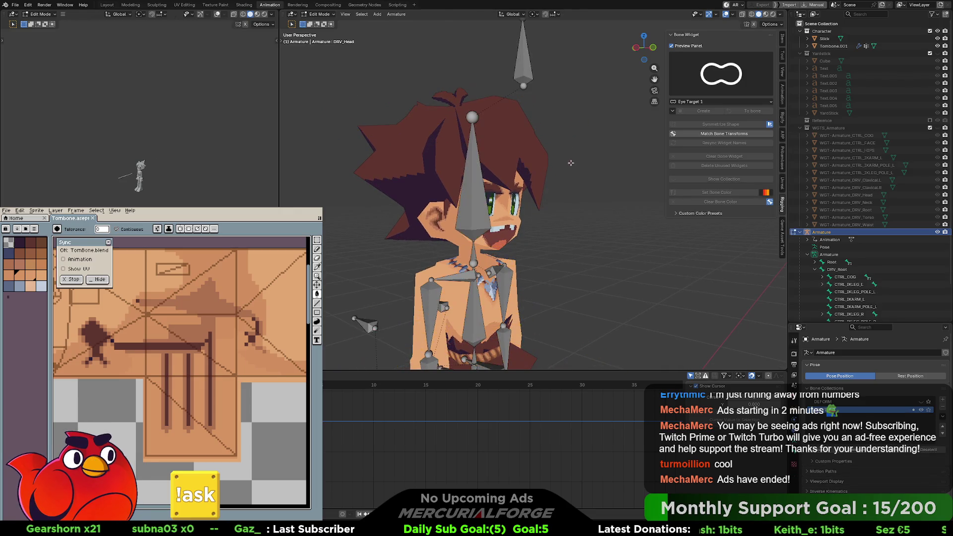
key("Tab")
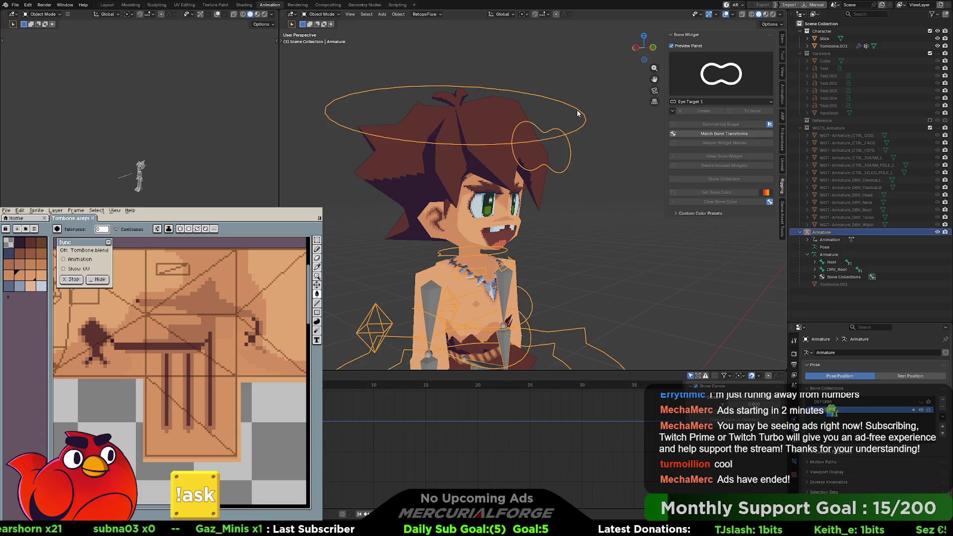
key("ctrl+Tab")
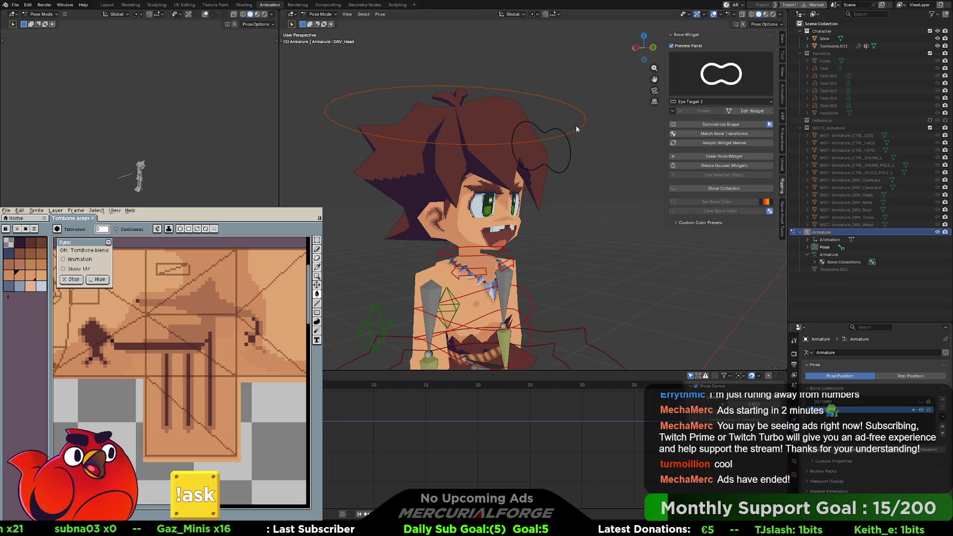
Give the Eye Target face control a grey-white bone colour and reselect it
left_click(571, 157)
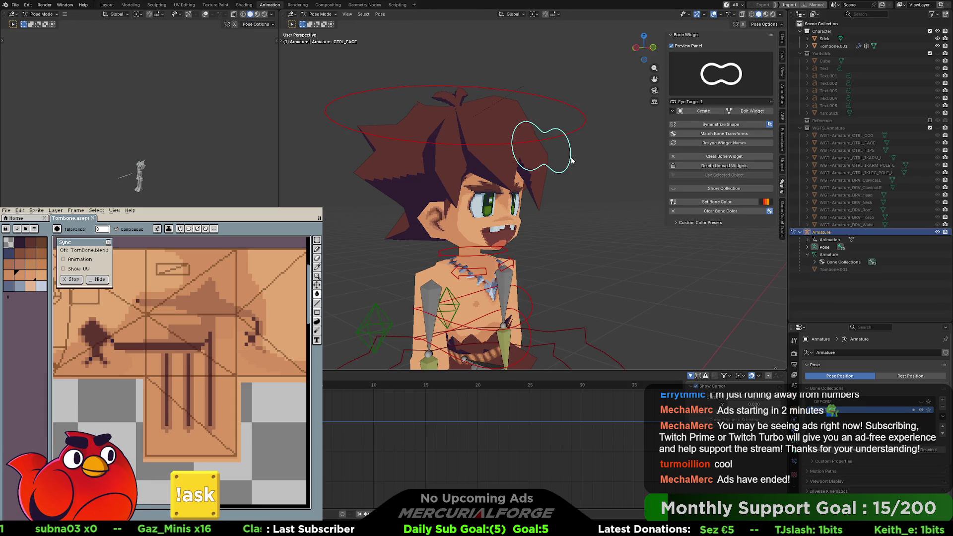
left_click(766, 202)
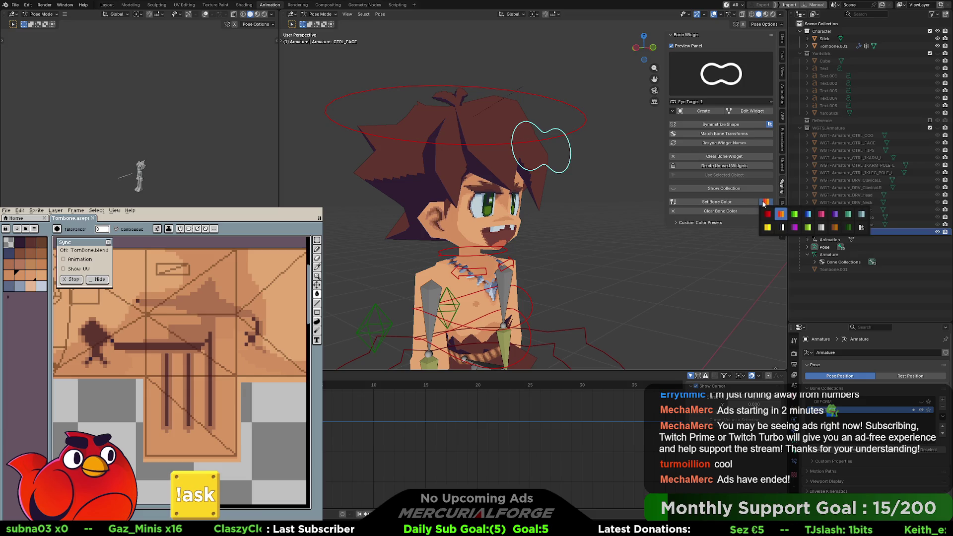
left_click(860, 217)
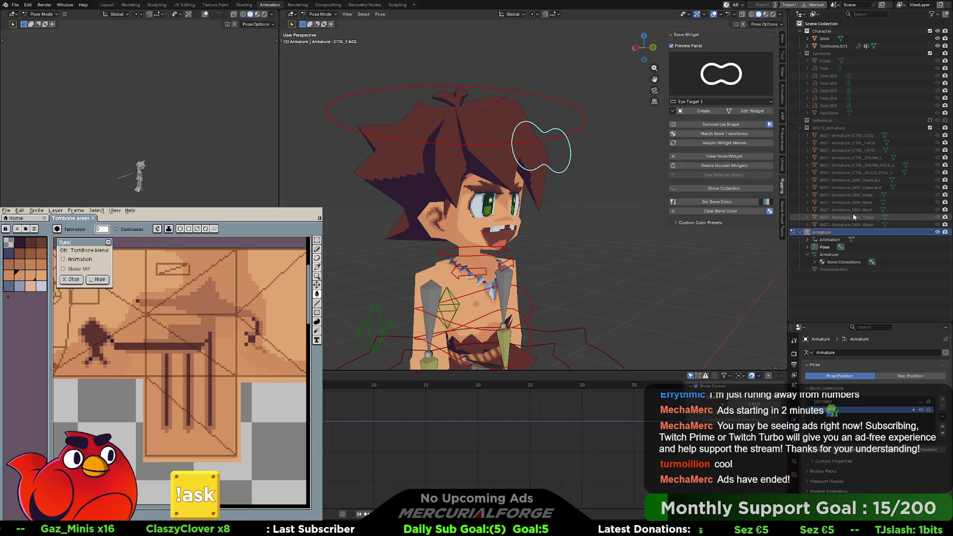
left_click(633, 195)
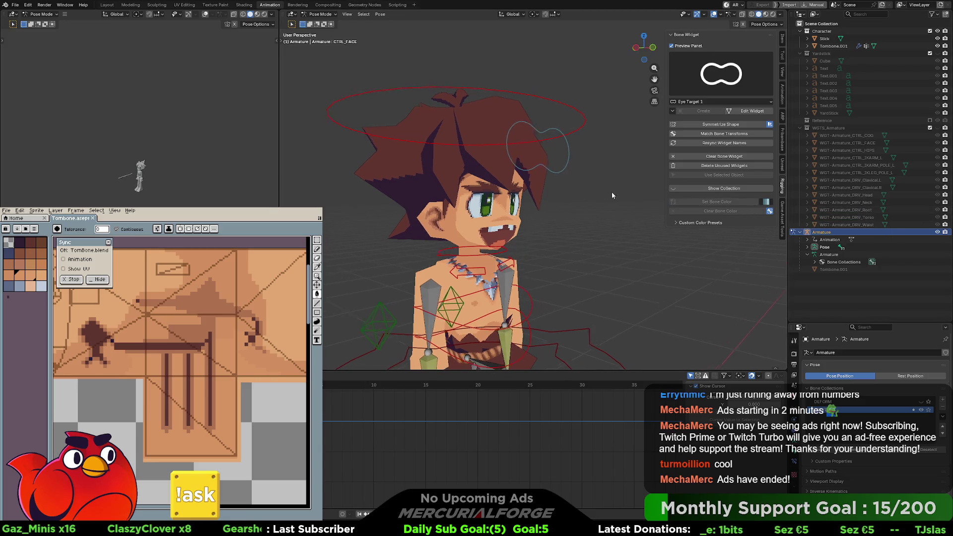
left_click(564, 154)
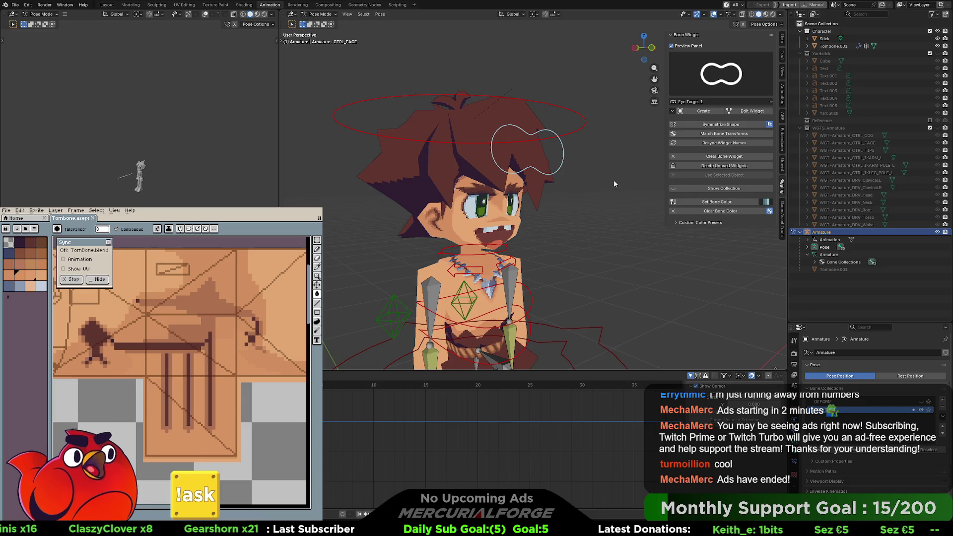
Enlarge the properties area and collapse the WGTS_Armature and Yardstick collections
left_click_drag(877, 326, 878, 202)
left_click(807, 128)
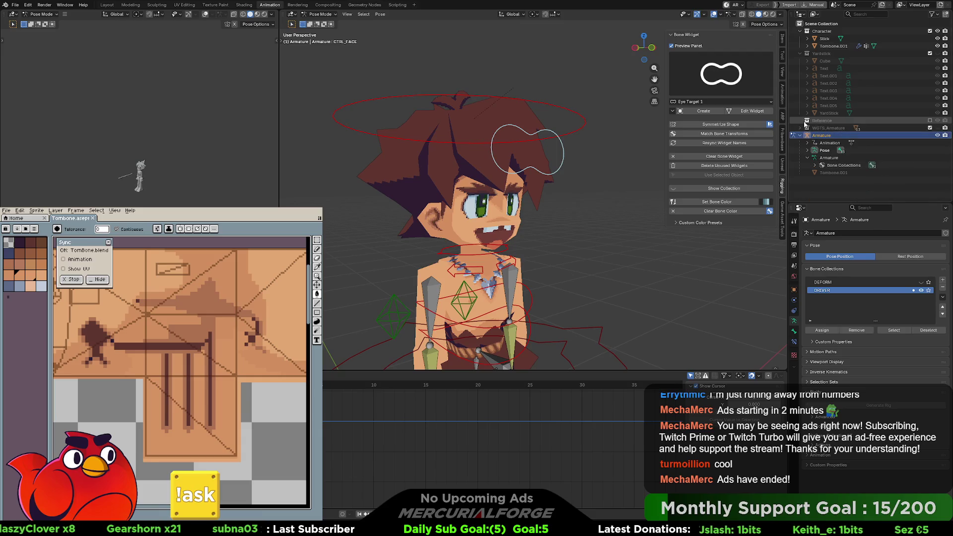
left_click(801, 53)
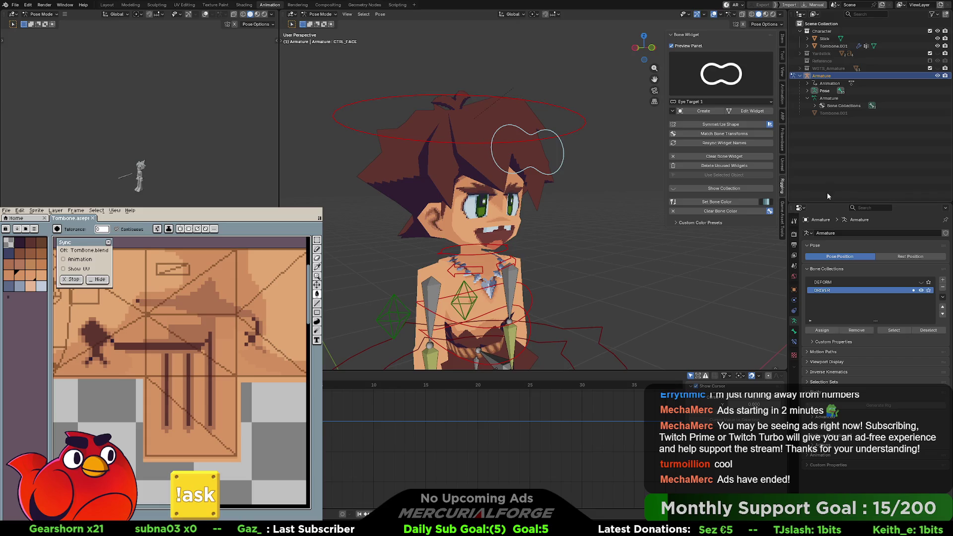
Add a custom property to the CTRL_FACE bone and set its type to Integer
left_click(794, 330)
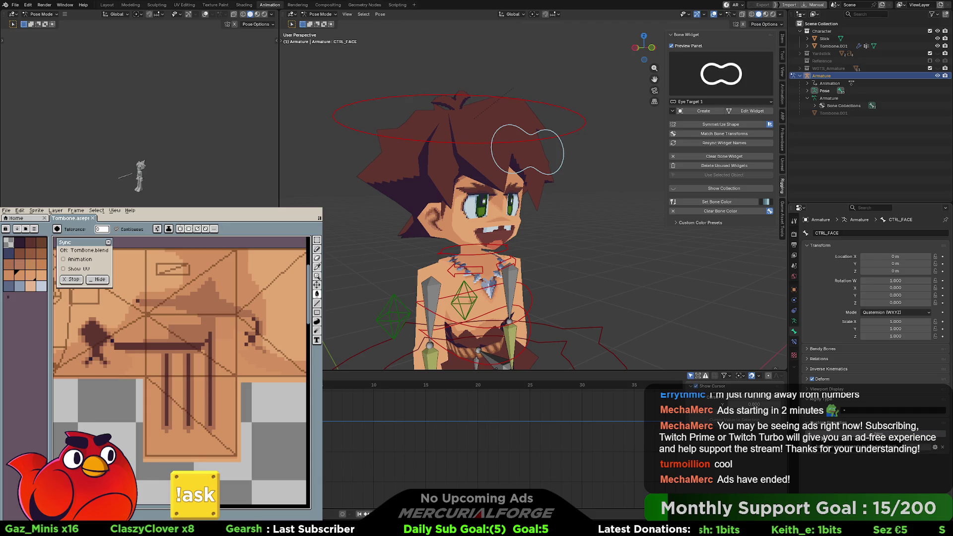
left_click(935, 446)
left_click(911, 402)
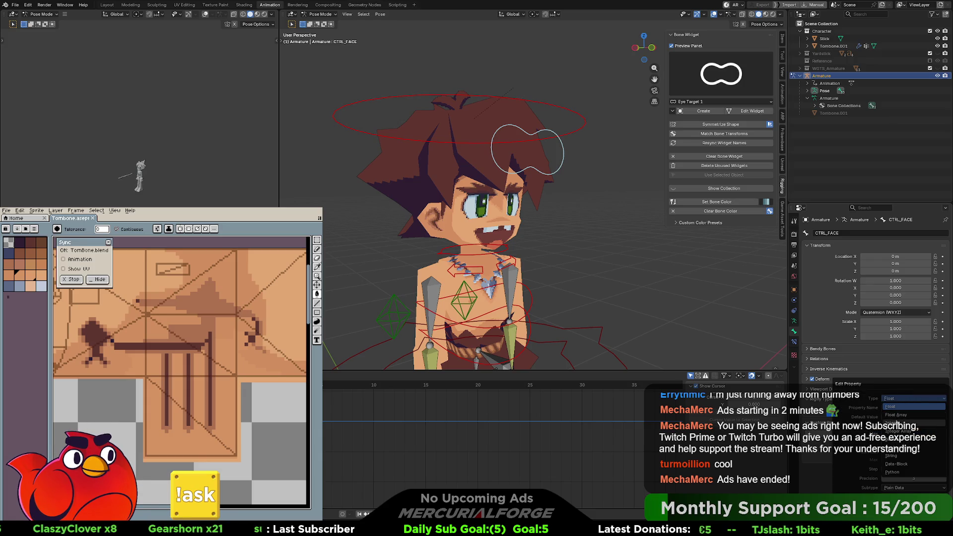
left_click(895, 416)
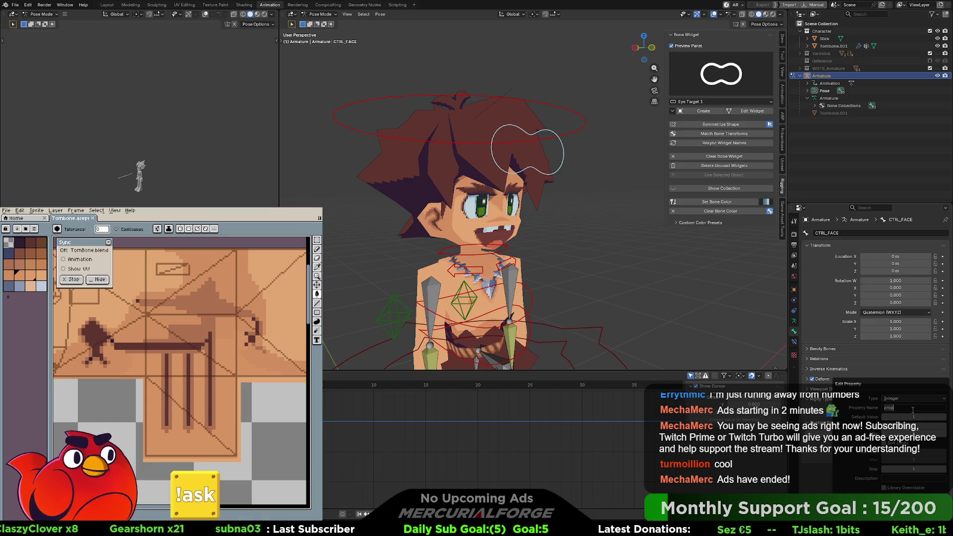
left_click(913, 408)
type("EyeIndex")
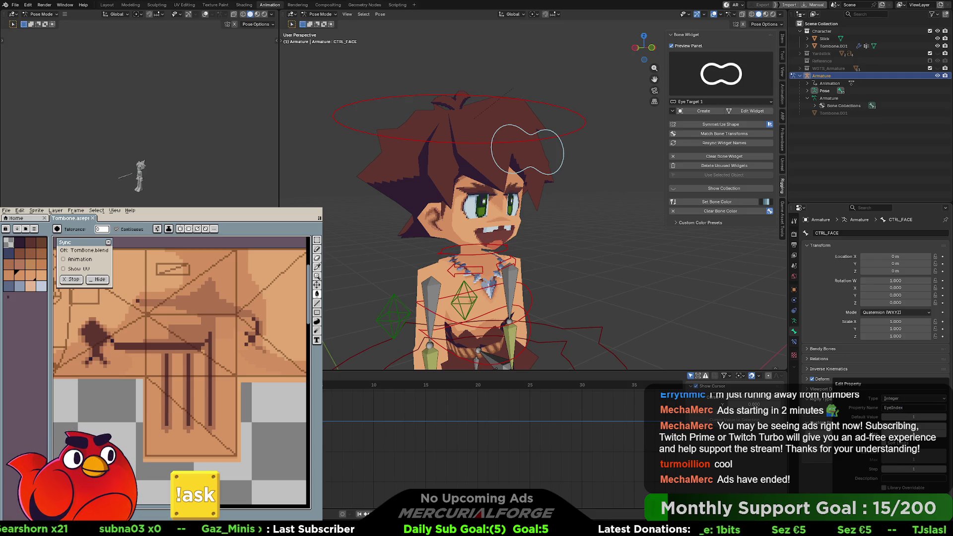
key("Escape")
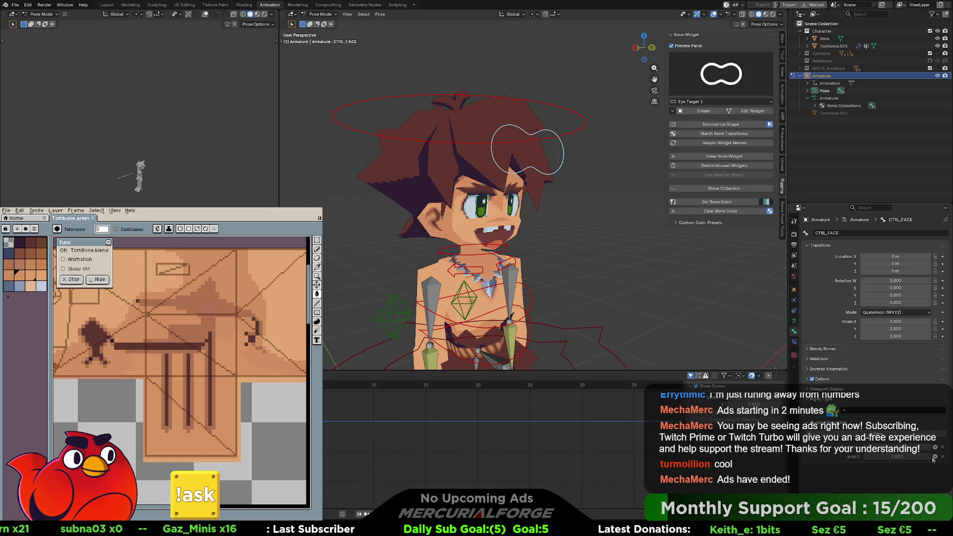
Name the integer custom property MouthIndex and apply the settings
left_click(935, 458)
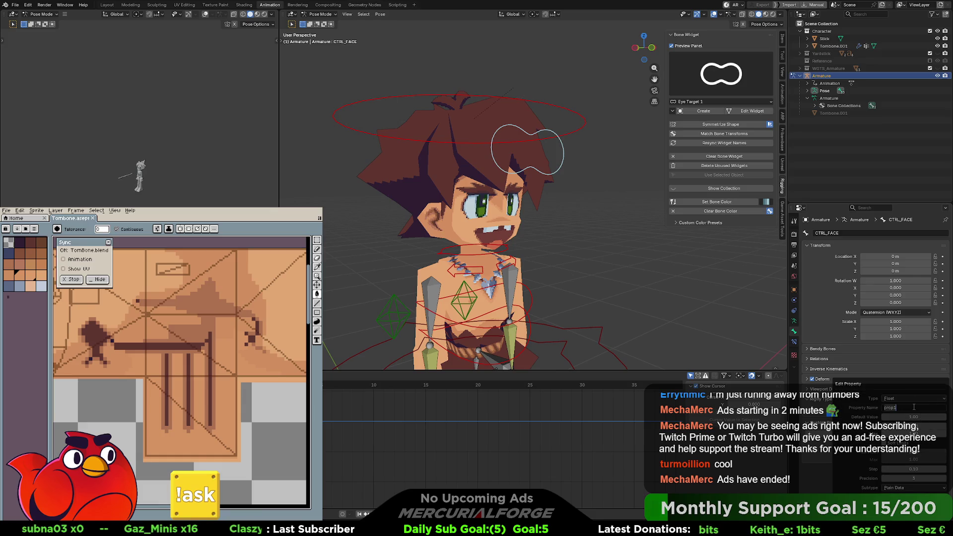
type("MouthDri")
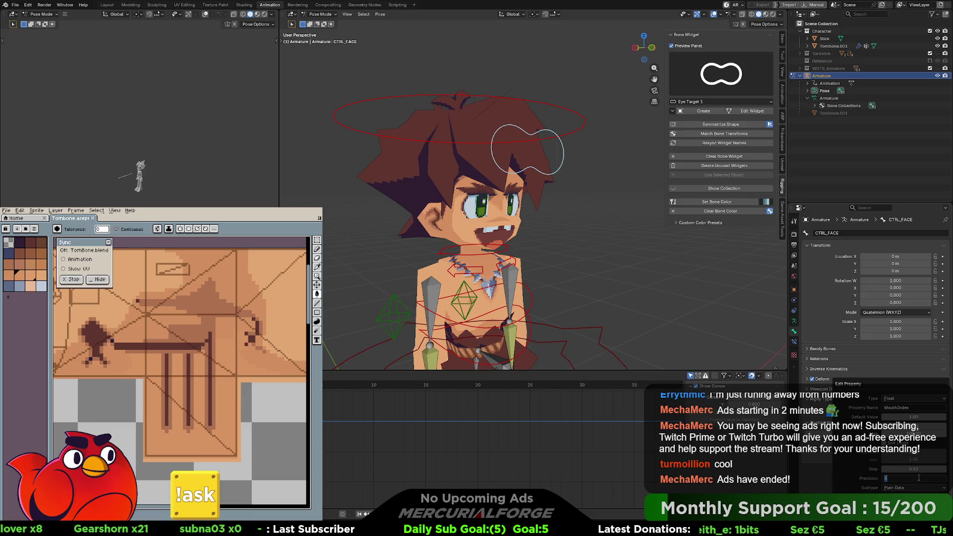
left_click(910, 402)
left_click(912, 413)
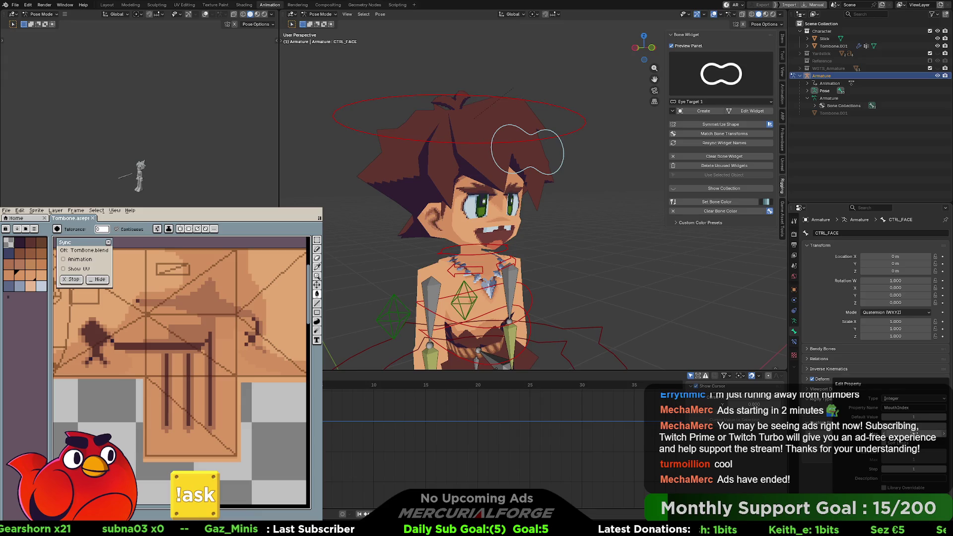
scroll(935, 447, "up", 2)
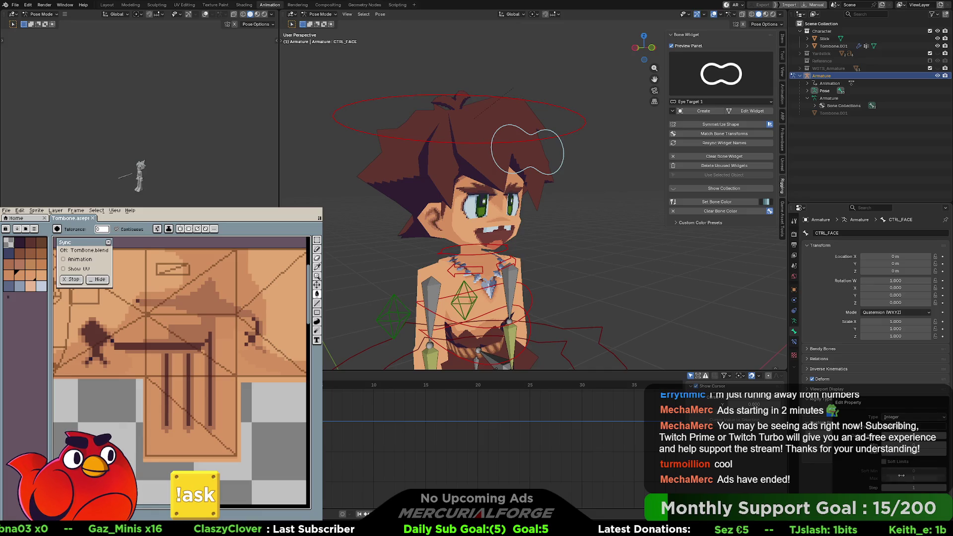
key("Return")
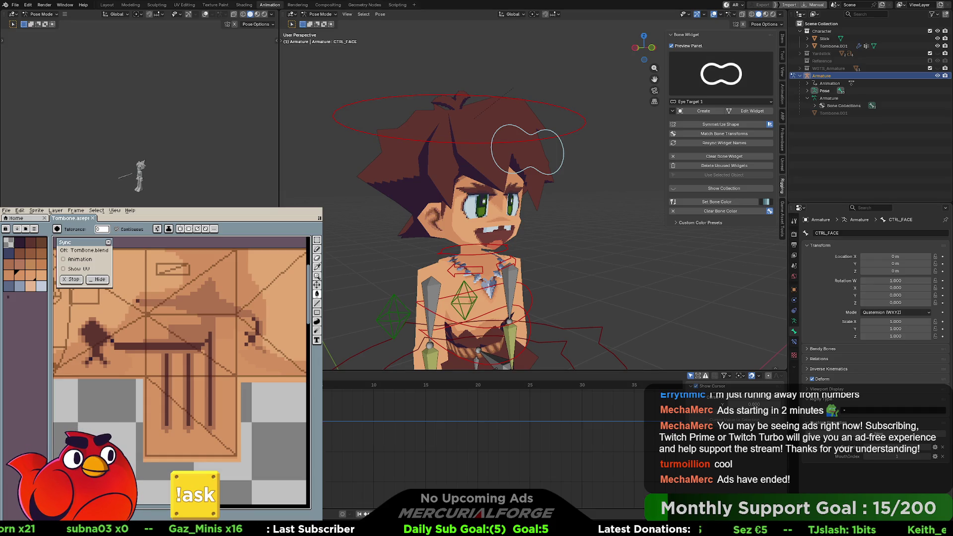
left_click(935, 446)
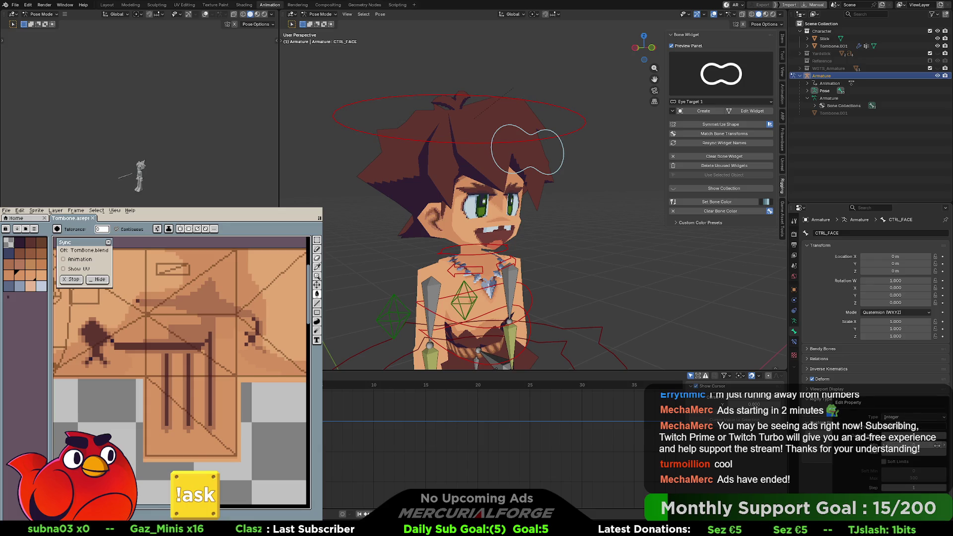
left_click(814, 474)
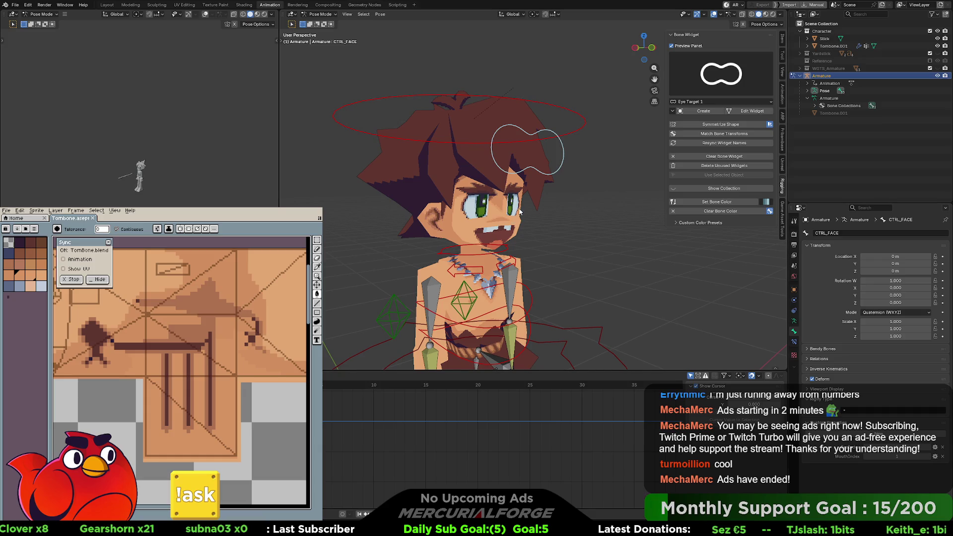
Leave the armature's pose mode for object mode with the character mesh
key("Tab")
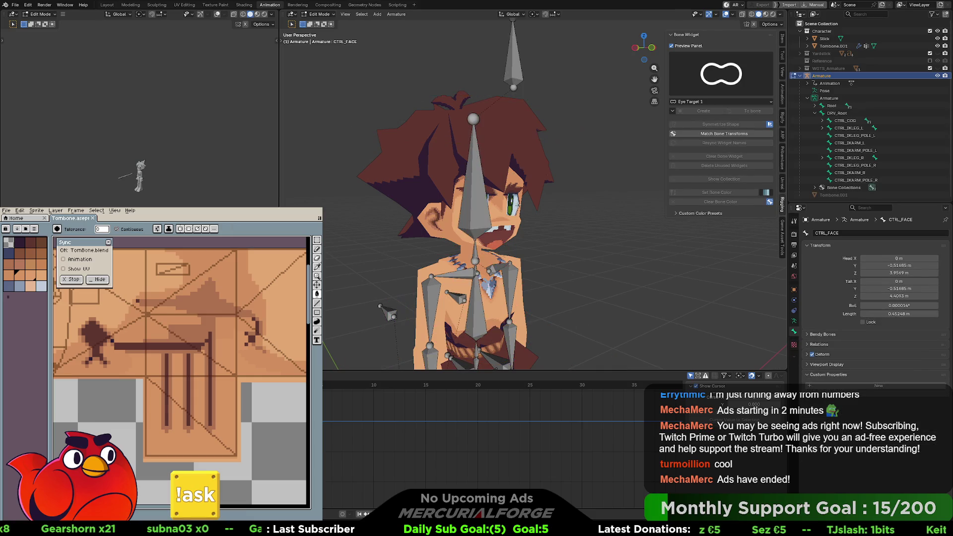
key("Tab")
key("Tab")
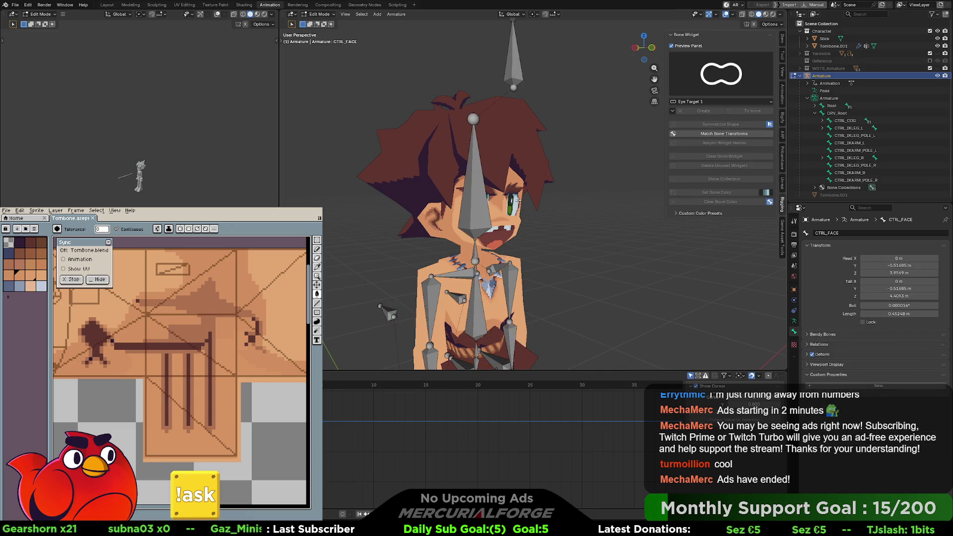
key("ctrl+Tab")
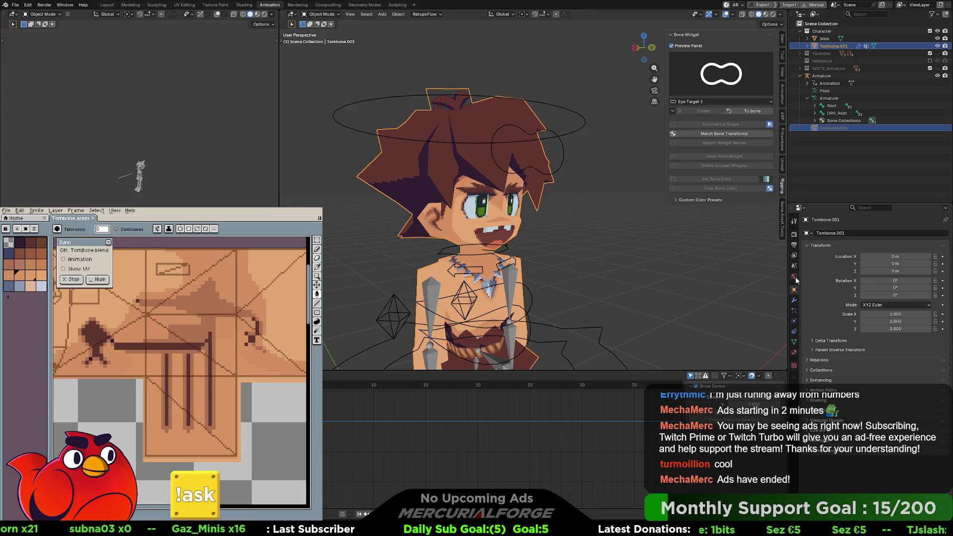
Add a Basis and Key 1–Key 5 shape keys to the mesh and start renaming Key 1
left_click(793, 342)
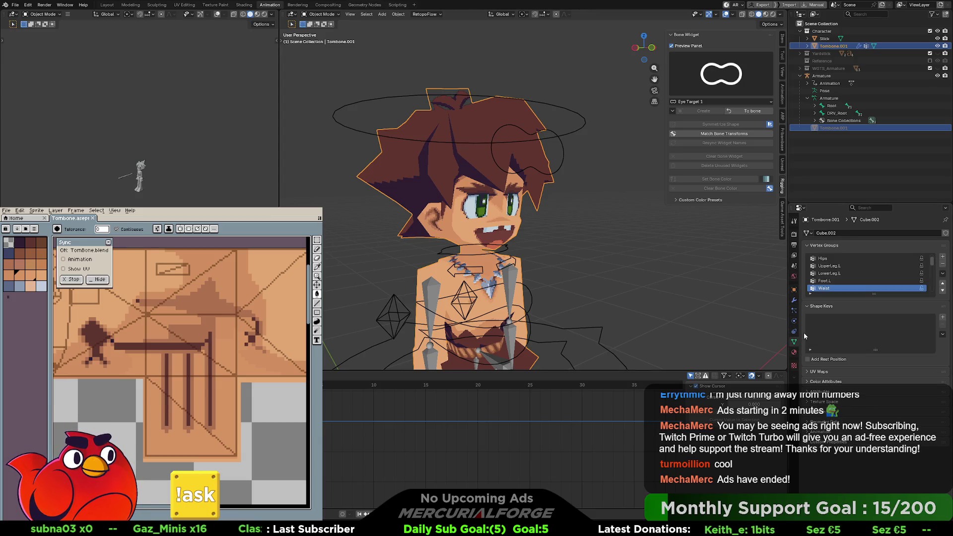
left_click(942, 318)
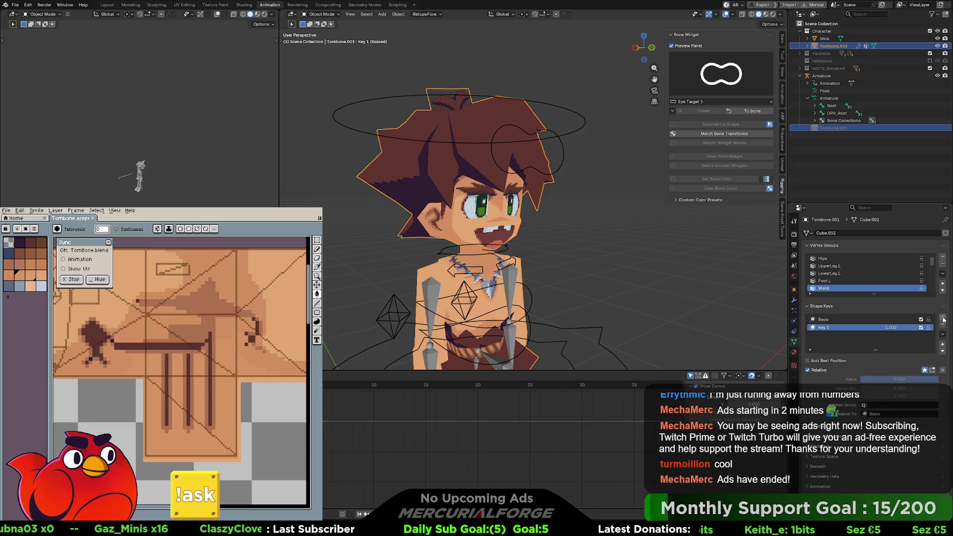
left_click(942, 318)
left_click(942, 318)
left_click(943, 317)
left_click(943, 318)
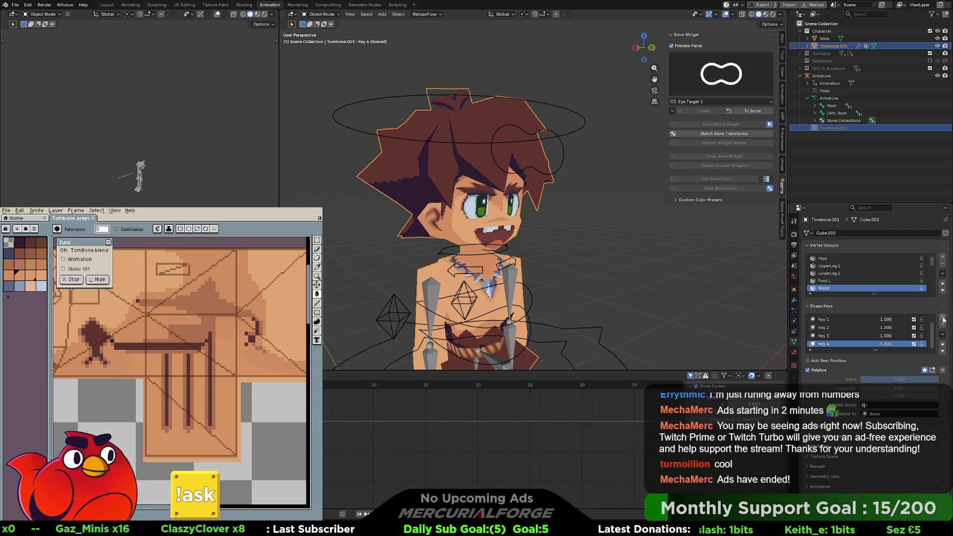
left_click_drag(876, 352, 876, 383)
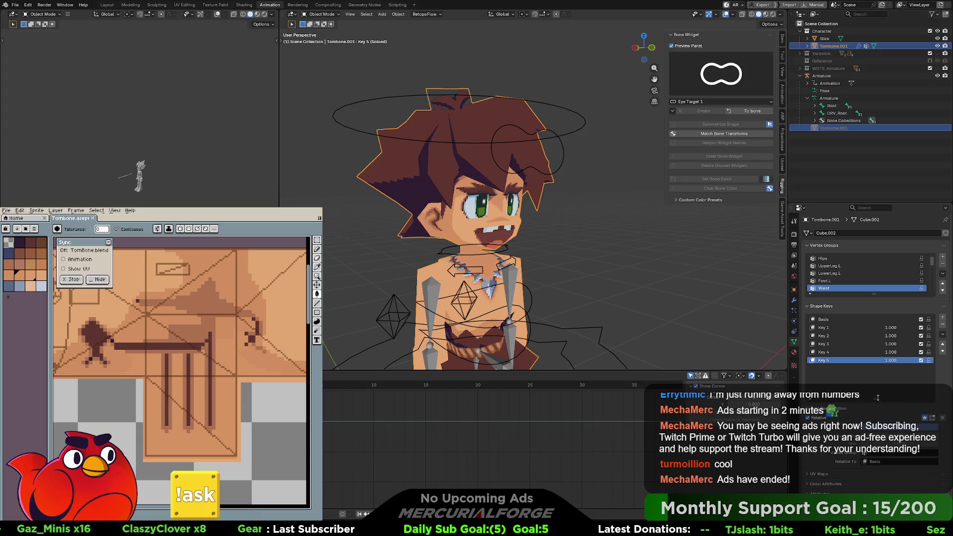
left_click(829, 327)
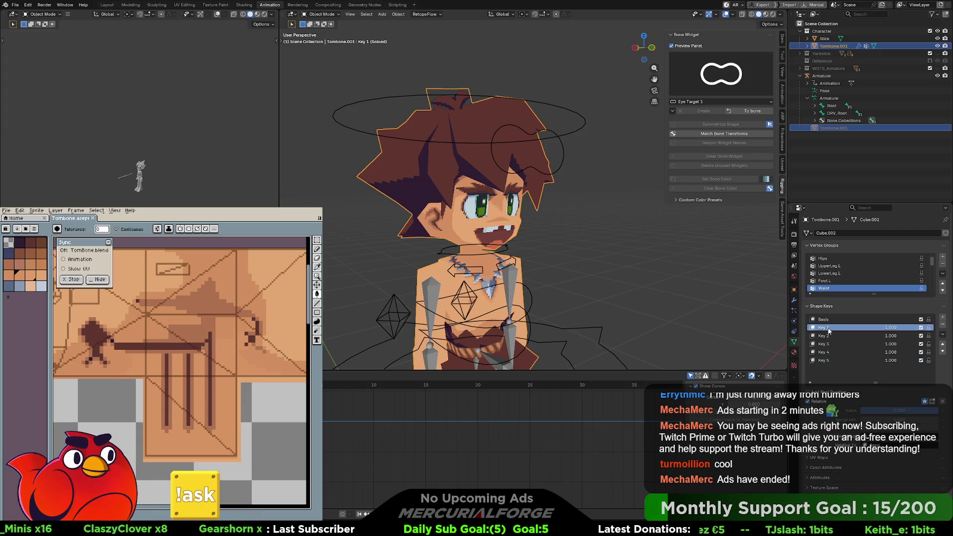
double_click(829, 329)
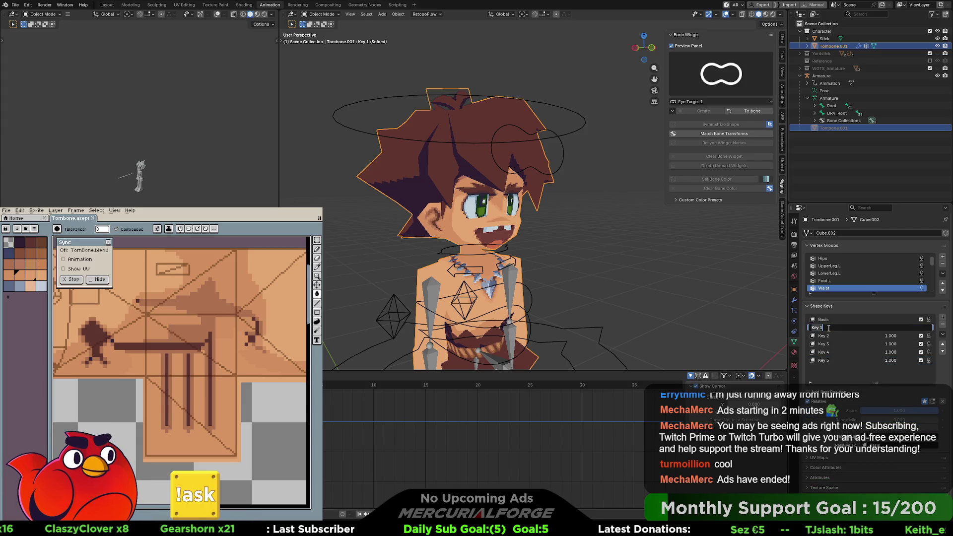
type("Eye")
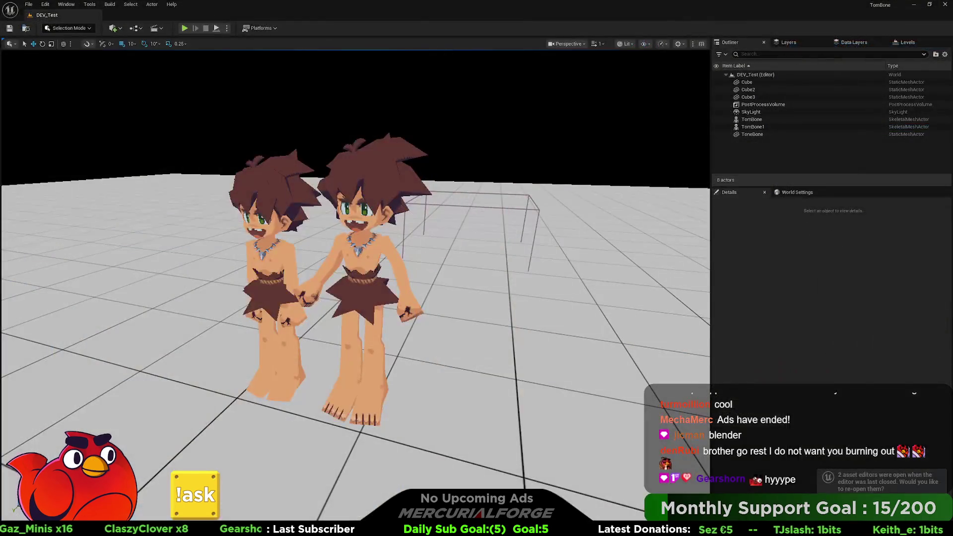
Start playing the DEV_Test level in the Unreal editor
left_click(184, 28)
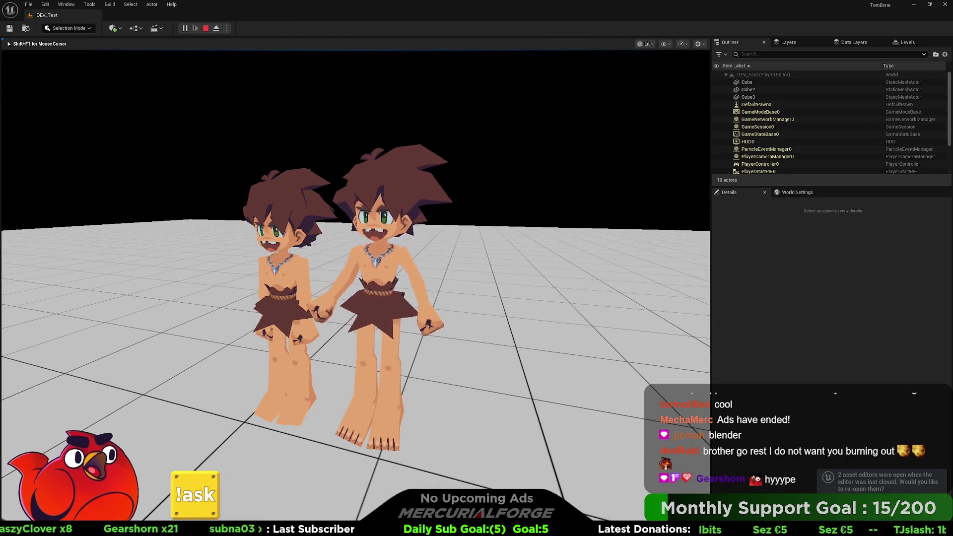
Move the game camera toward the characters, then switch back to Blender
key("w")
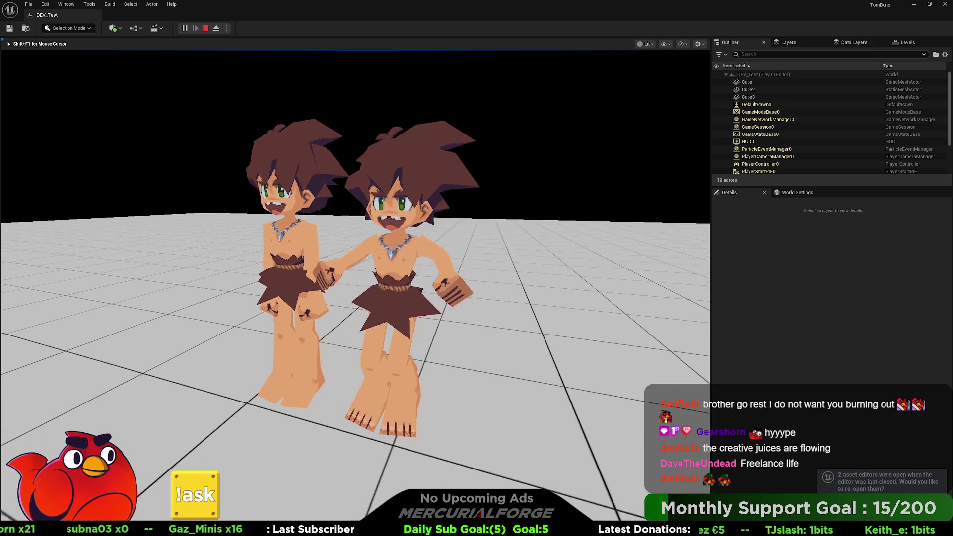
key("w")
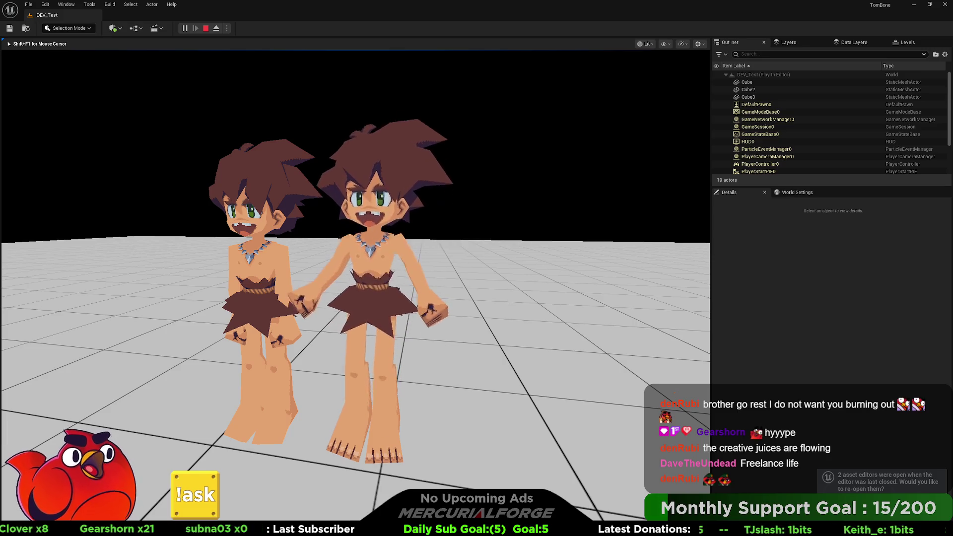
key("alt+Tab")
key("alt+Tab")
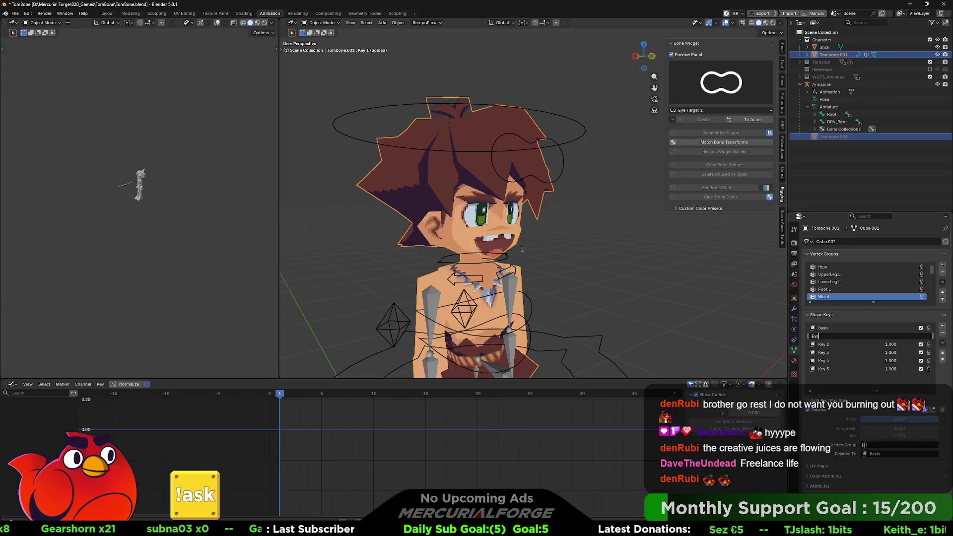
Rename Key 1 and Key 2 to EyeIndex and EyeCycle
key("Return")
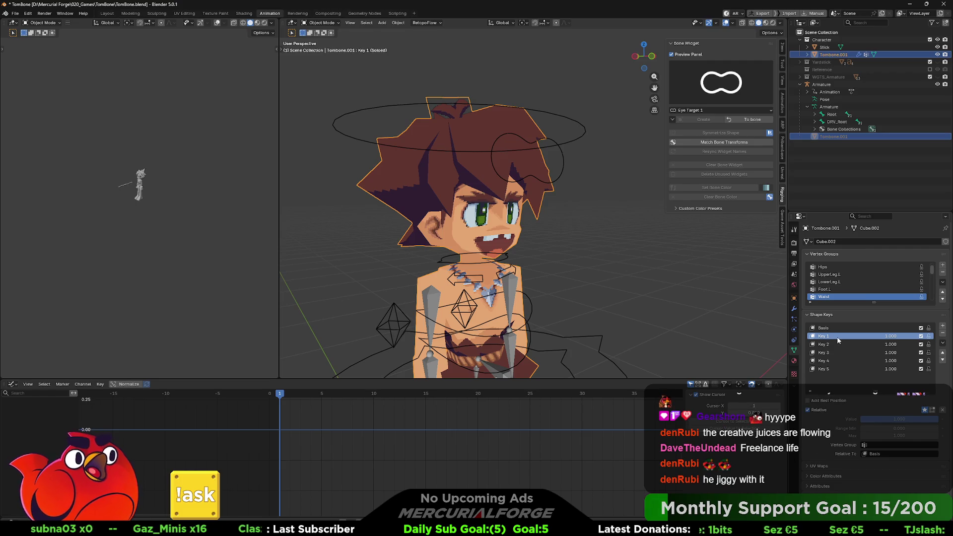
double_click(838, 339)
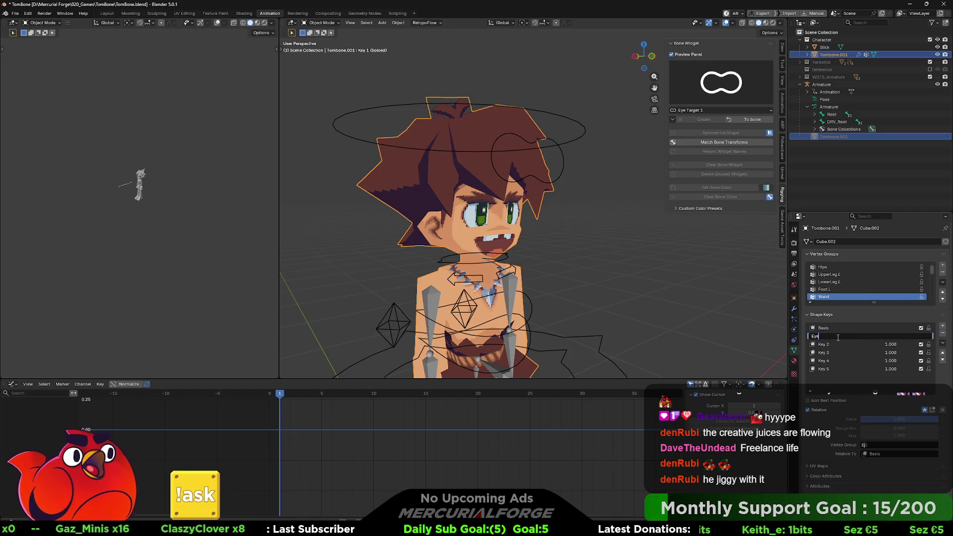
type("Eye")
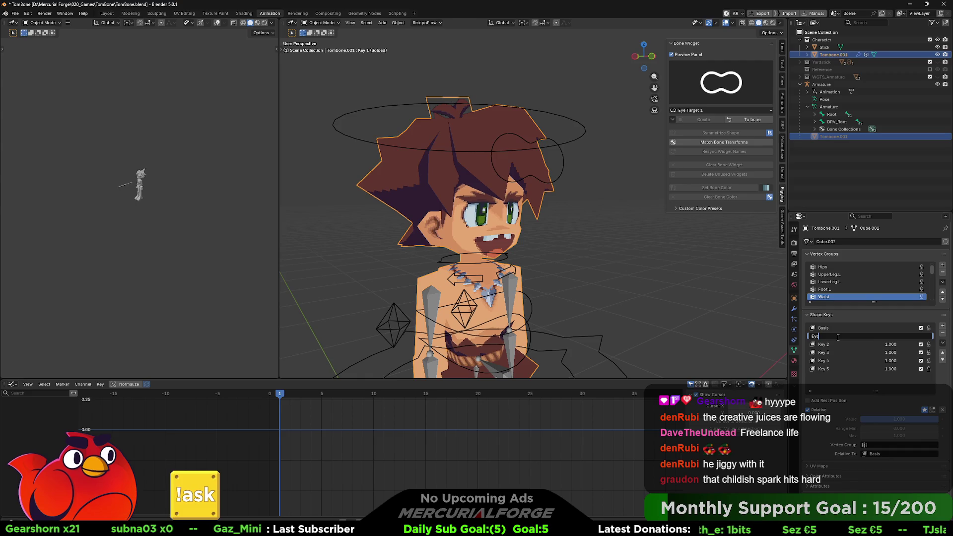
type("B")
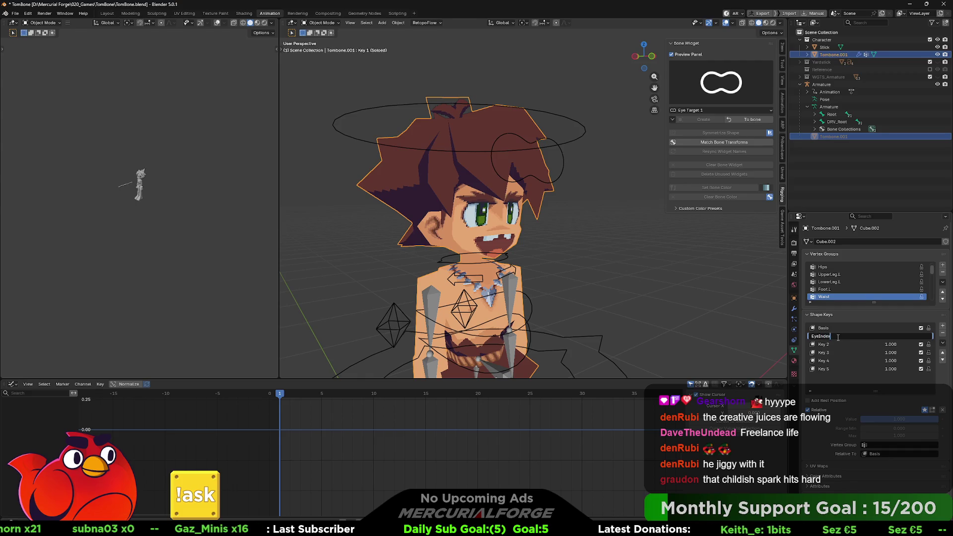
key("Return")
double_click(839, 345)
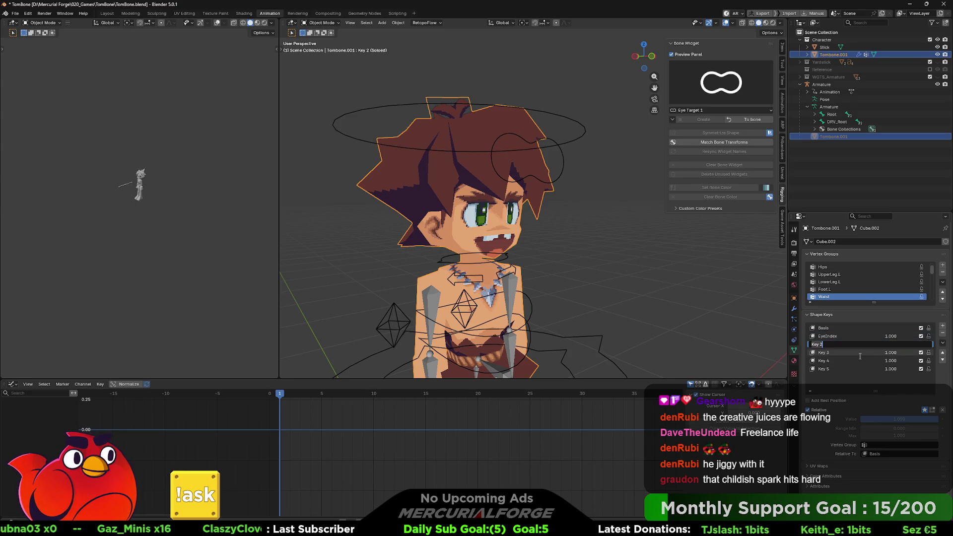
type("EyeCycle")
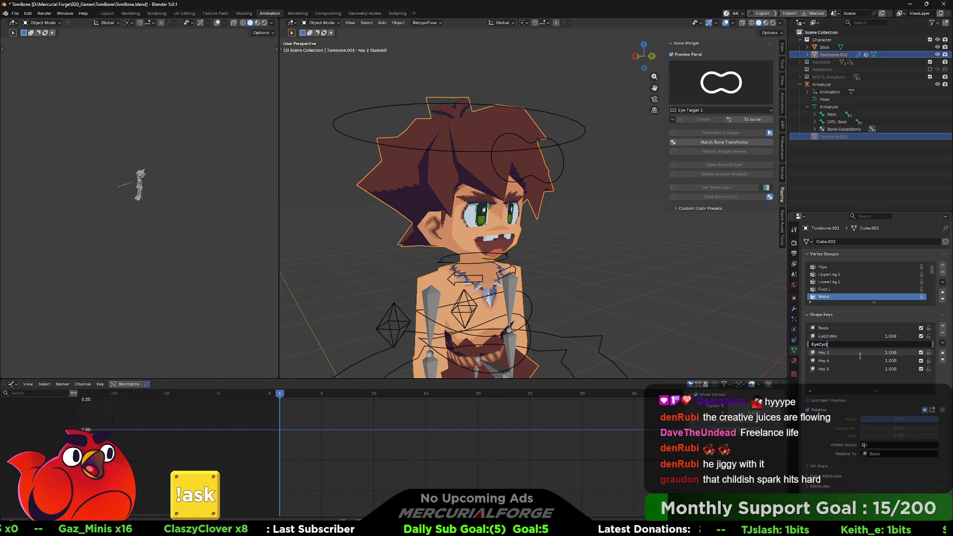
key("Return")
Rename Key 3–Key 5 to MouthIndex, MouthCycle and HandPose
left_click(828, 353)
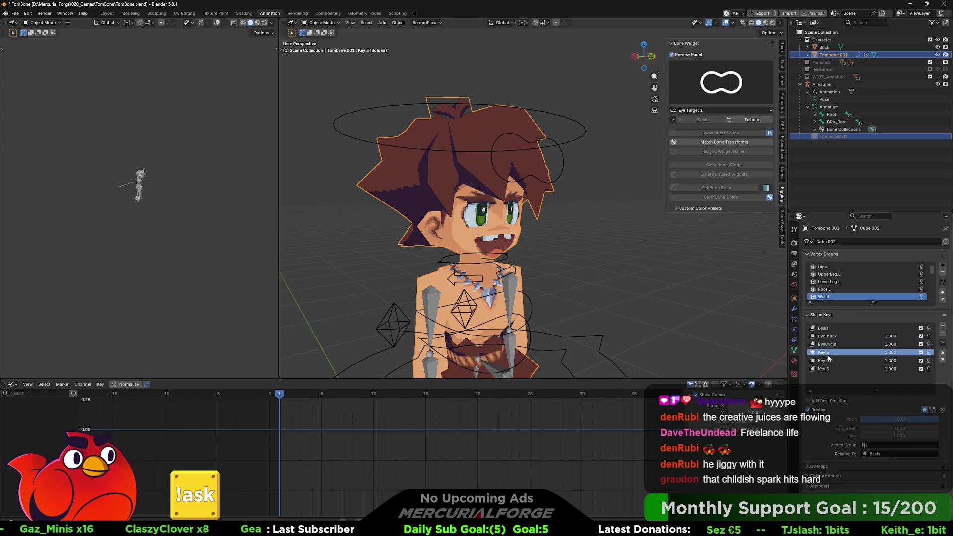
double_click(826, 353)
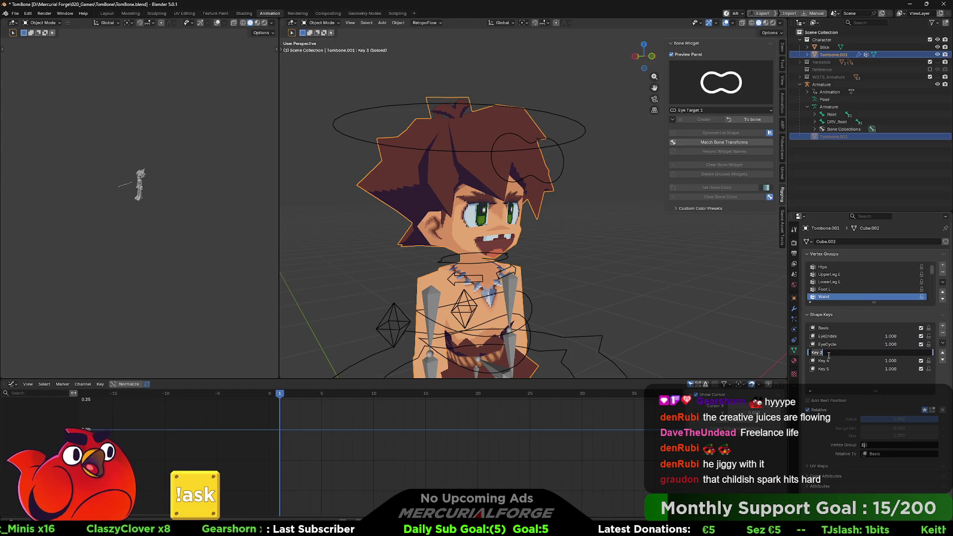
type("MouthIndex")
key("Return")
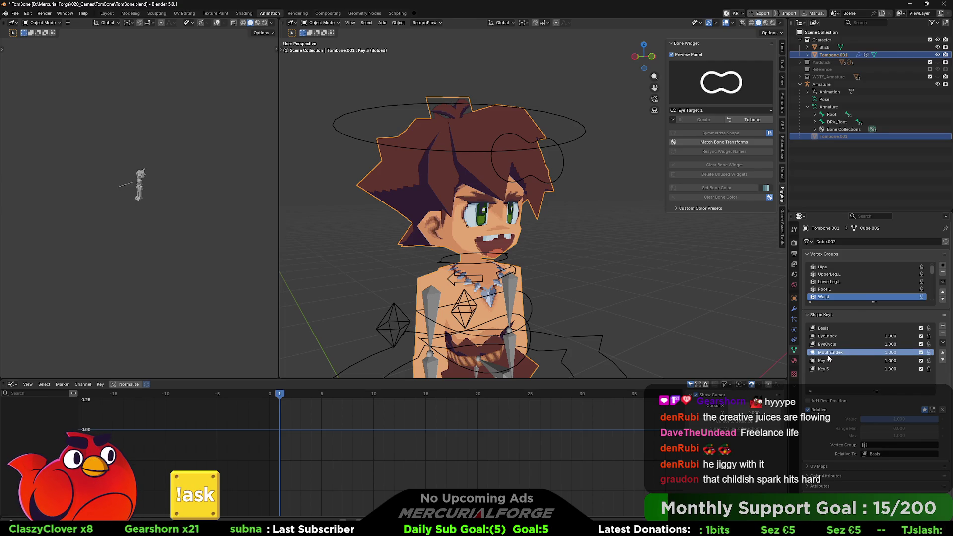
double_click(829, 360)
type("MouthCycle")
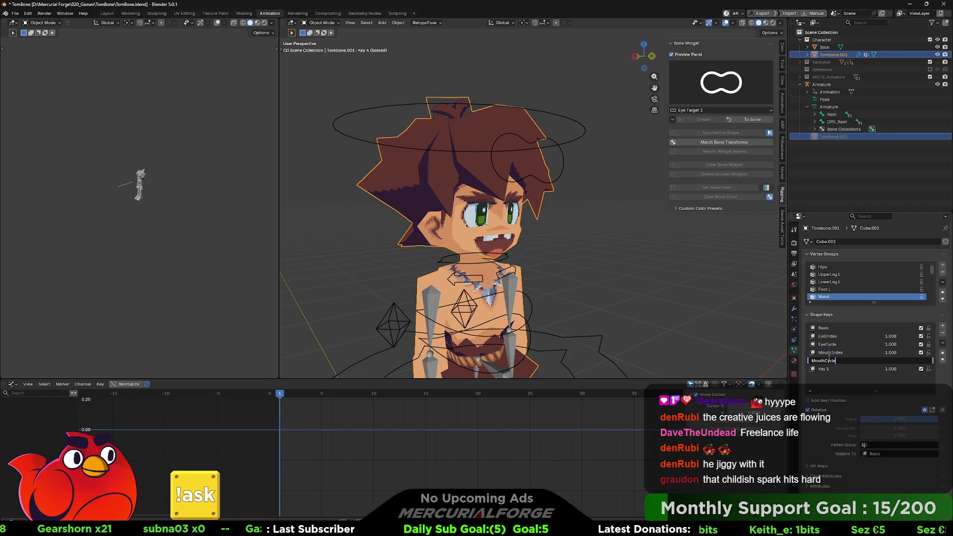
key("Return")
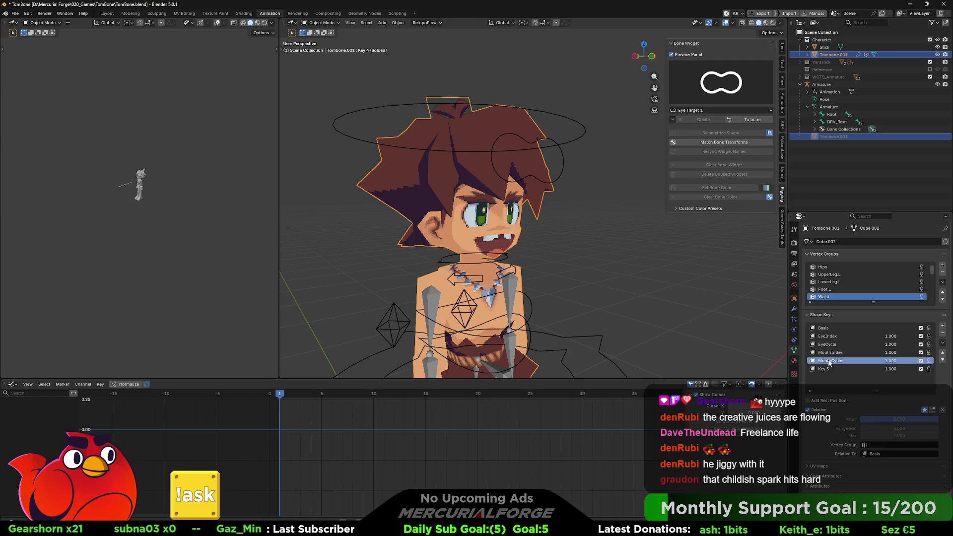
double_click(828, 368)
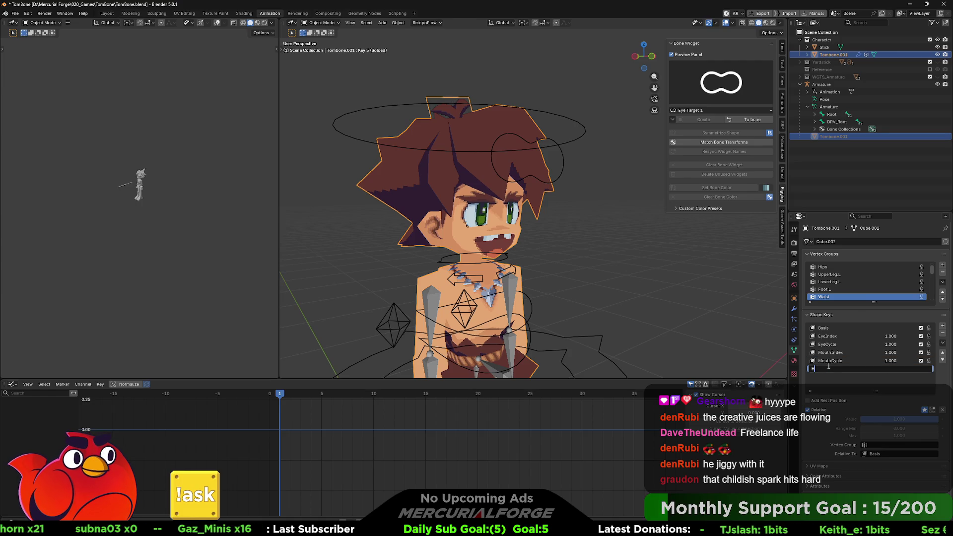
type("HandPos")
key("Return")
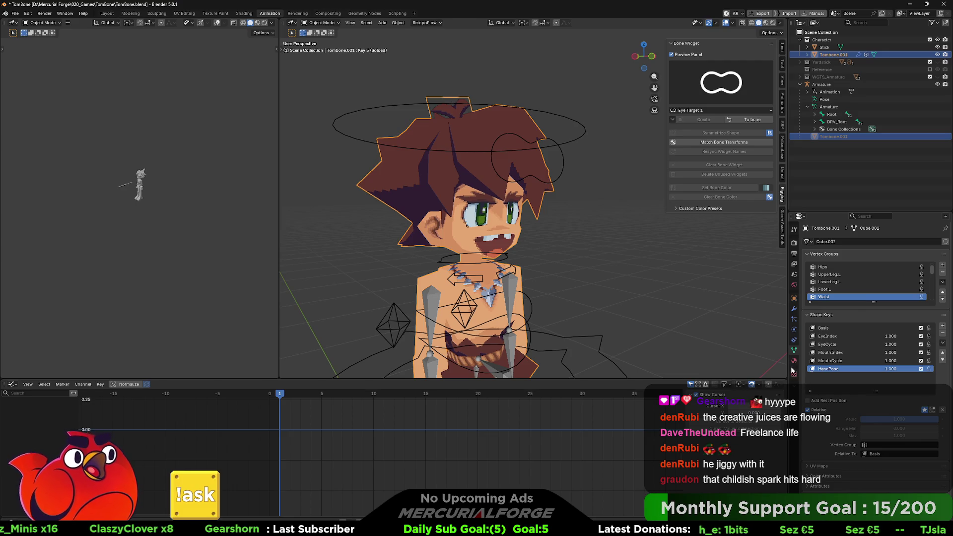
scroll(823, 430, "down", 1)
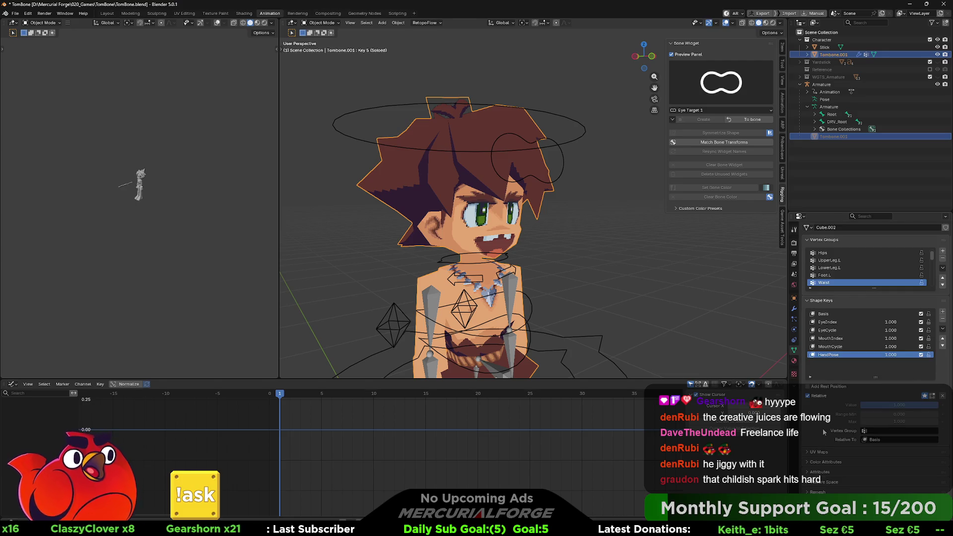
scroll(823, 428, "up", 1)
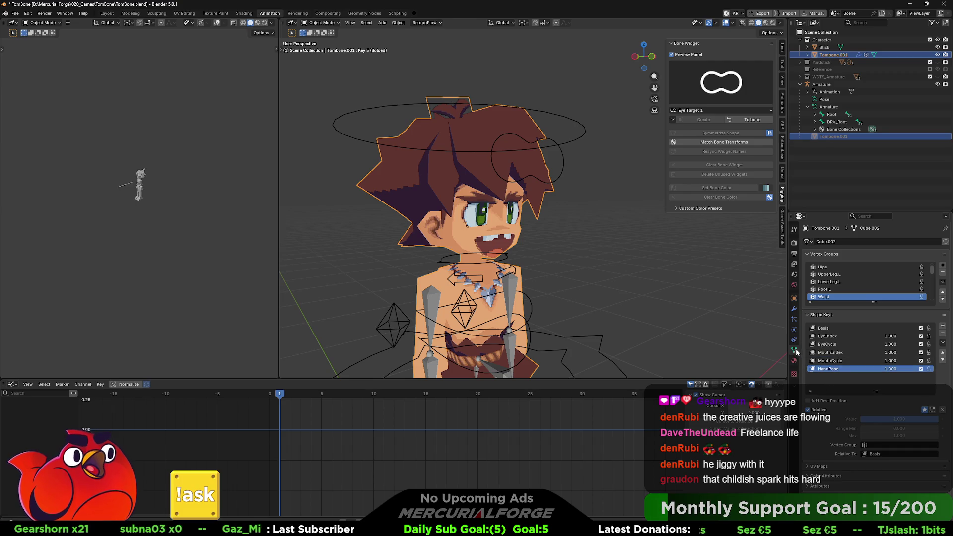
Select the armature, enter Pose Mode and show the CTRL_FACE bone's custom properties
middle_click_drag(561, 169, 567, 173)
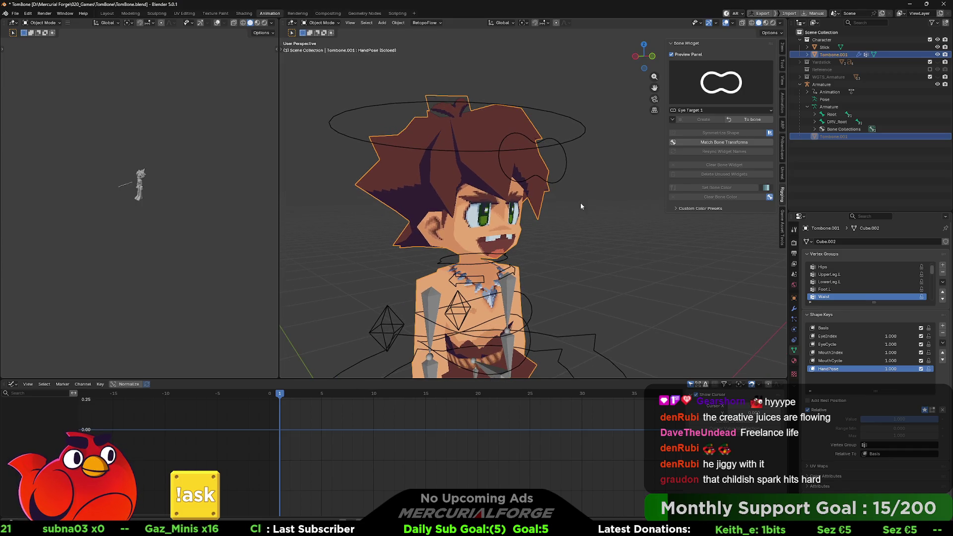
left_click(565, 161)
key("ctrl+Tab")
left_click(559, 197)
left_click(562, 171)
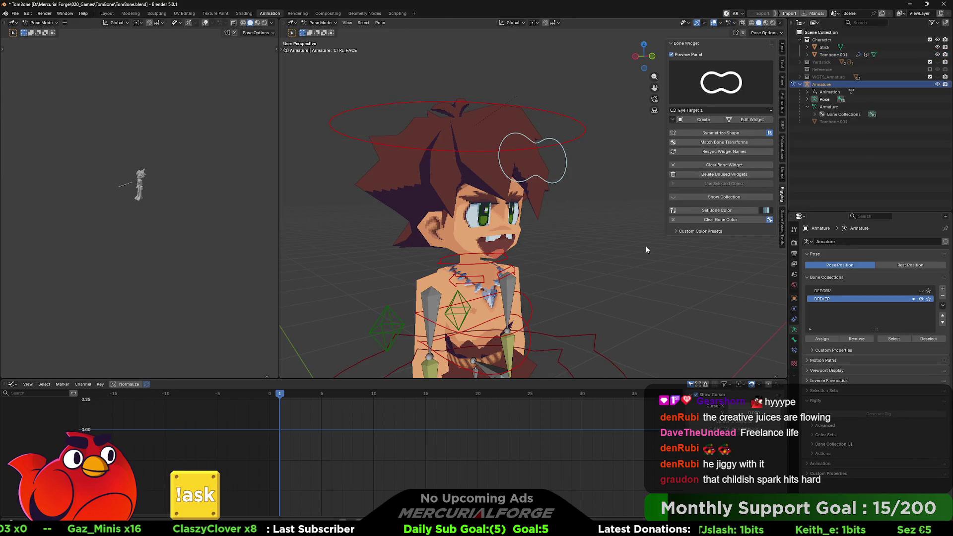
left_click(824, 472)
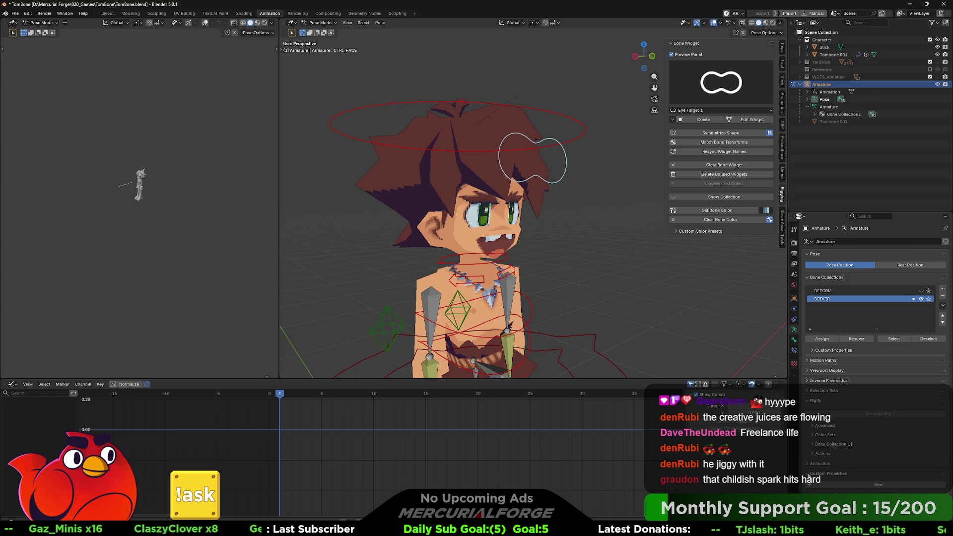
left_click(793, 339)
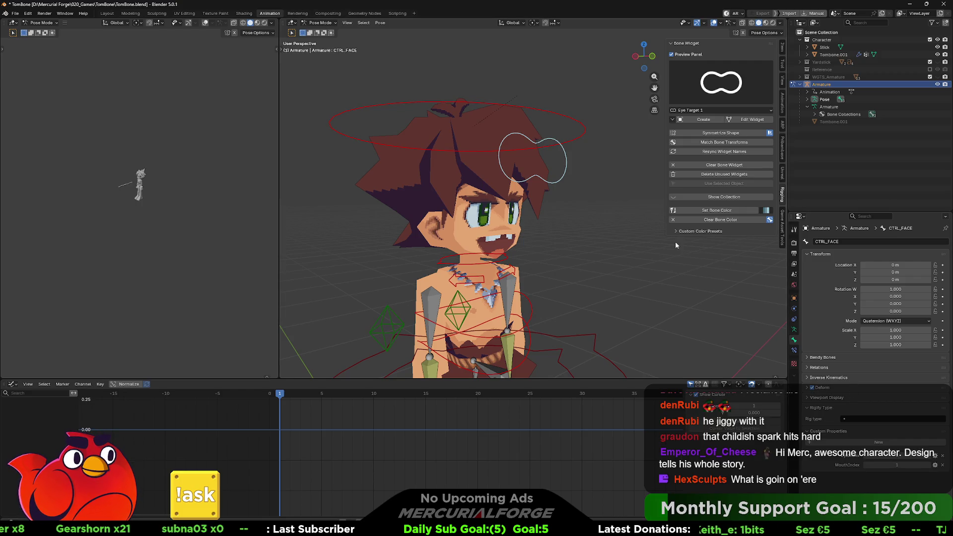
Check the options for the EyeIndex property, then return the armature to Object Mode
mouse_move(629, 242)
middle_mouse_down()
mouse_move(608, 214)
mouse_move(611, 238)
middle_mouse_up()
key("ctrl+z")
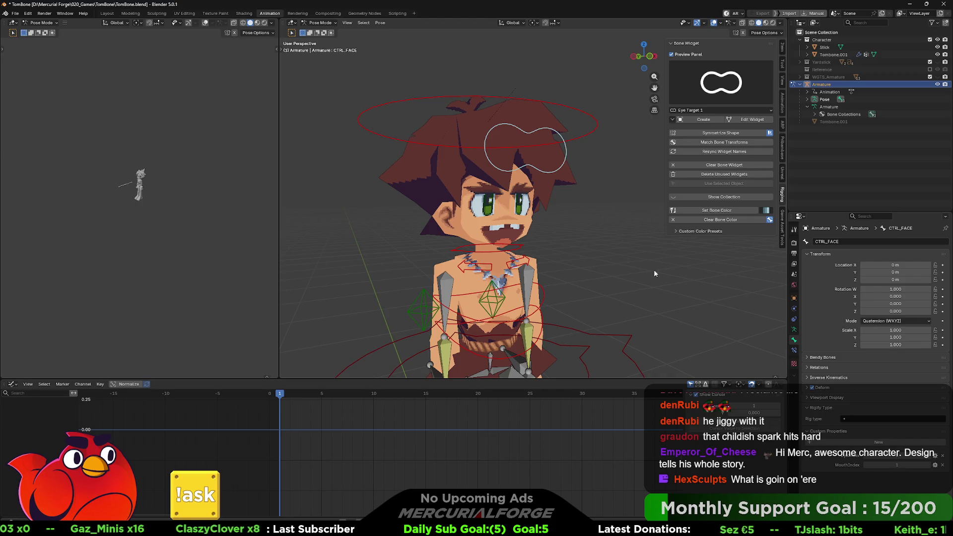
right_click(894, 457)
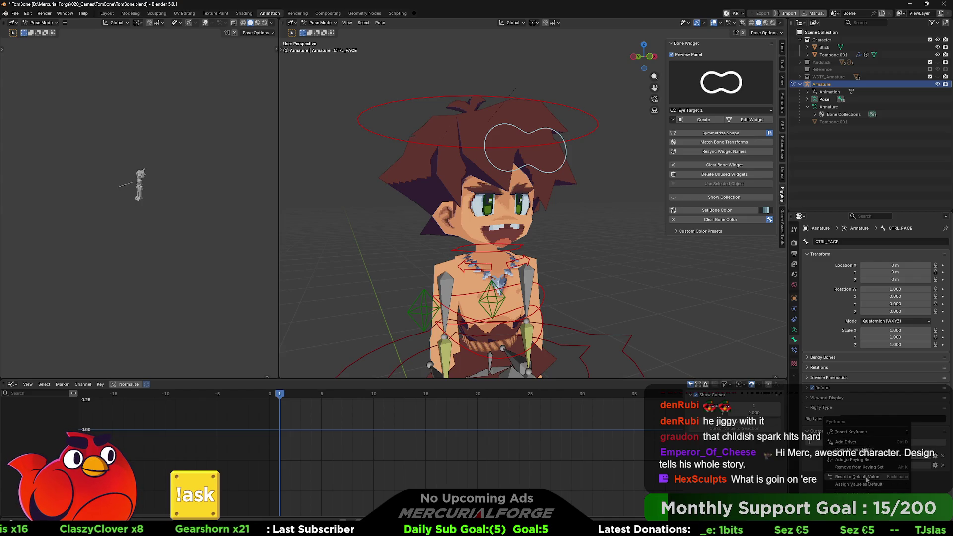
key("Escape")
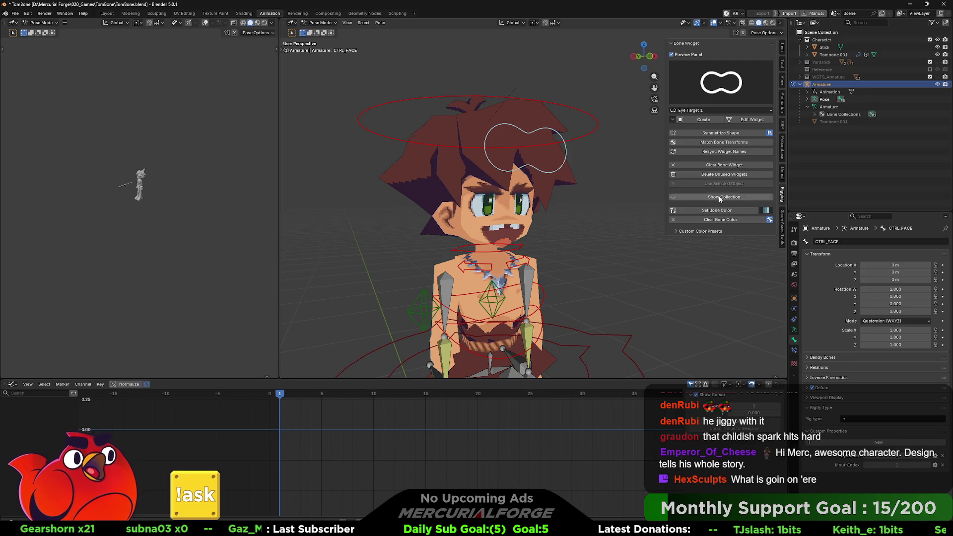
key("ctrl+Tab")
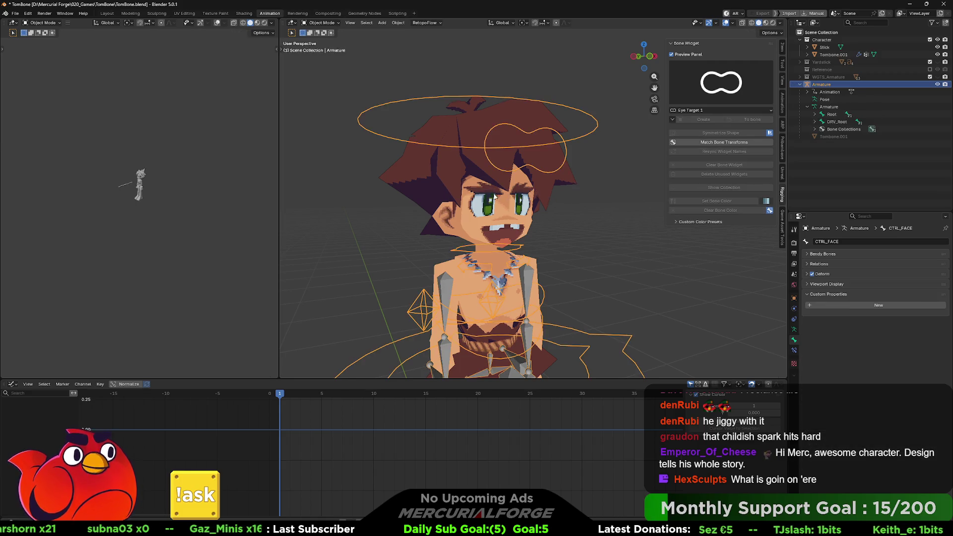
Rename the HandPose shape key on the Tombone.001 mesh to HandPose_Left
left_click(547, 182)
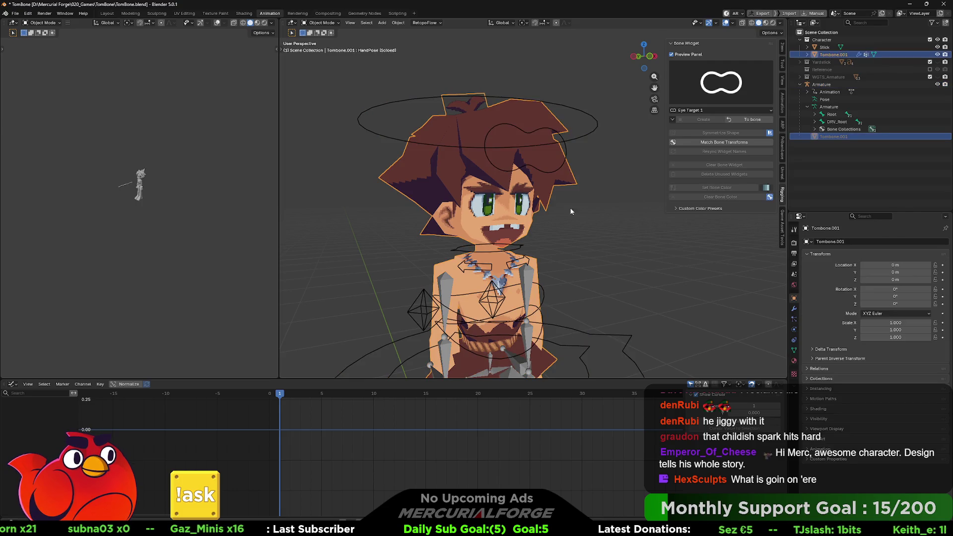
left_click(793, 349)
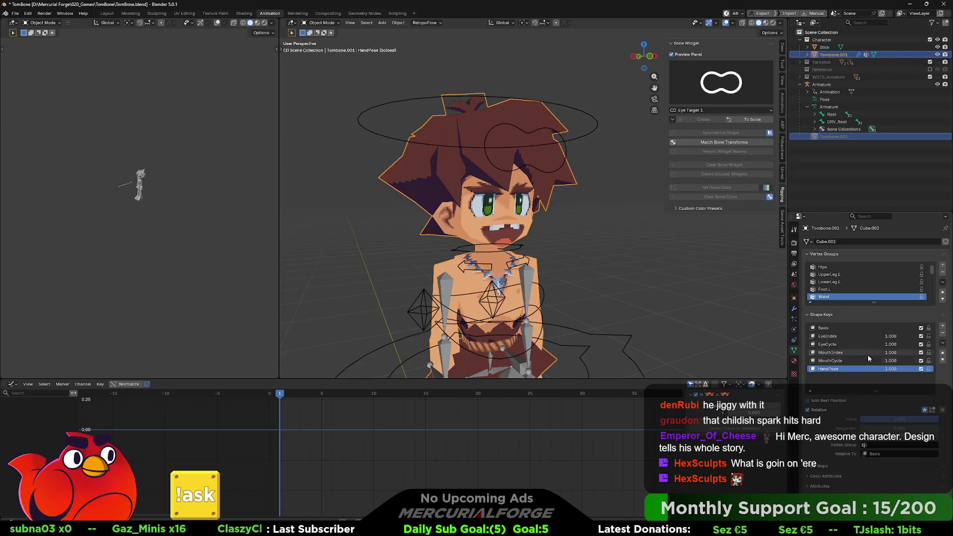
double_click(833, 370)
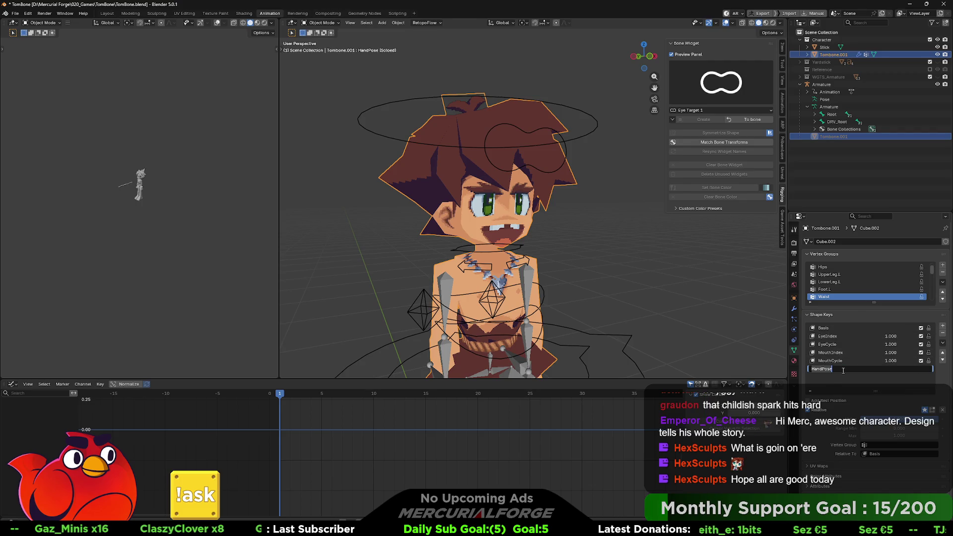
left_click(843, 370)
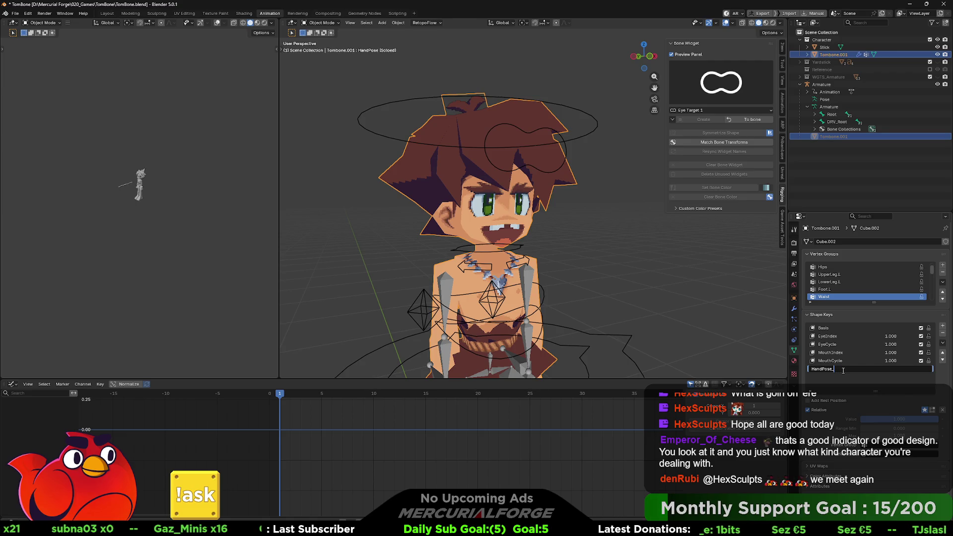
type("_Left")
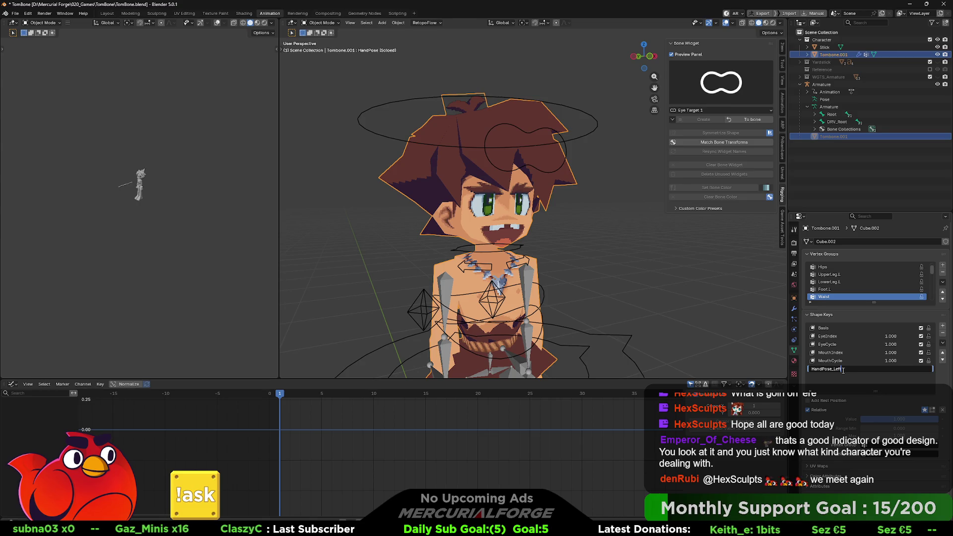
key("Return")
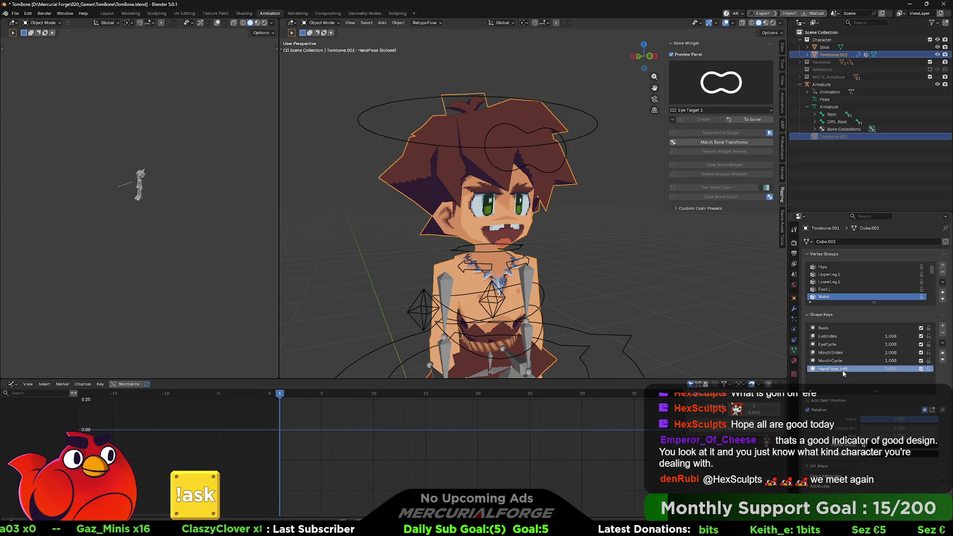
Add a sixth shape key named HandPose_Right, then select the armature
left_click(943, 327)
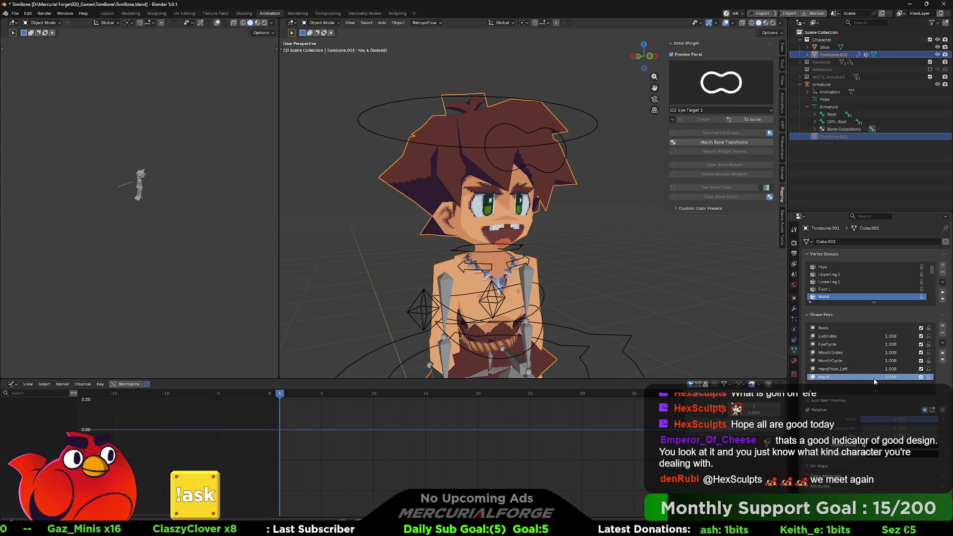
double_click(838, 377)
type("HandP")
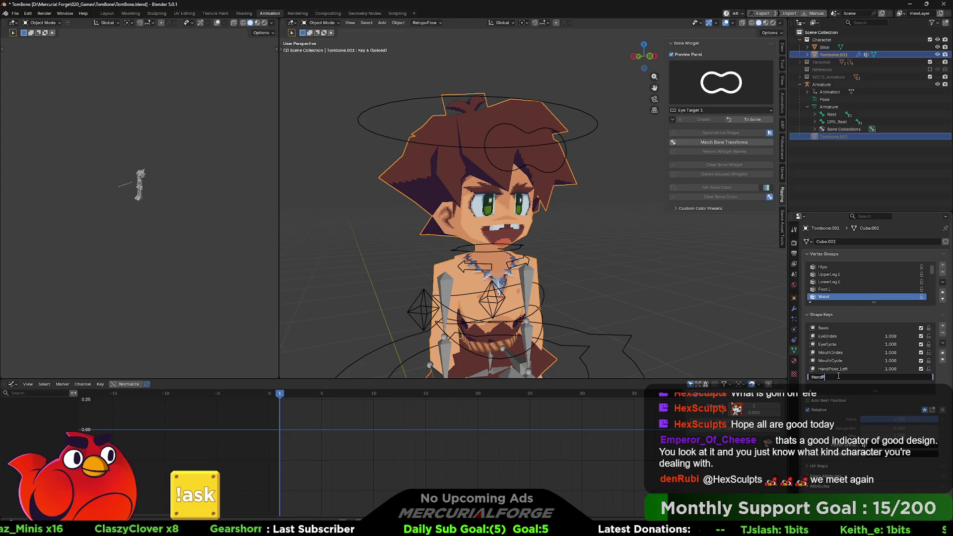
type("ose_Righ")
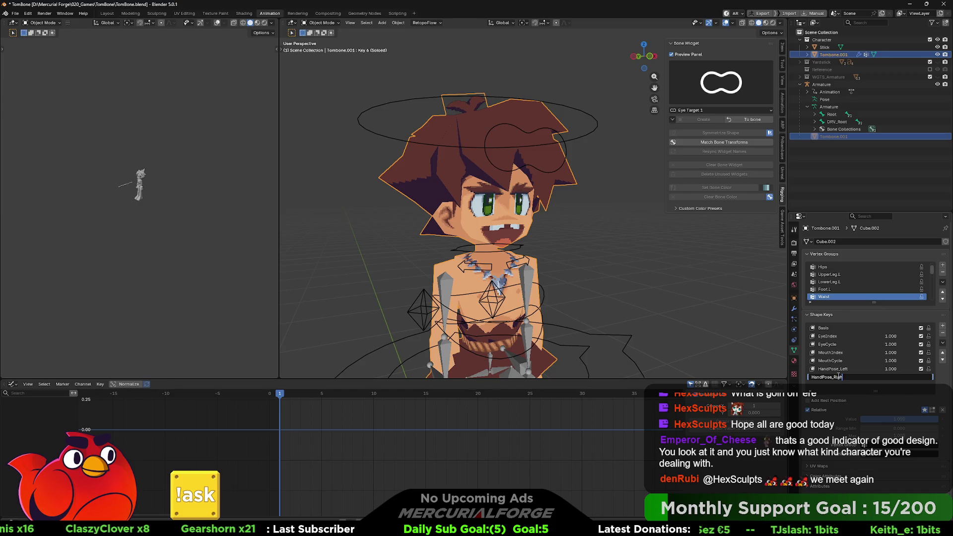
type("t")
key("Return")
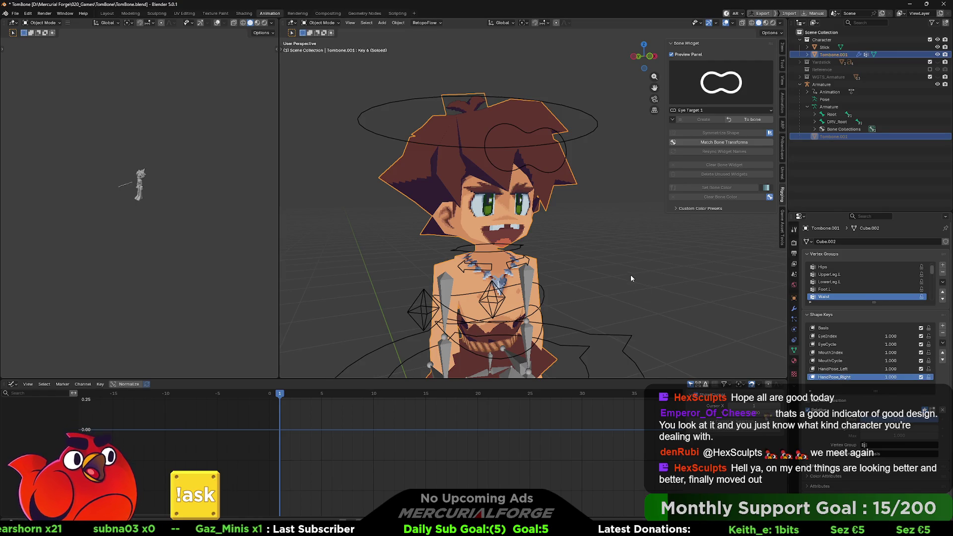
left_click(566, 152)
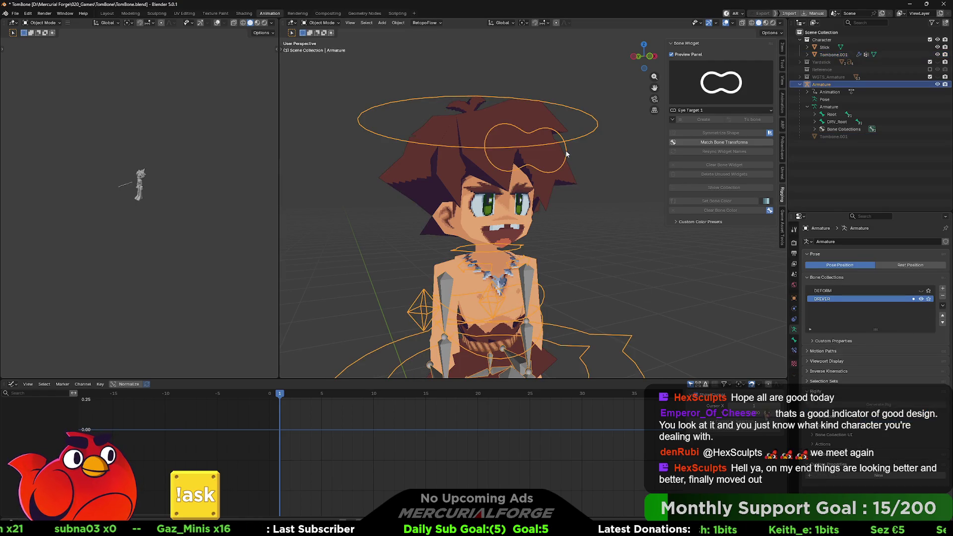
Select the character mesh and browse the shape key and value options menus
middle_click_drag(587, 182, 567, 165)
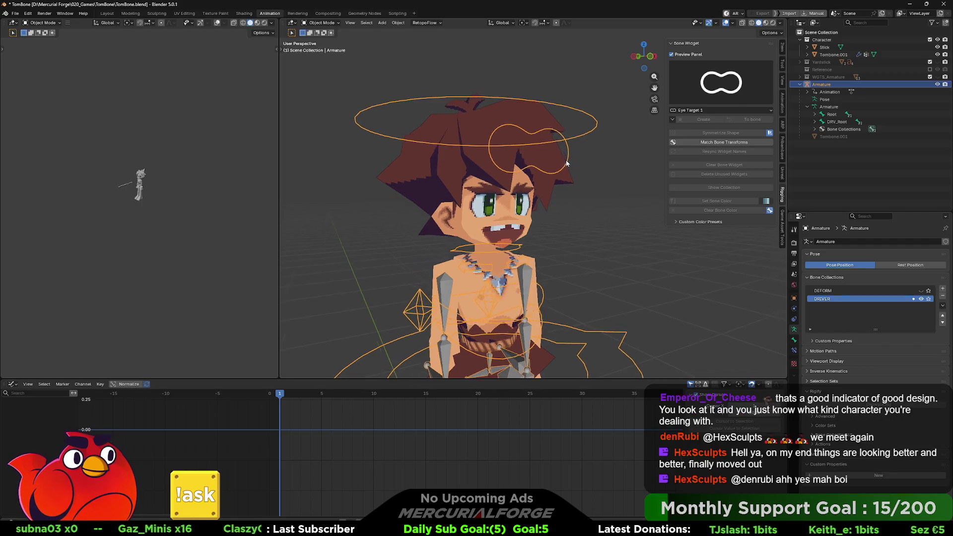
left_click(546, 157)
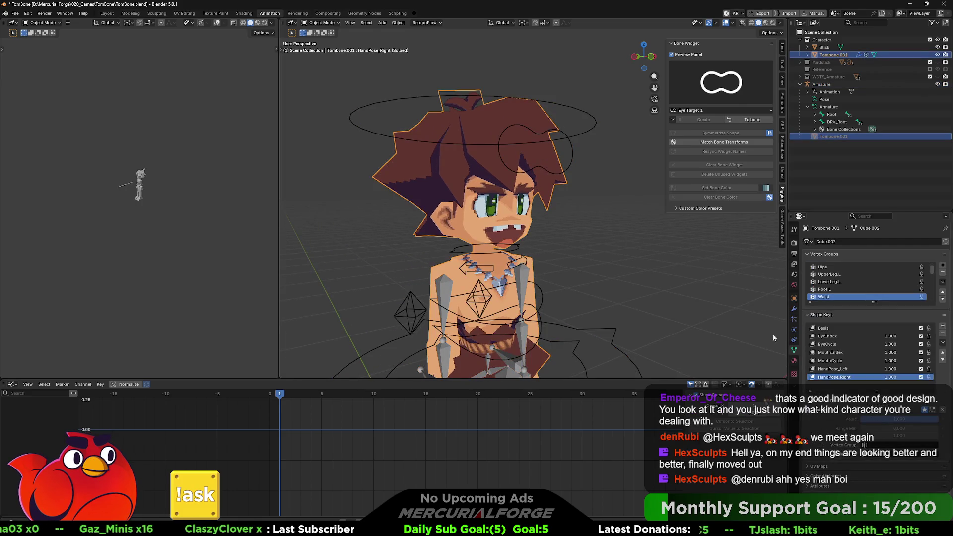
right_click(835, 335)
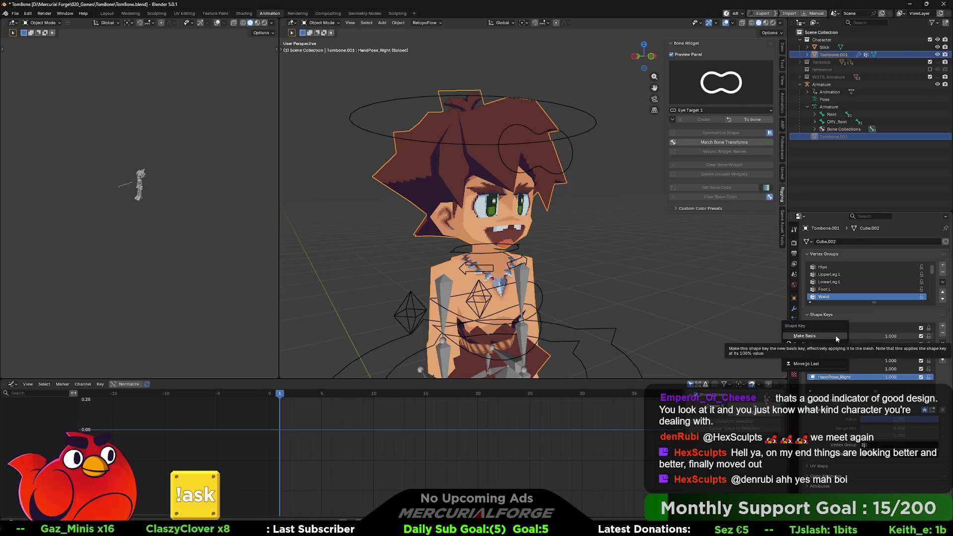
left_click(856, 335)
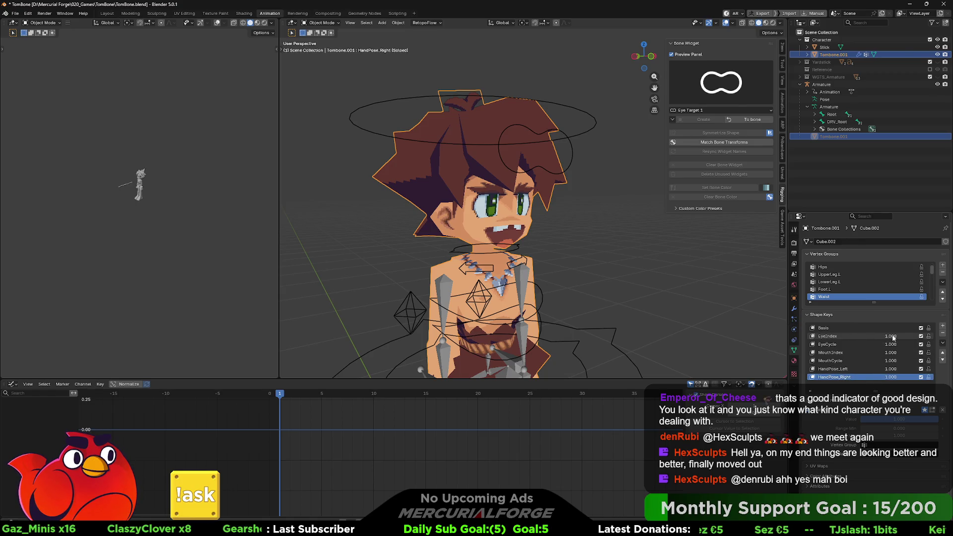
right_click(893, 335)
Make EyeIndex the active shape key and start editing its value, then cancel
left_click(843, 313)
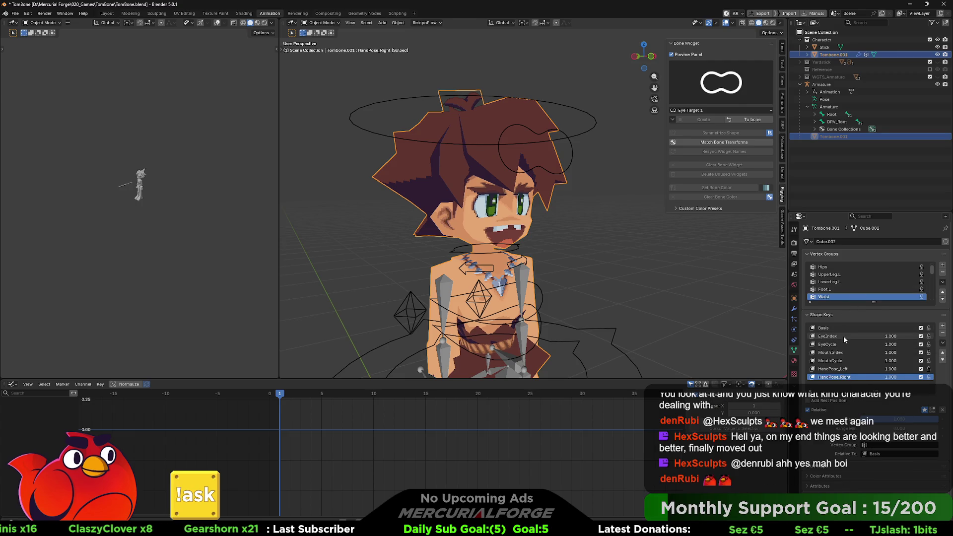
left_click(856, 336)
double_click(891, 338)
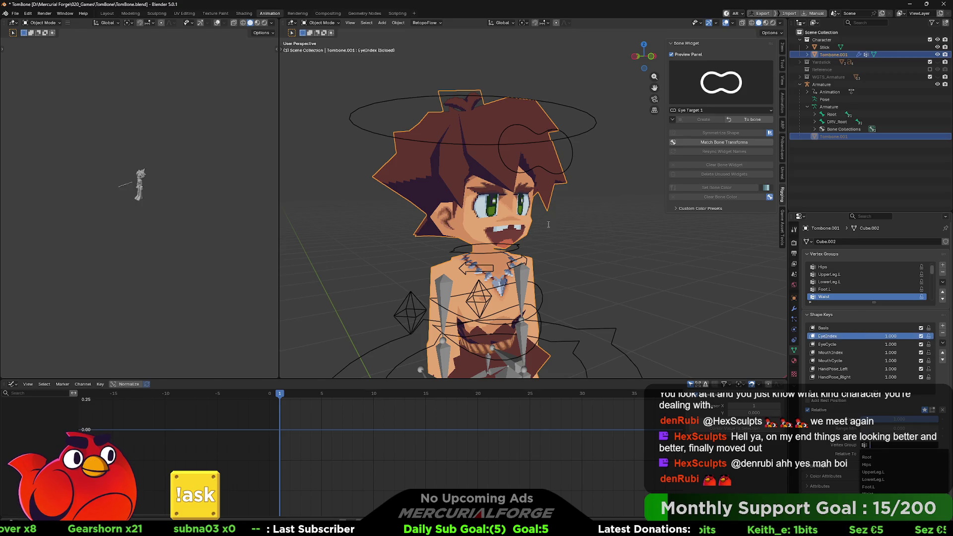
left_click(531, 222)
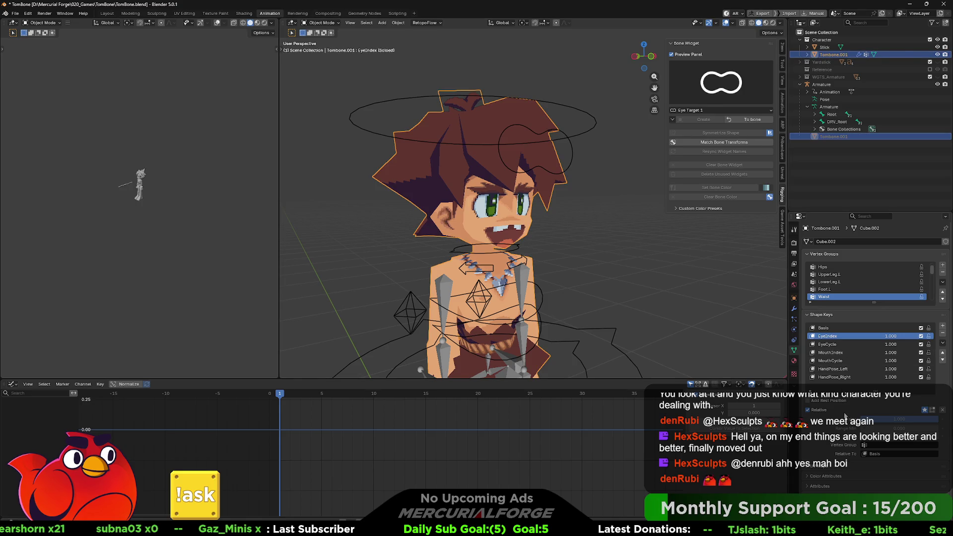
scroll(833, 411, "down", 1)
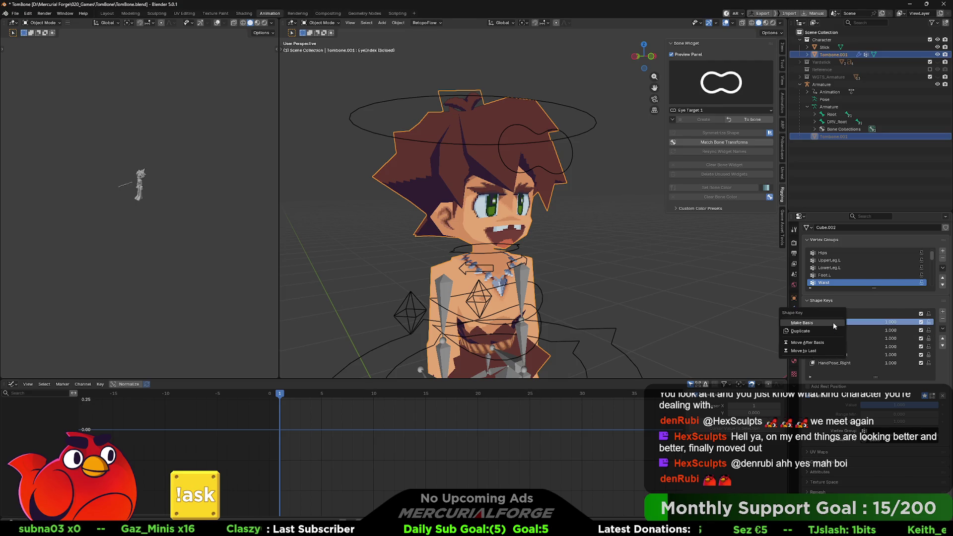
Set EyeIndex to 1.000, turn off Solo Active Shape Key and make EyeCycle active
left_click(855, 329)
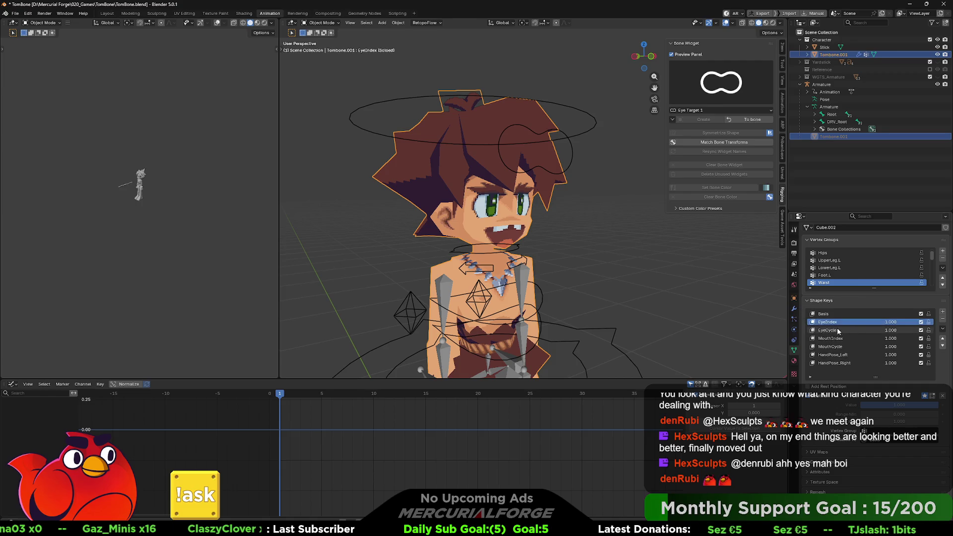
scroll(819, 343, "up", 1)
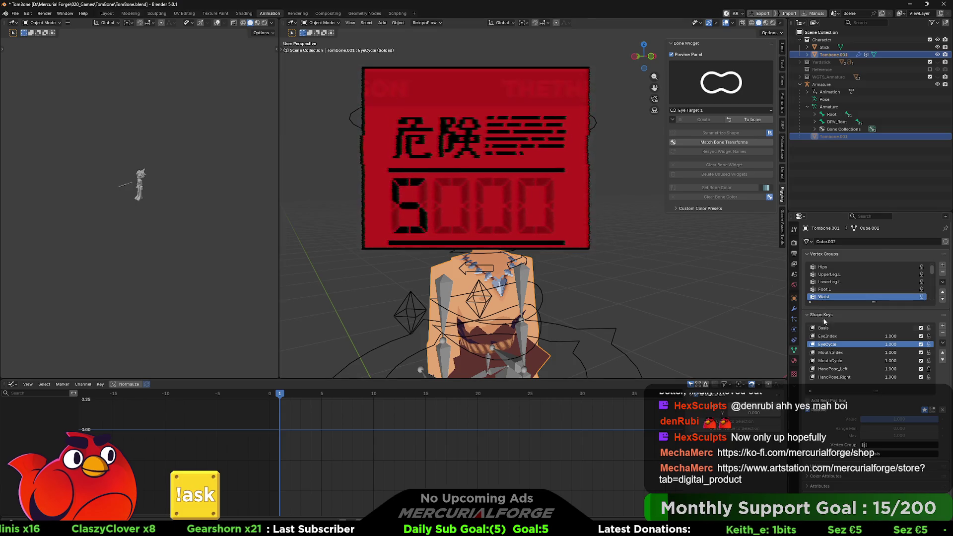
left_click(879, 336)
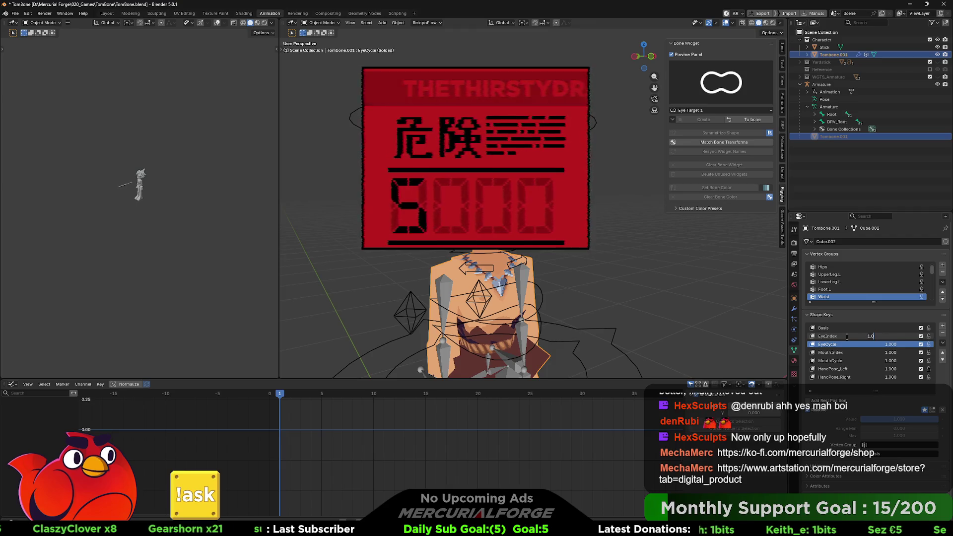
key("Return")
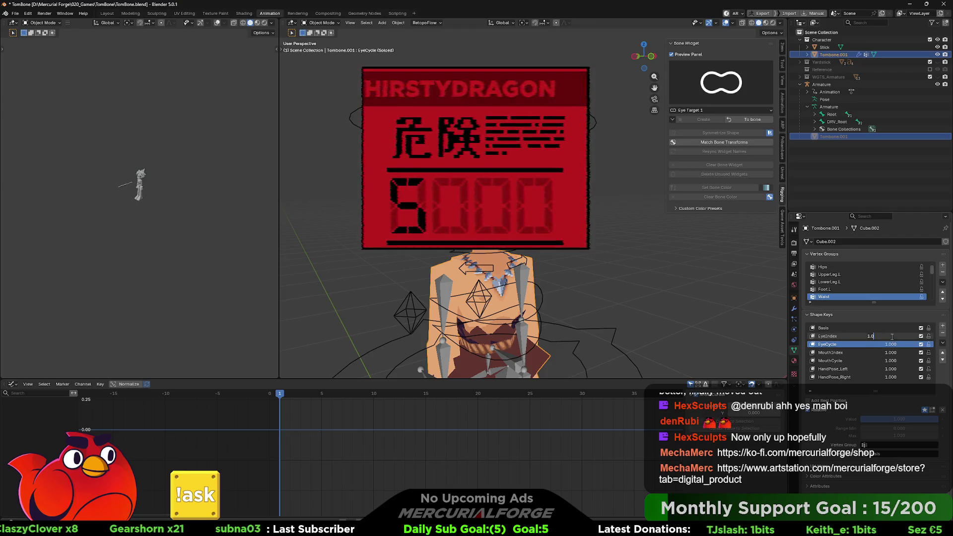
left_click(829, 337)
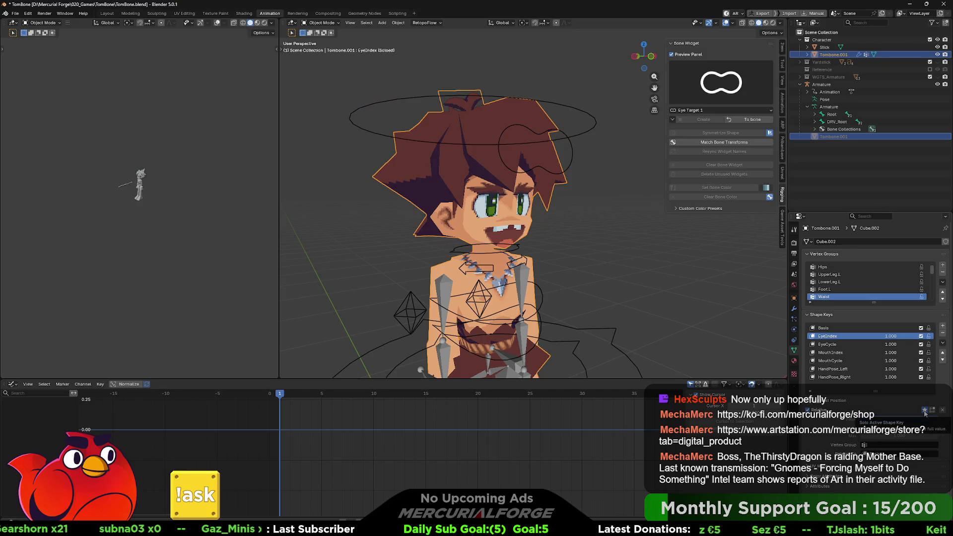
left_click(924, 410)
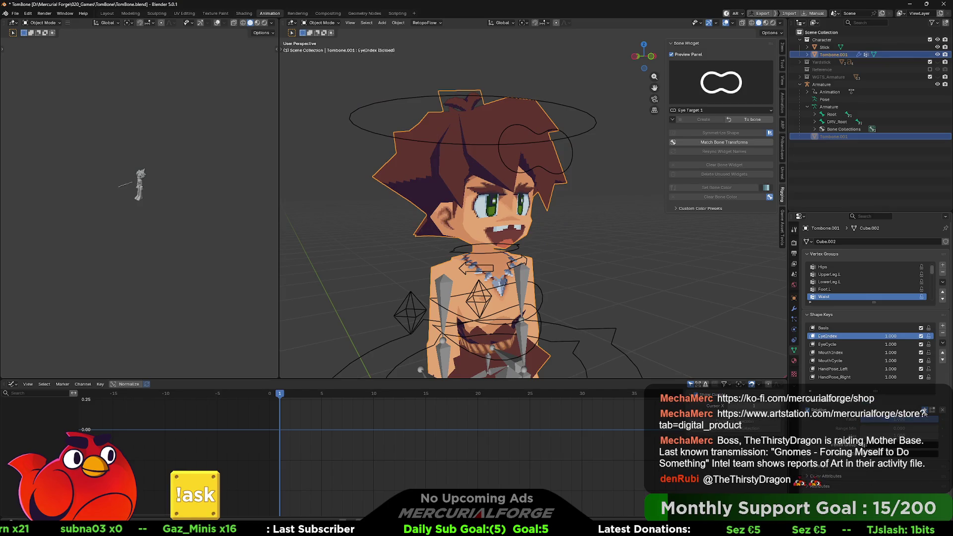
left_click(835, 345)
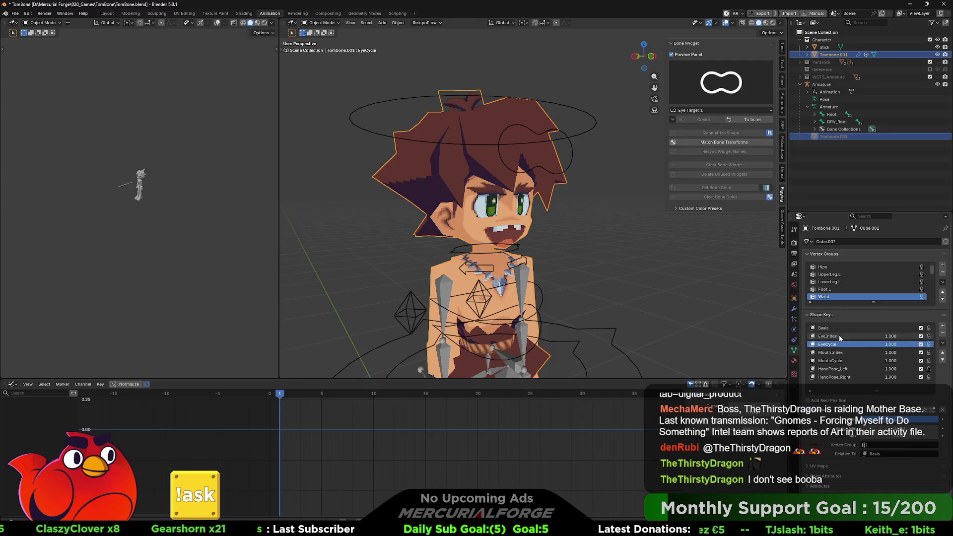
Select the EyeIndex shape key and switch over to the Unreal editor window
left_click(840, 337)
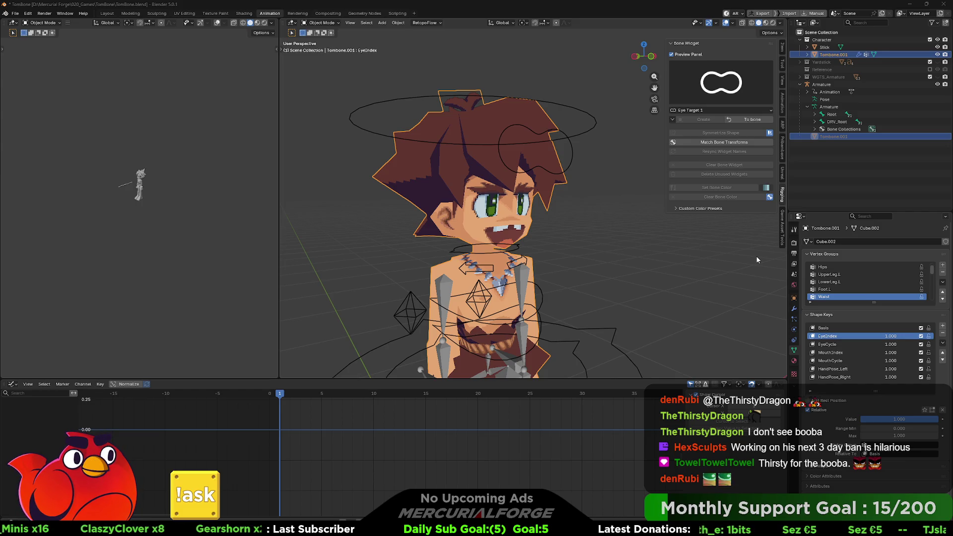
key("alt+Tab")
key("alt+Tab")
key("alt+Tab")
key("alt+shift+Tab")
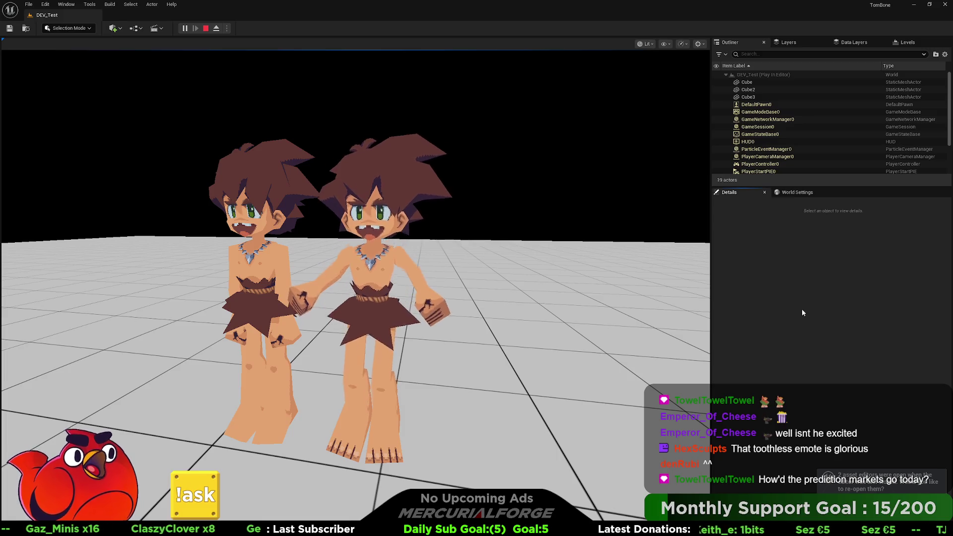
Watch the two TomBone characters play in DEV_Test, then switch back to Blender
key("alt+Tab")
key("alt+Tab")
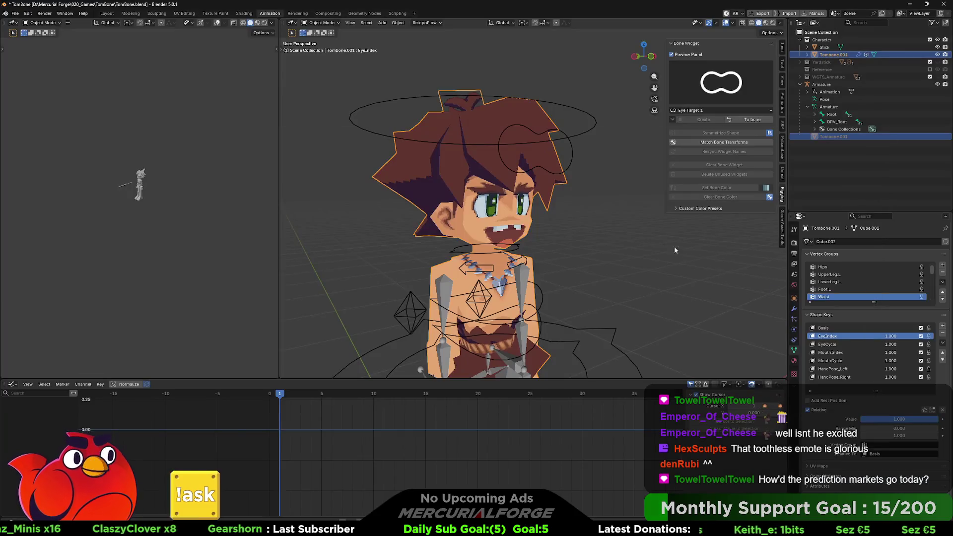
Make the armature active, orbit slightly and select the hair mesh Tombone.003
left_click(570, 148)
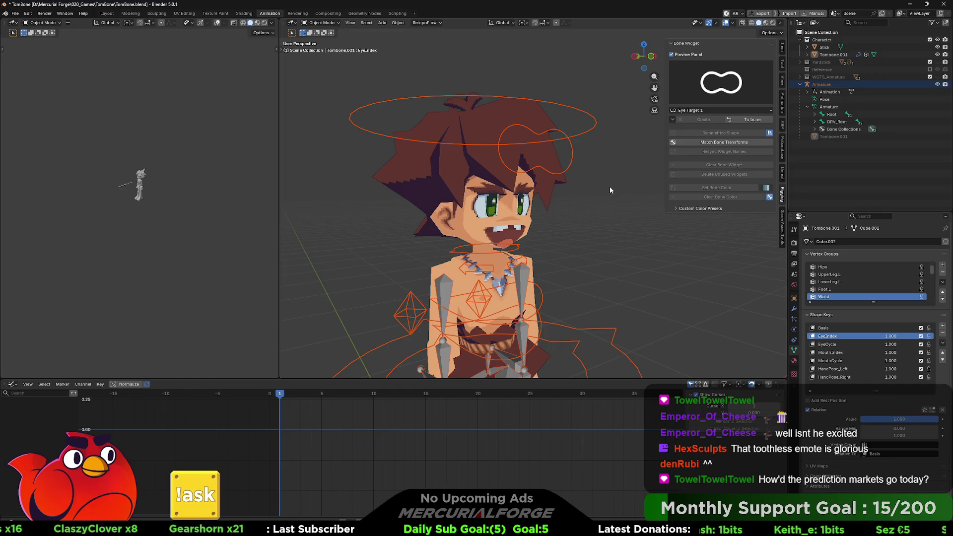
left_click(570, 158)
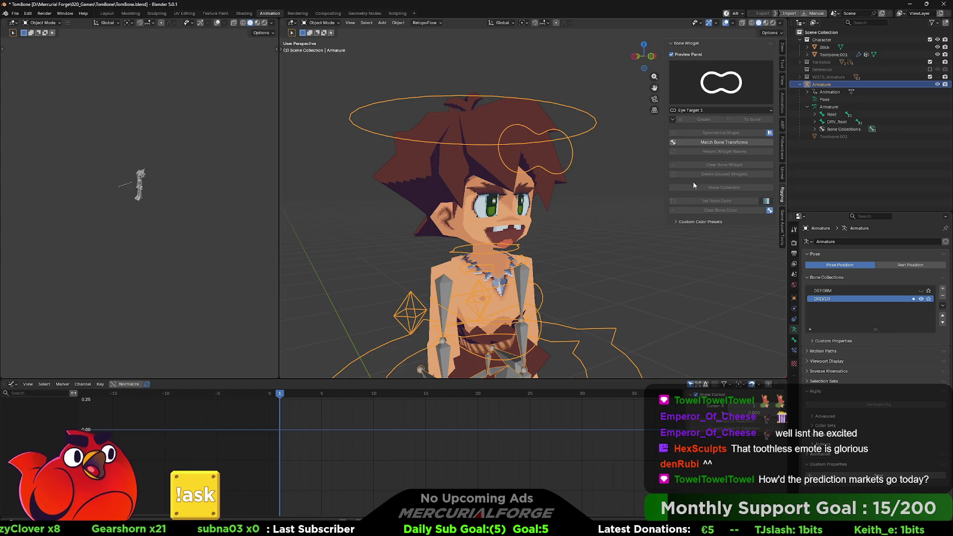
mouse_move(578, 153)
middle_mouse_down()
mouse_move(603, 171)
mouse_move(534, 164)
middle_mouse_up()
left_click(534, 163)
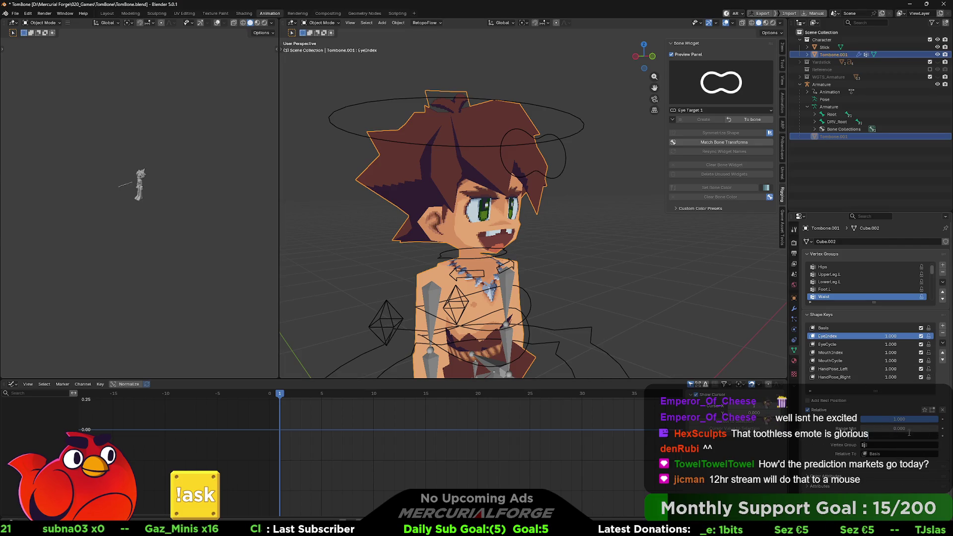
left_click(853, 345)
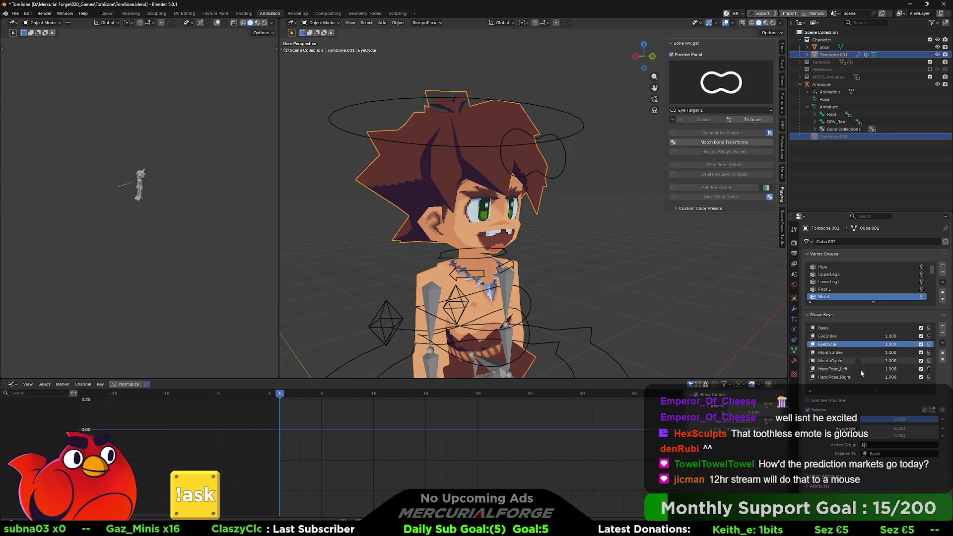
left_click(841, 352)
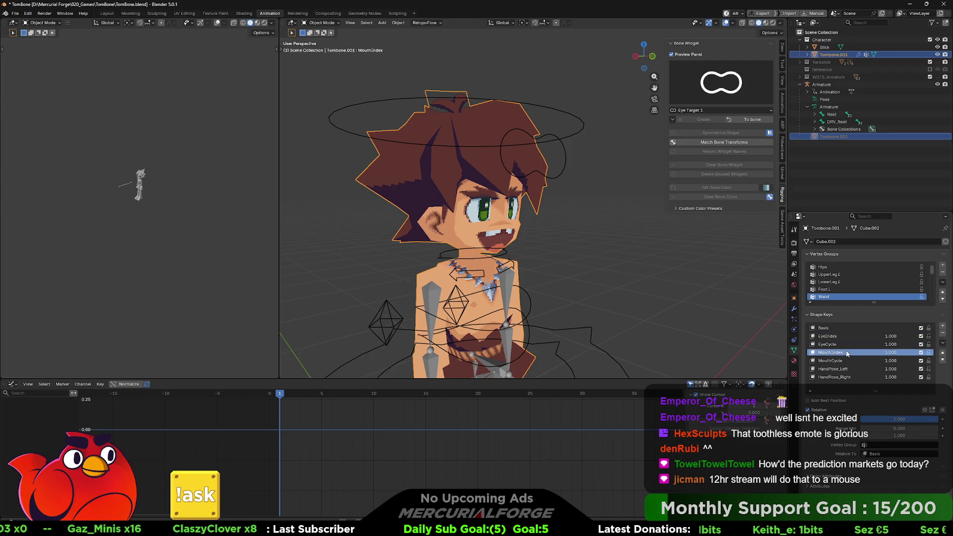
left_click(849, 361)
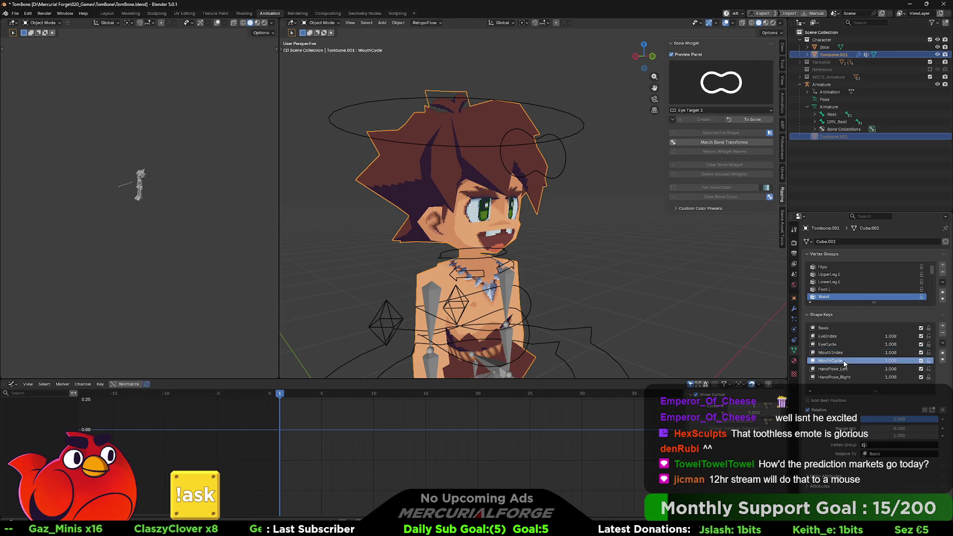
left_click(855, 369)
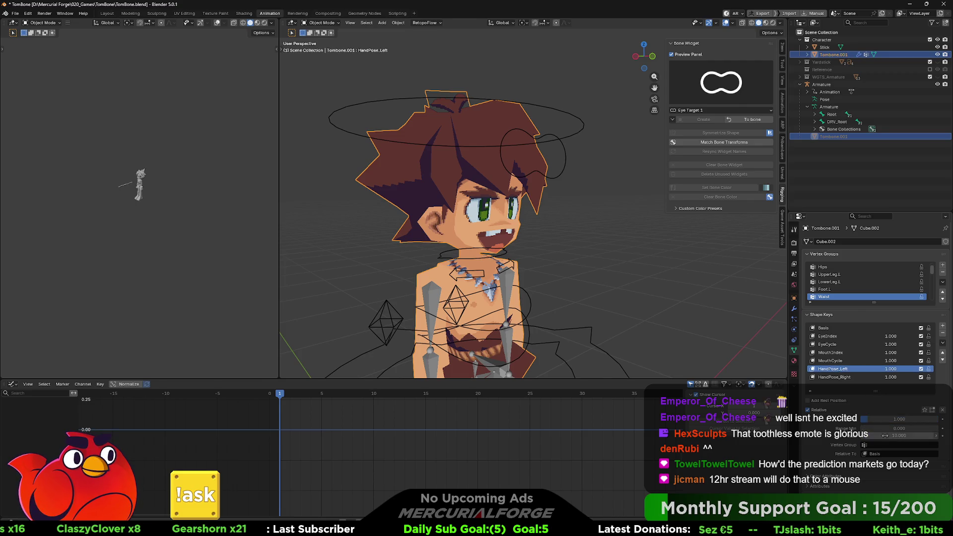
left_click(860, 378)
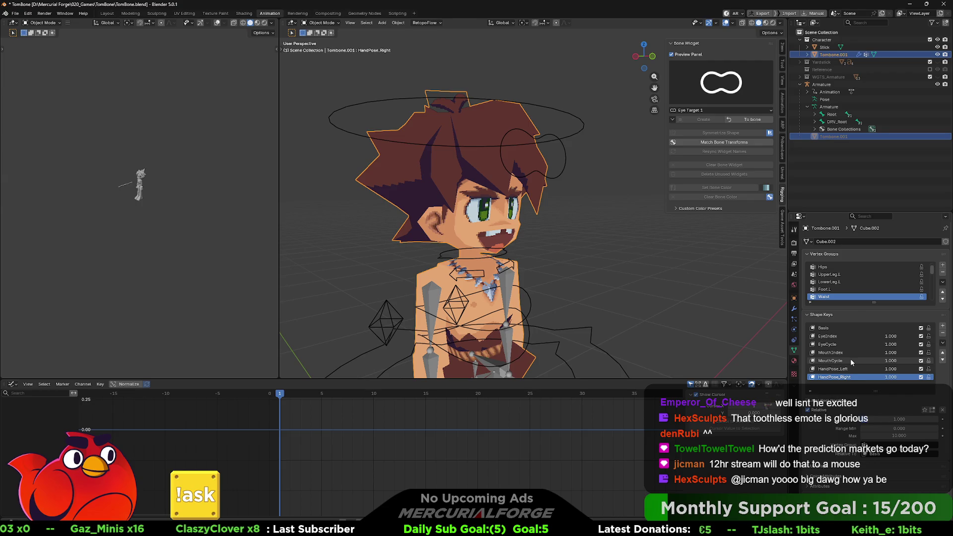
left_click(839, 335)
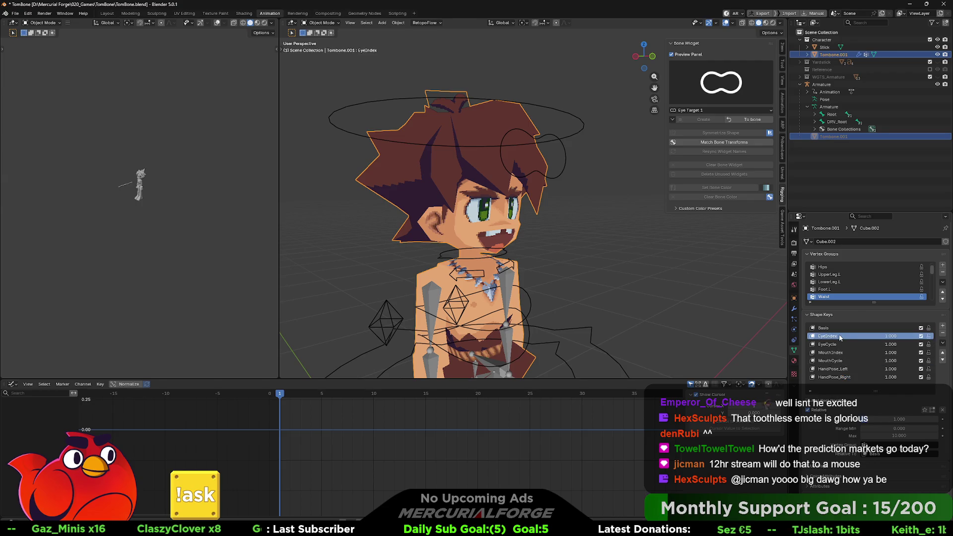
left_click(838, 343)
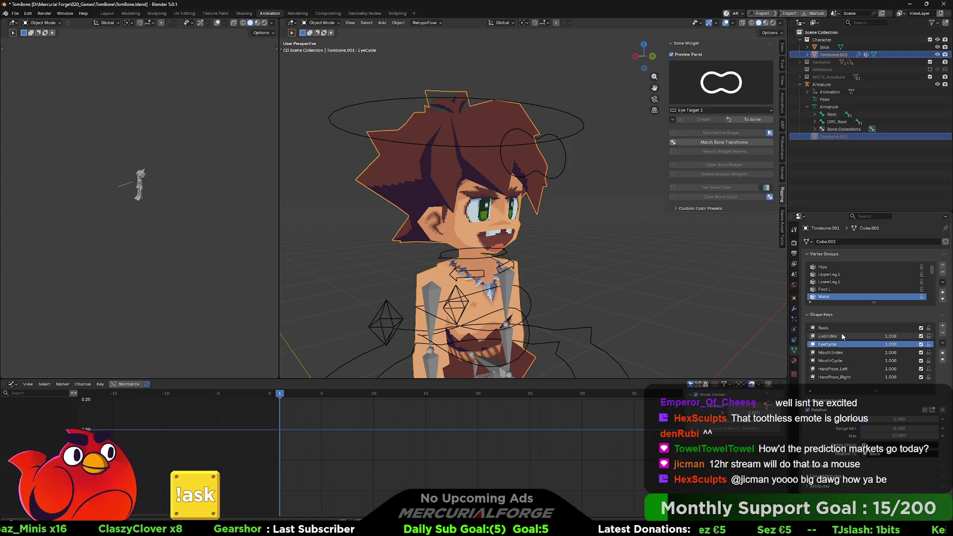
left_click(839, 335)
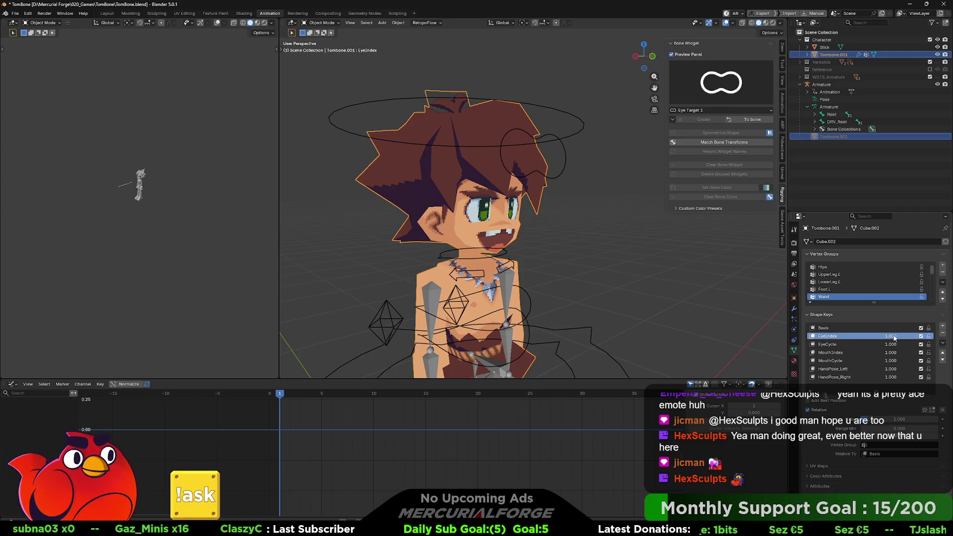
Drag the EyeIndex value to test other strengths and review its driver options
left_click_drag(891, 336, 916, 336)
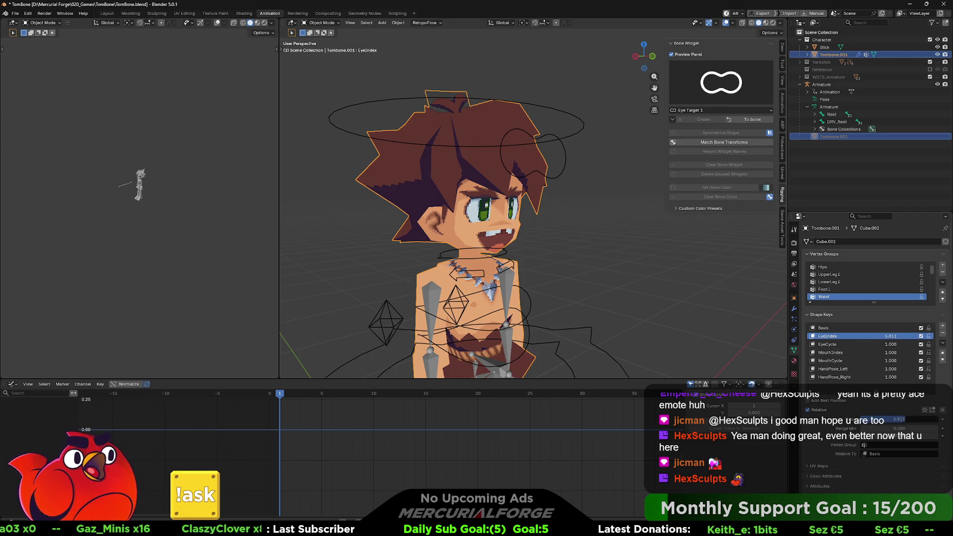
left_click_drag(897, 419, 898, 421)
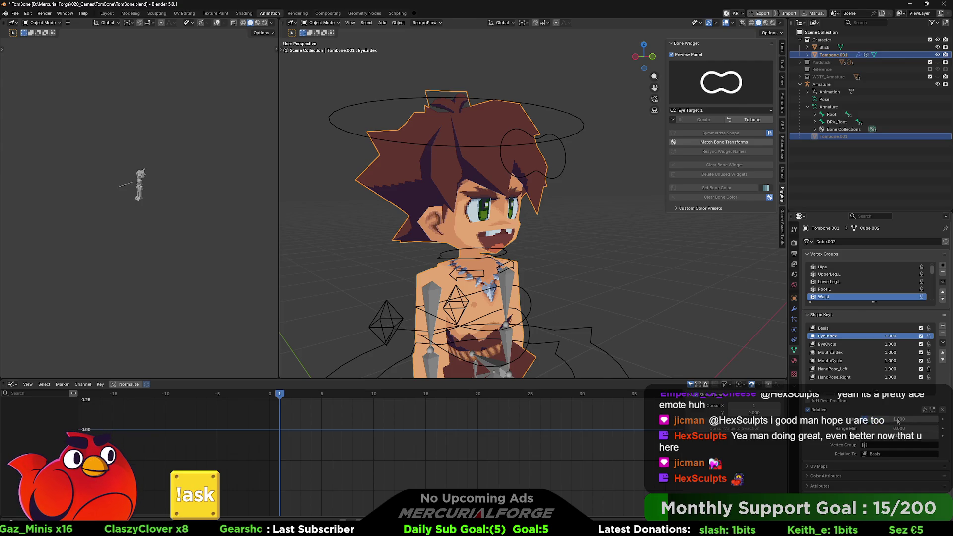
right_click(892, 419)
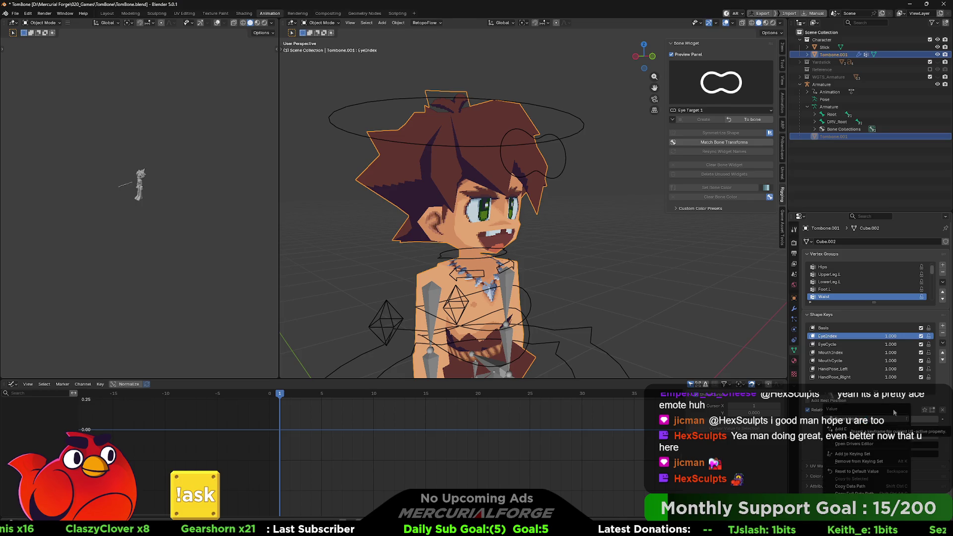
right_click(886, 335)
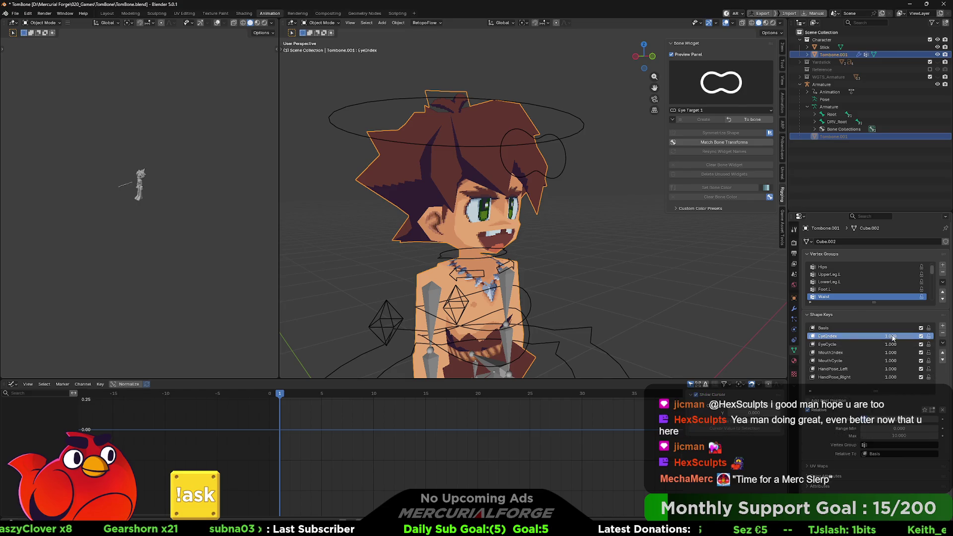
right_click(891, 336)
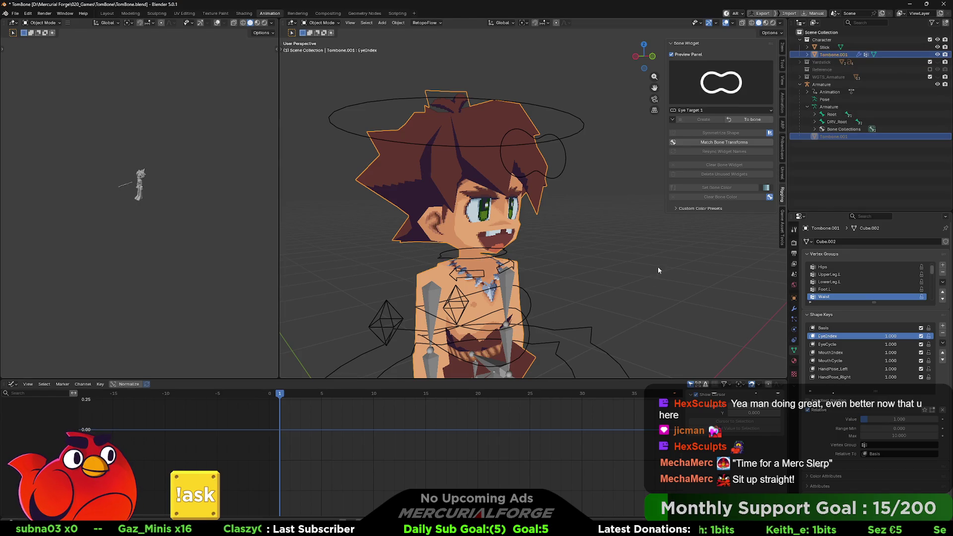
Select the armature and enter Pose Mode with CTRL_FACE active
left_click(563, 158)
key("ctrl+Tab")
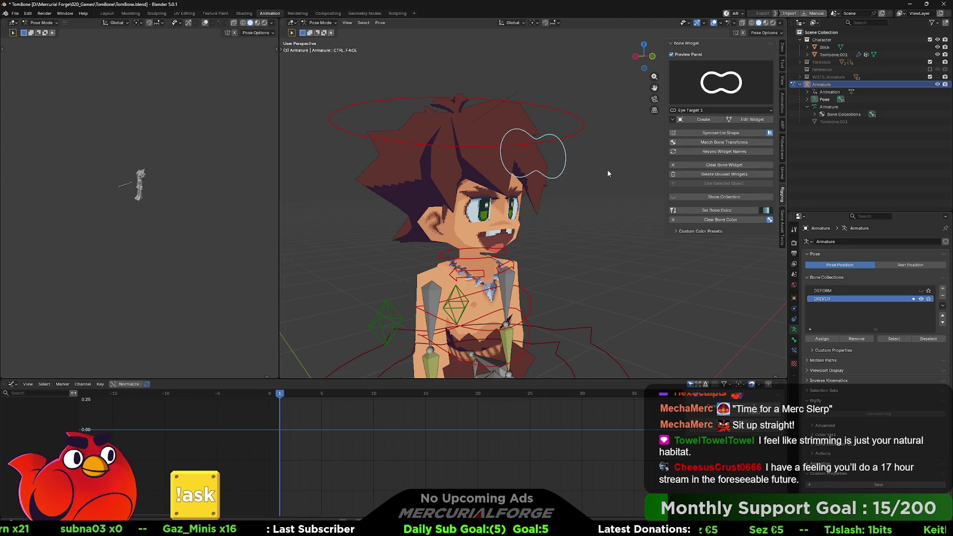
Copy CTRL_FACE's EyeIndex property as a new driver, then return to Tombone.001 in Object Mode
left_click(795, 340)
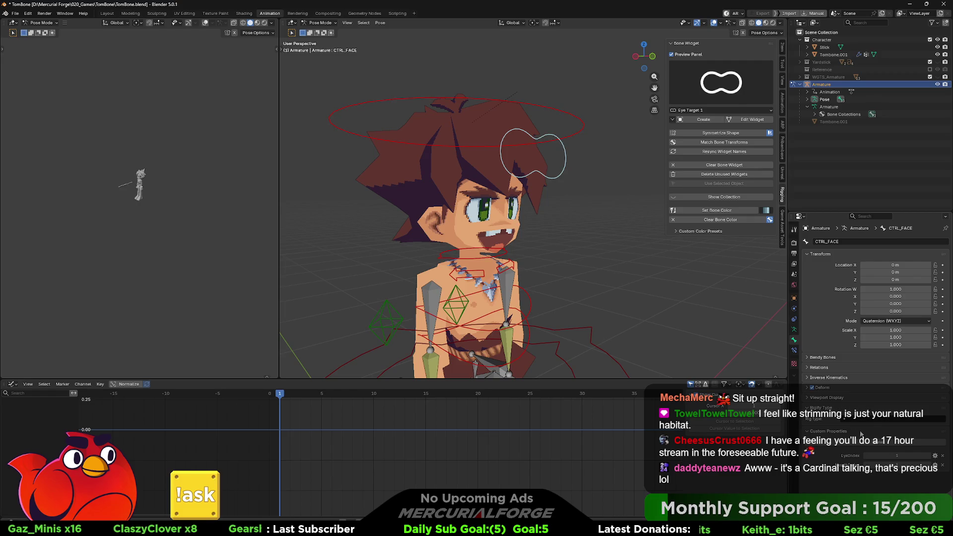
right_click(877, 456)
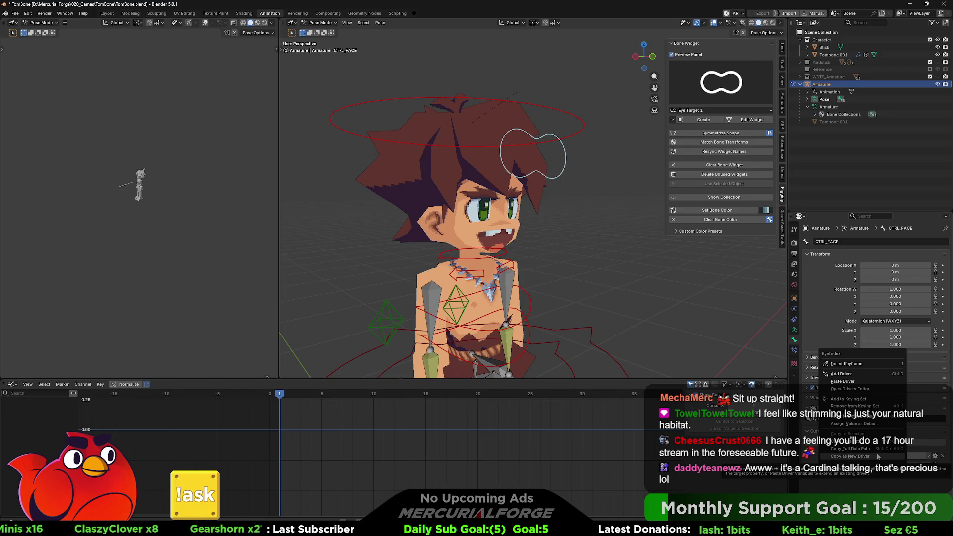
left_click(877, 456)
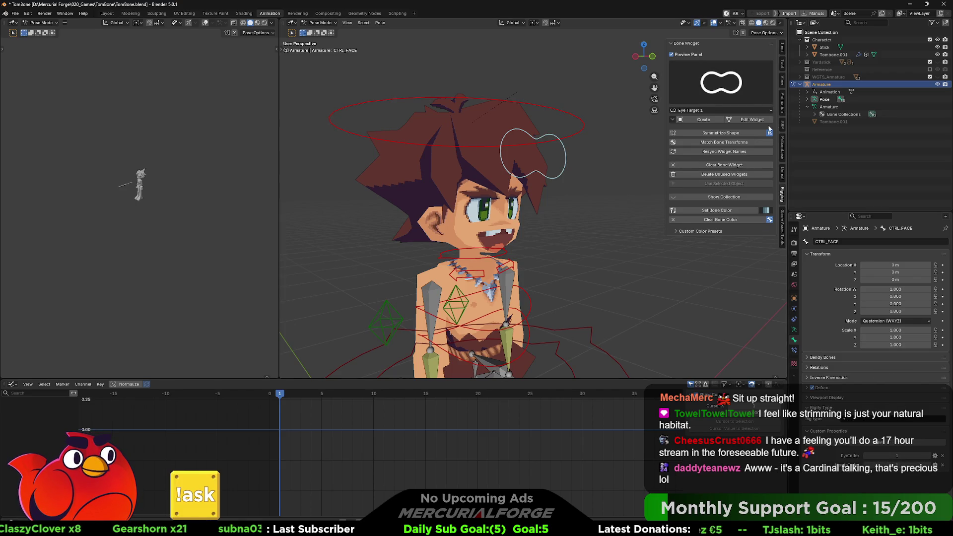
left_click(497, 174)
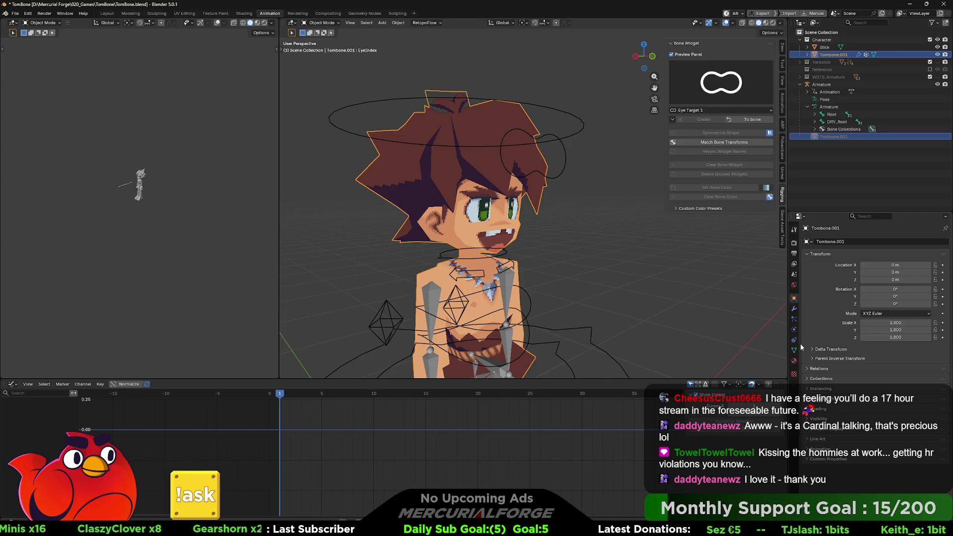
Paste the copied EyeIndex bone-property driver onto the EyeIndex shape key value
left_click(793, 350)
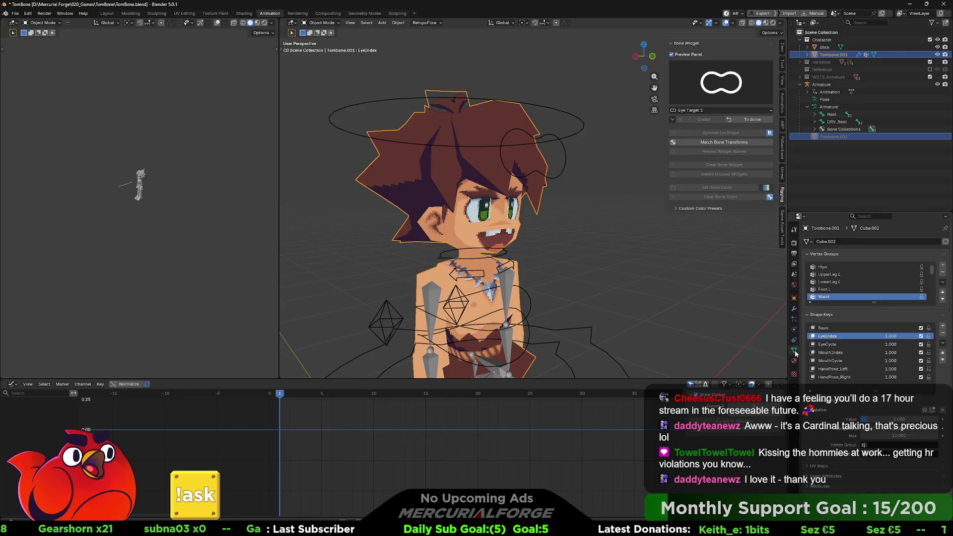
right_click(867, 420)
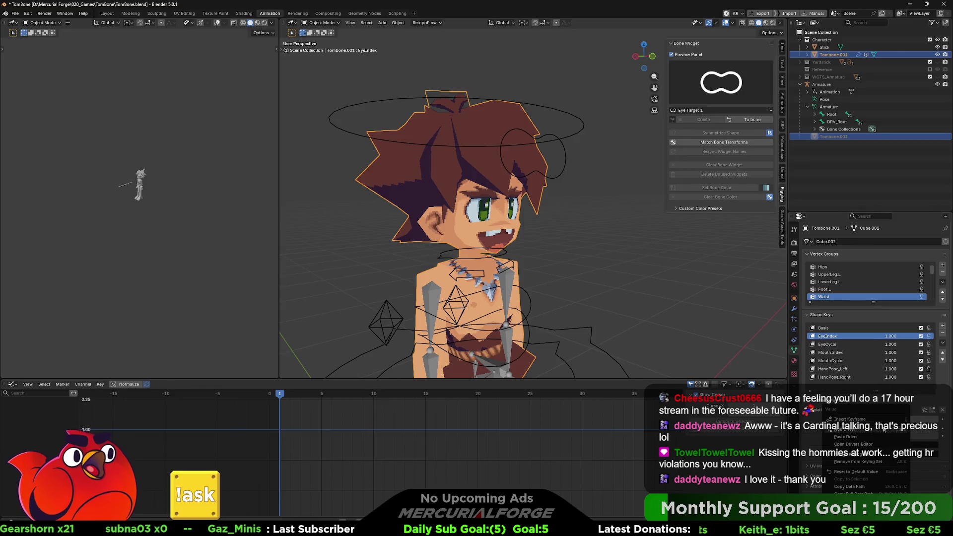
left_click(856, 430)
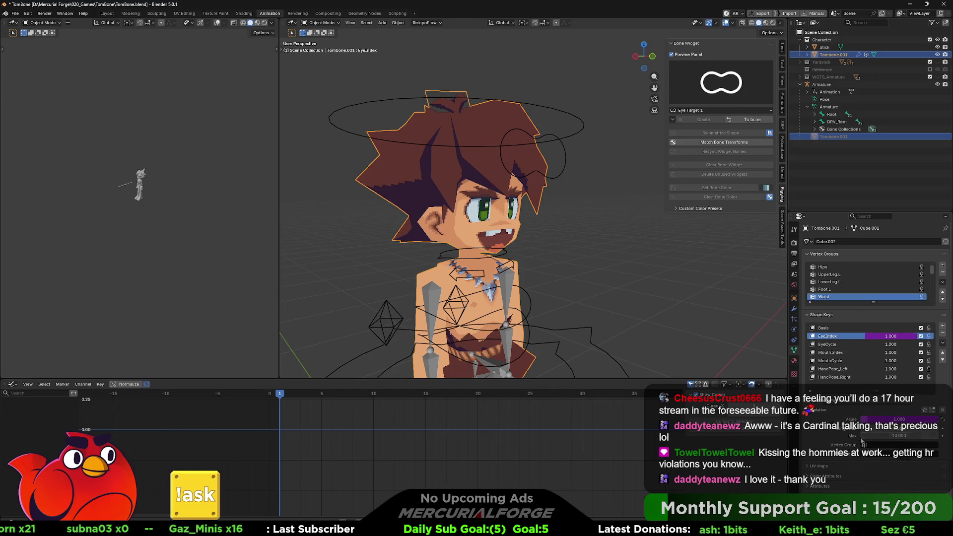
Paste the same driver onto the EyeCycle shape key value
left_click(853, 343)
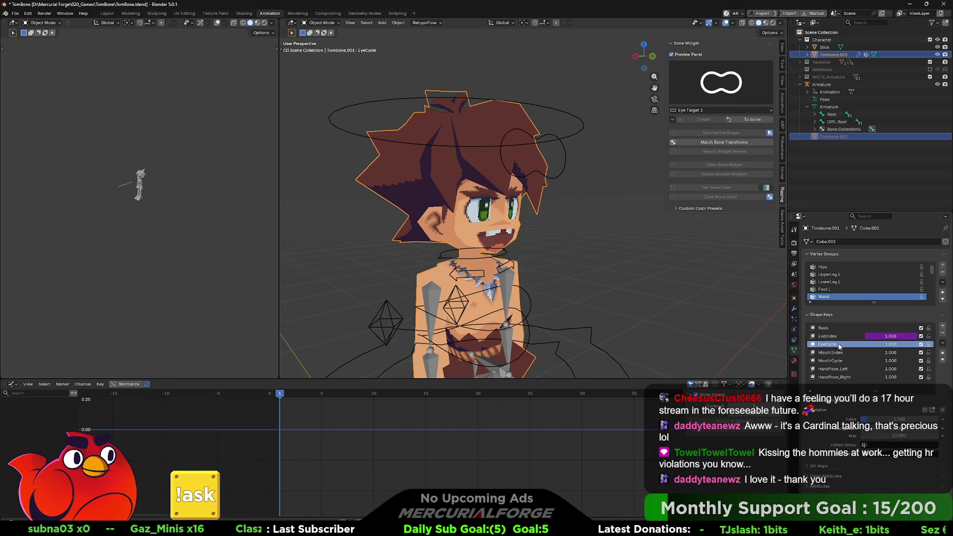
right_click(867, 420)
left_click(871, 424)
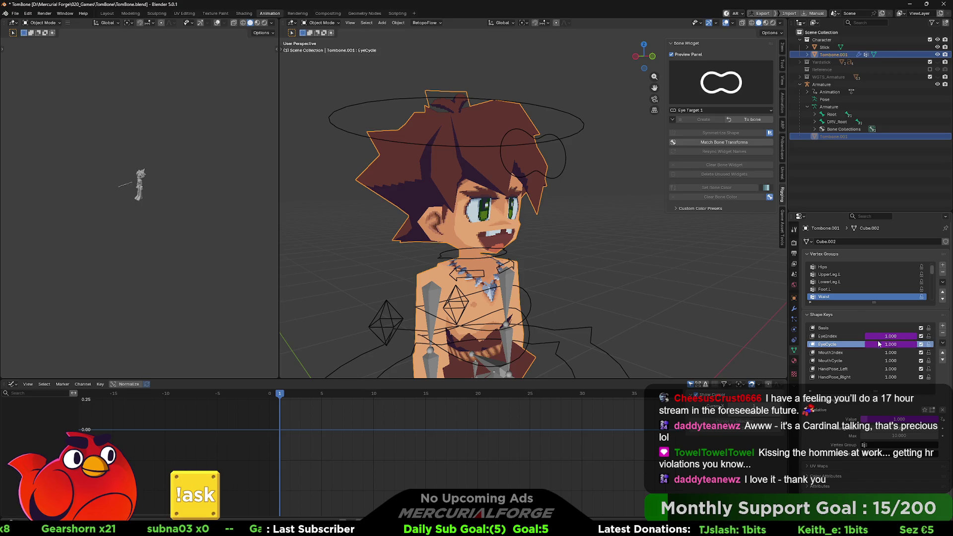
key("ctrl+v")
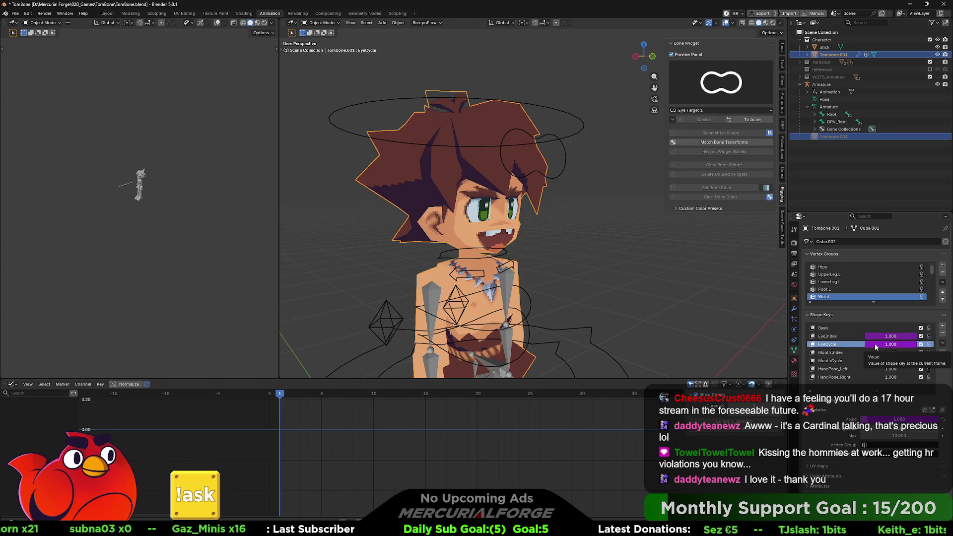
right_click(875, 345)
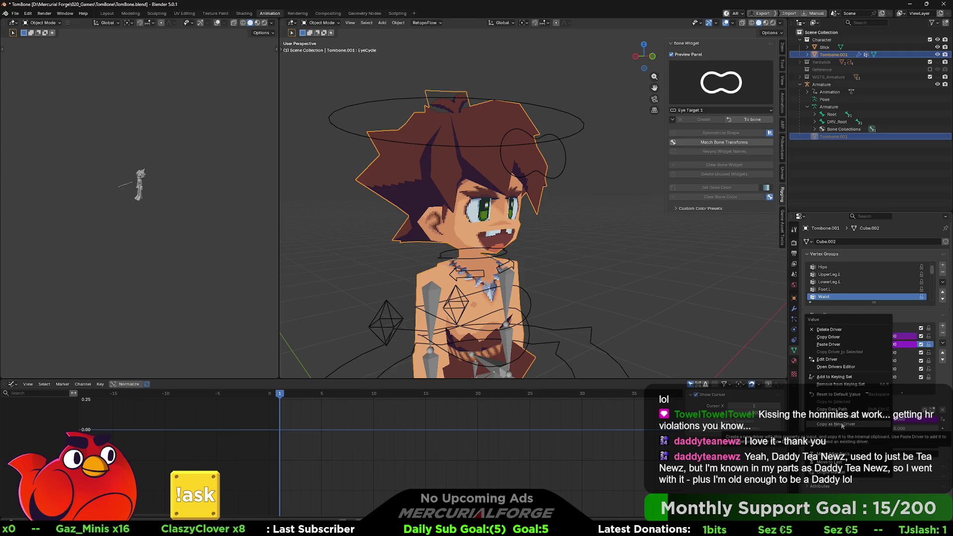
Edit the EyeCycle shape key driver and add a second input variable to it
left_click(841, 426)
right_click(878, 336)
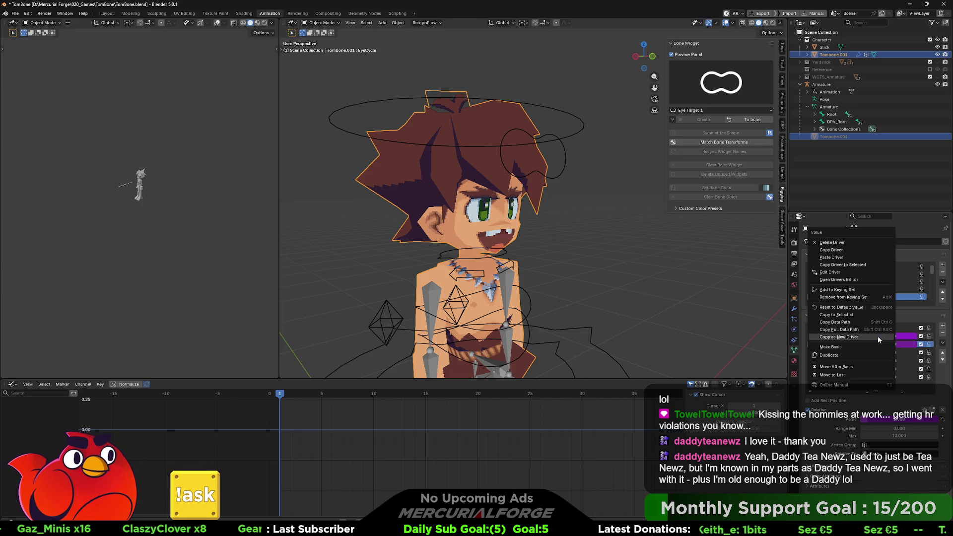
left_click(878, 336)
right_click(892, 334)
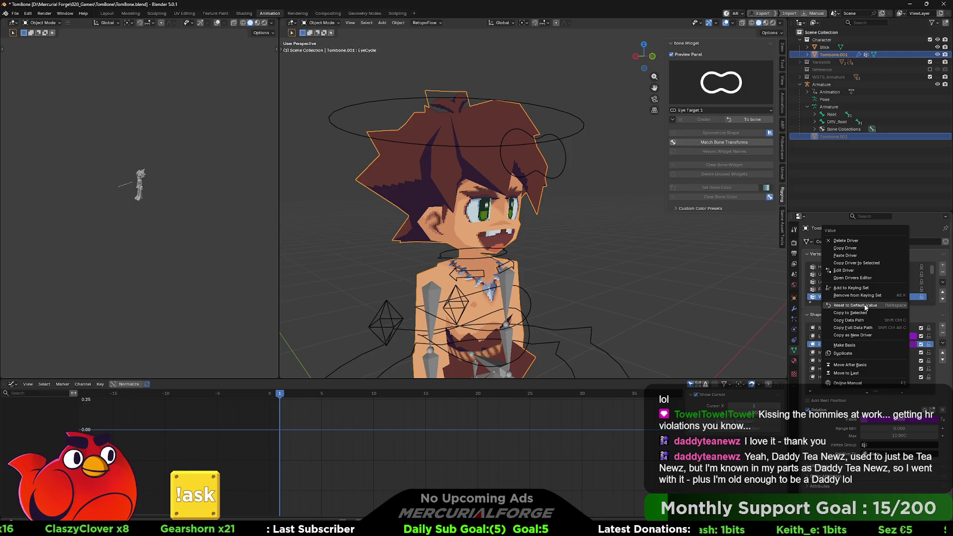
left_click(849, 271)
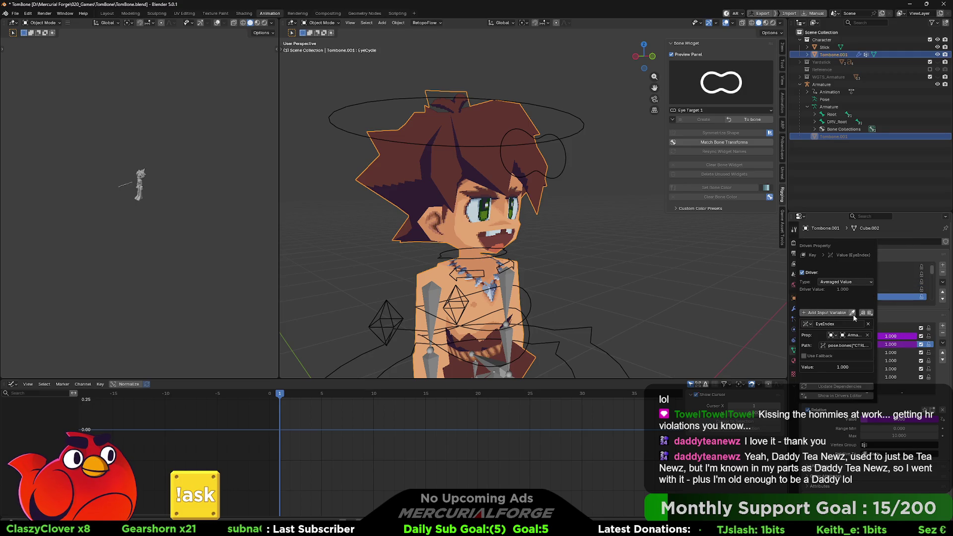
left_click(869, 313)
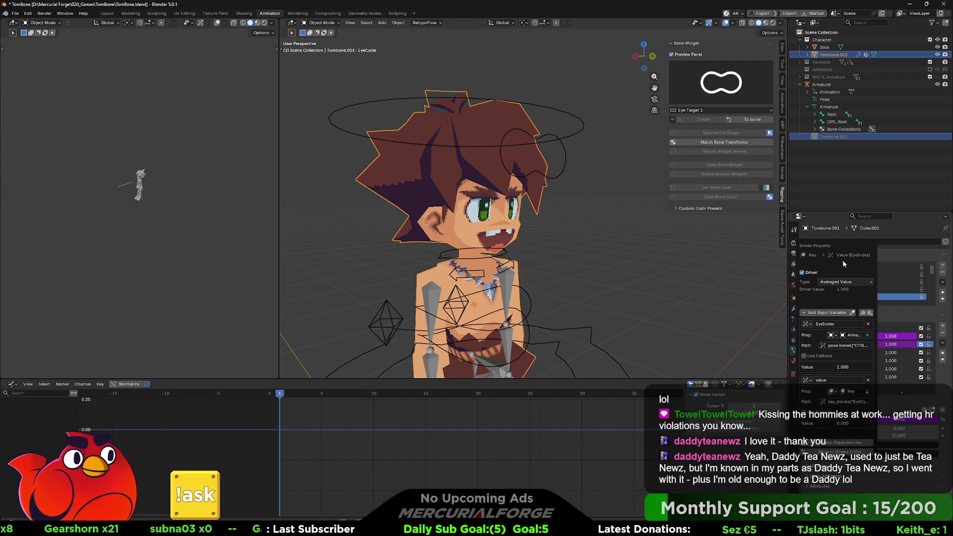
Rename the driver variables to Cycle and Index and set Driver Type to Scripted Expression
left_click_drag(843, 262, 744, 267)
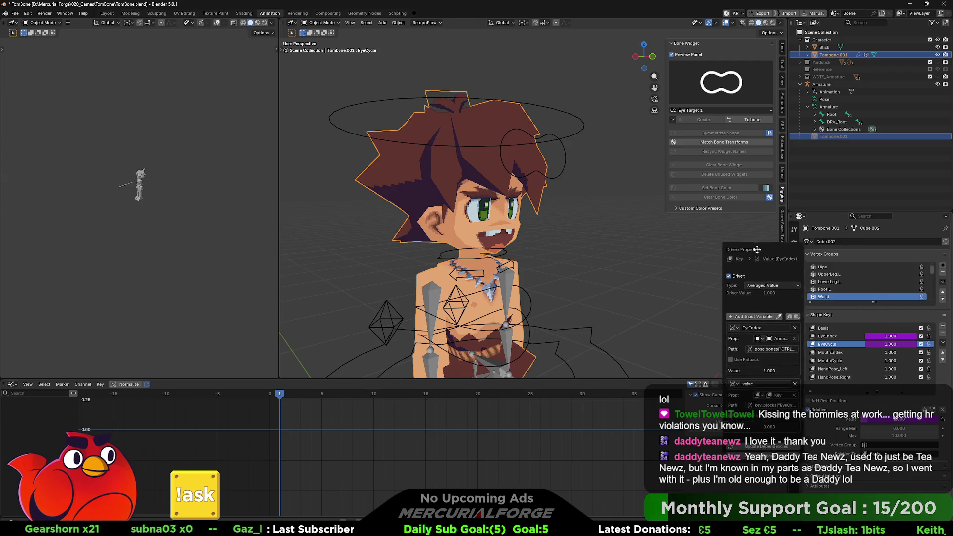
left_click(743, 385)
type("Cycle")
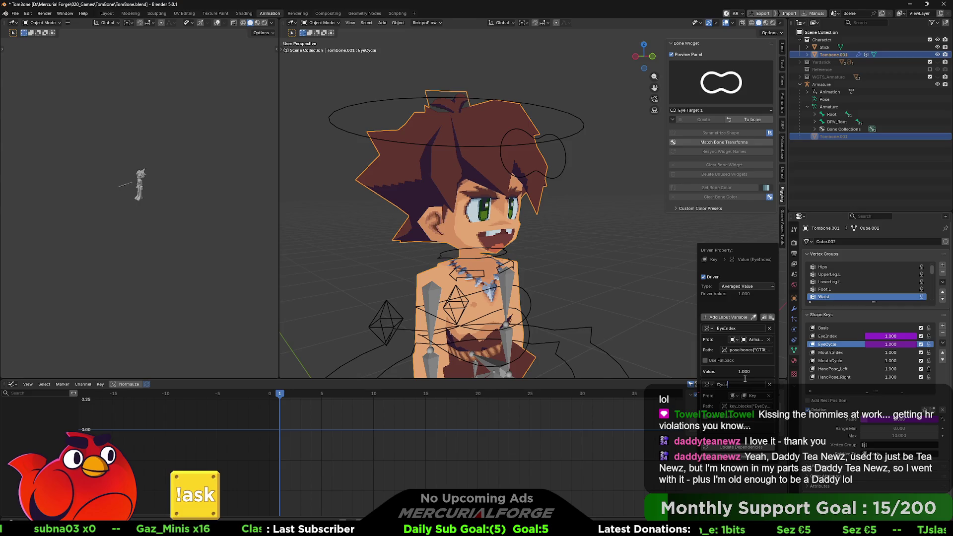
left_click(741, 328)
key("Home")
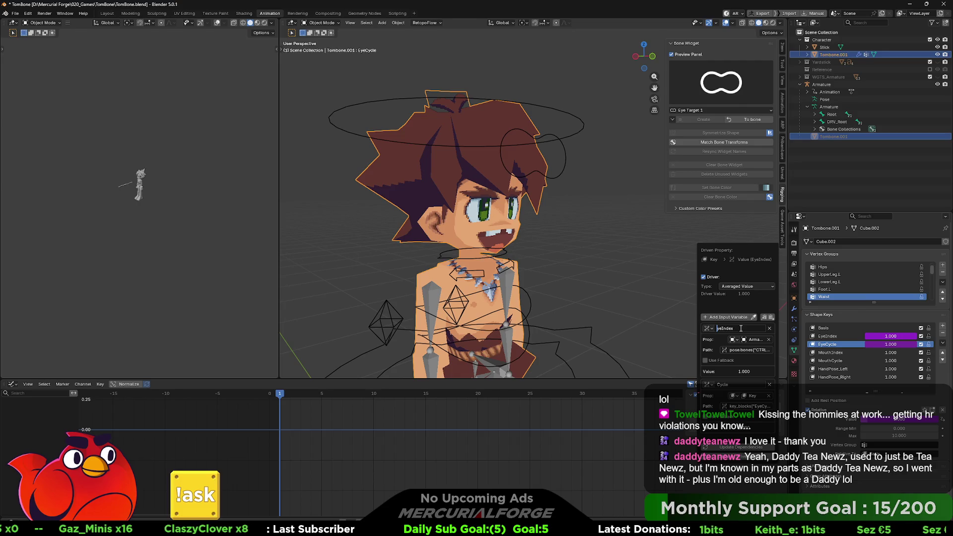
key("Return")
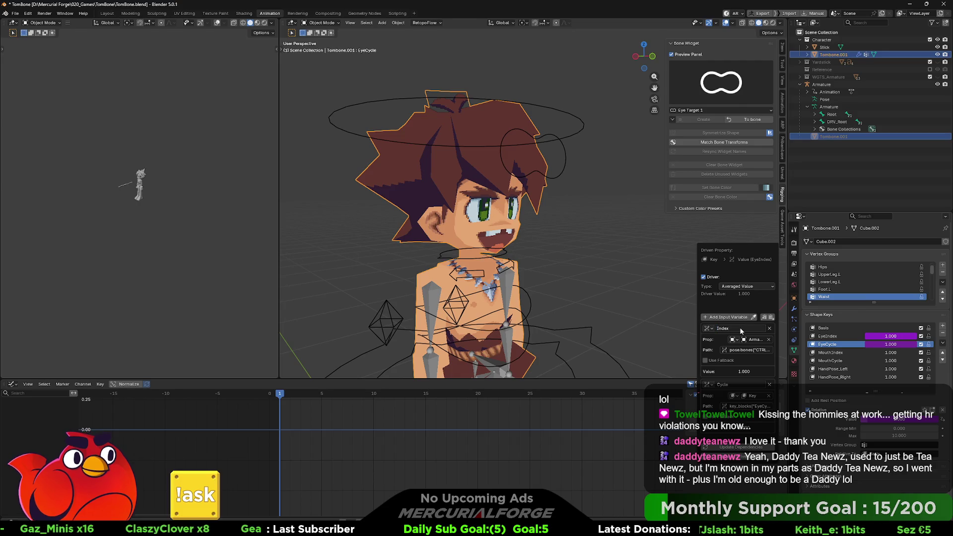
left_click(745, 286)
left_click(734, 309)
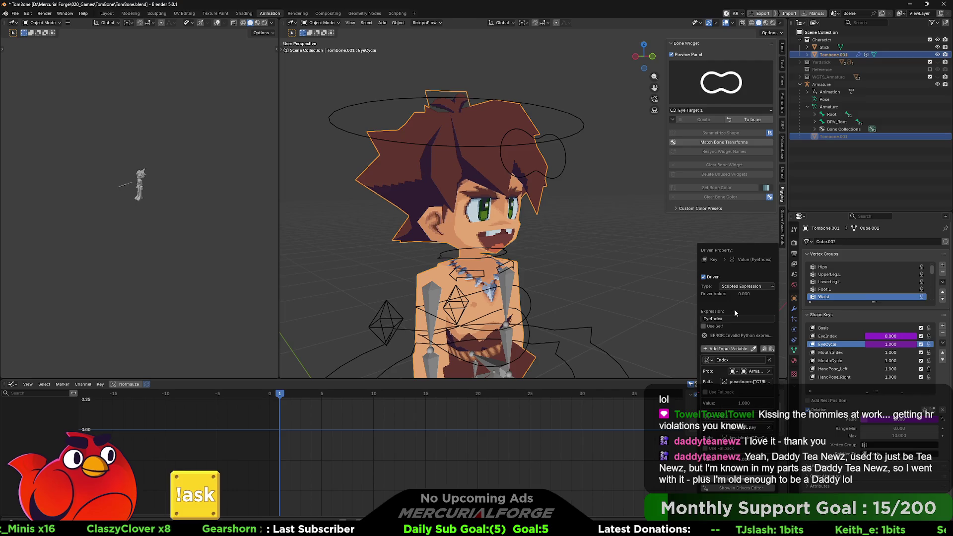
key("alt+Tab")
key("alt+Tab")
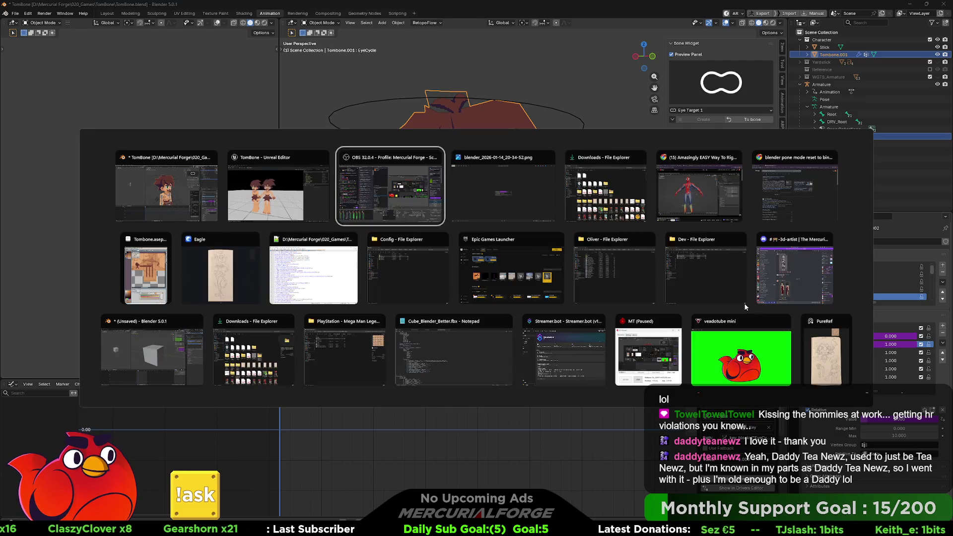
Return to Blender from the window switcher and dismiss the Edit Driver popover
key("Escape")
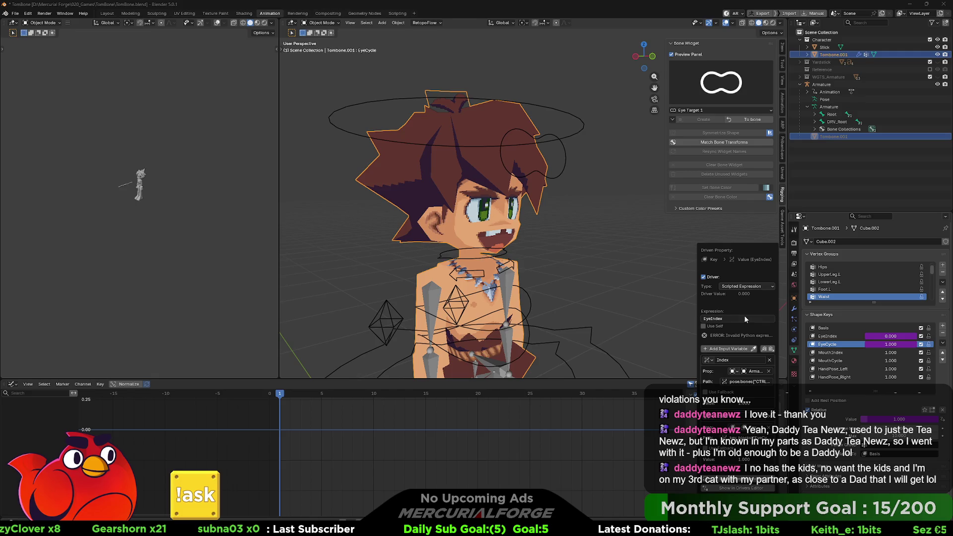
key("Escape")
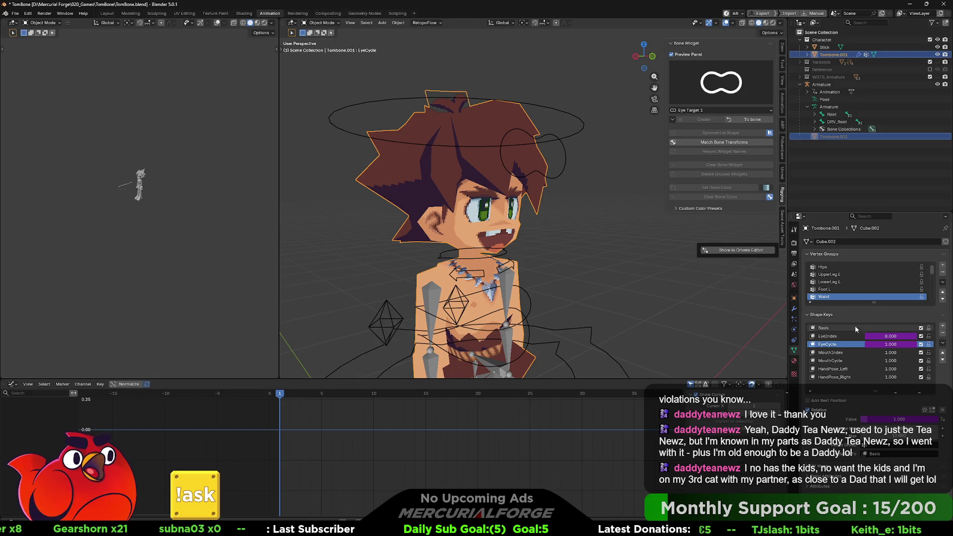
Rewrite the EyeIndex driver expression from EyeIndex to 1 + fmod(Index - 1, 10), evaluating to 1.000
right_click(882, 335)
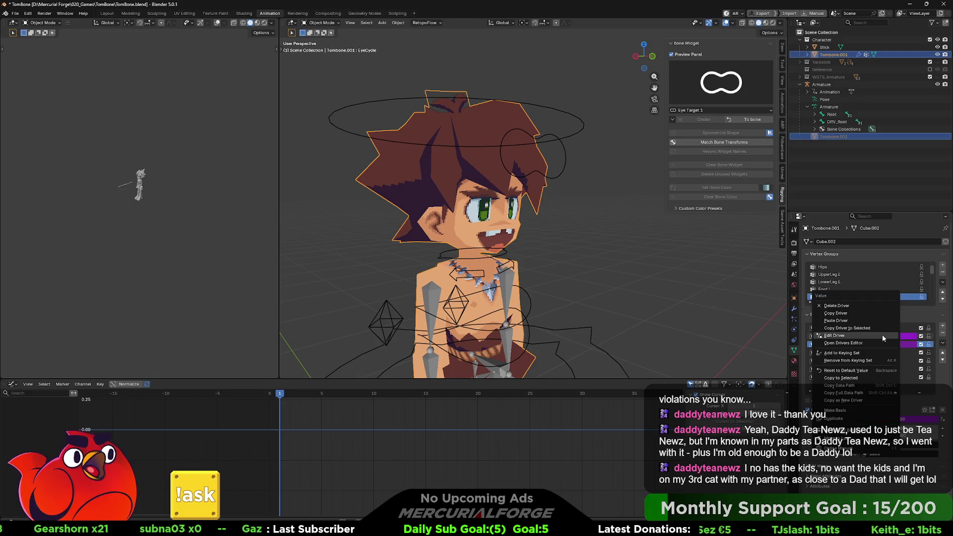
left_click(856, 338)
mouse_move(818, 290)
left_mouse_down()
mouse_move(764, 265)
mouse_move(728, 221)
left_mouse_up()
left_click(740, 296)
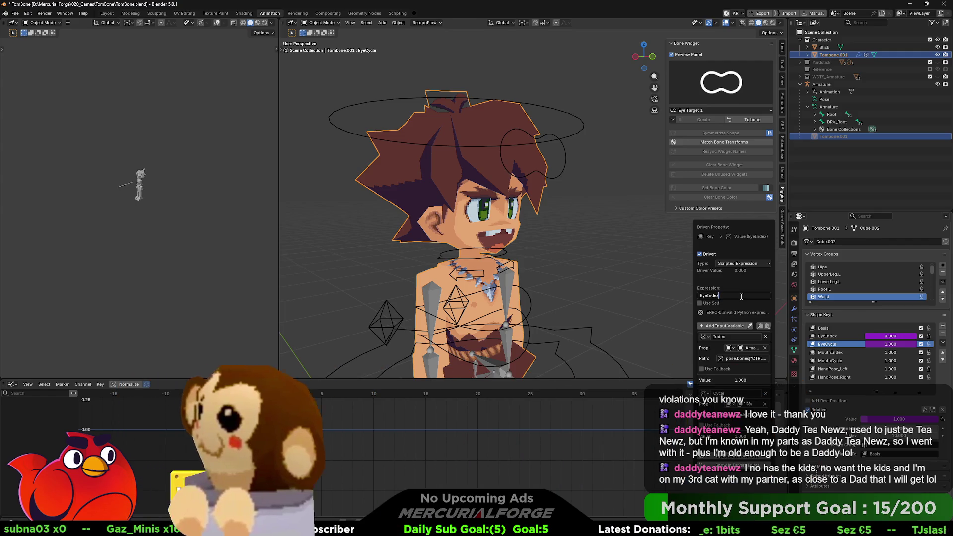
key("Home")
key("Delete")
key("Delete")
key("Delete")
key("End")
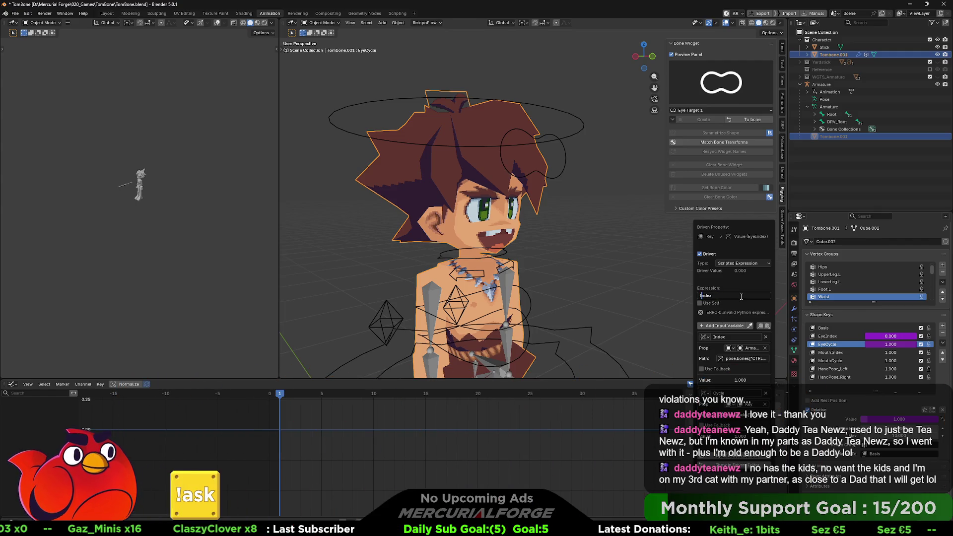
key("Home")
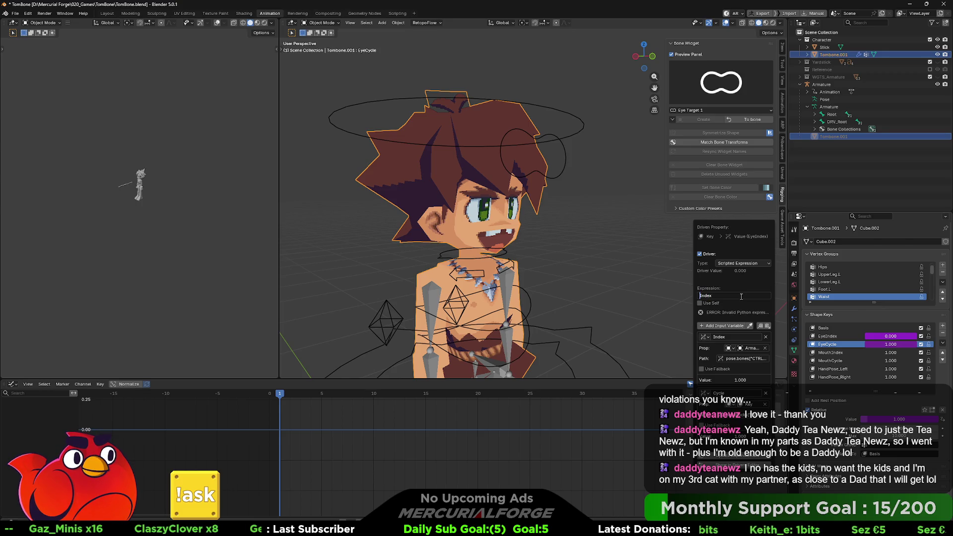
type("1")
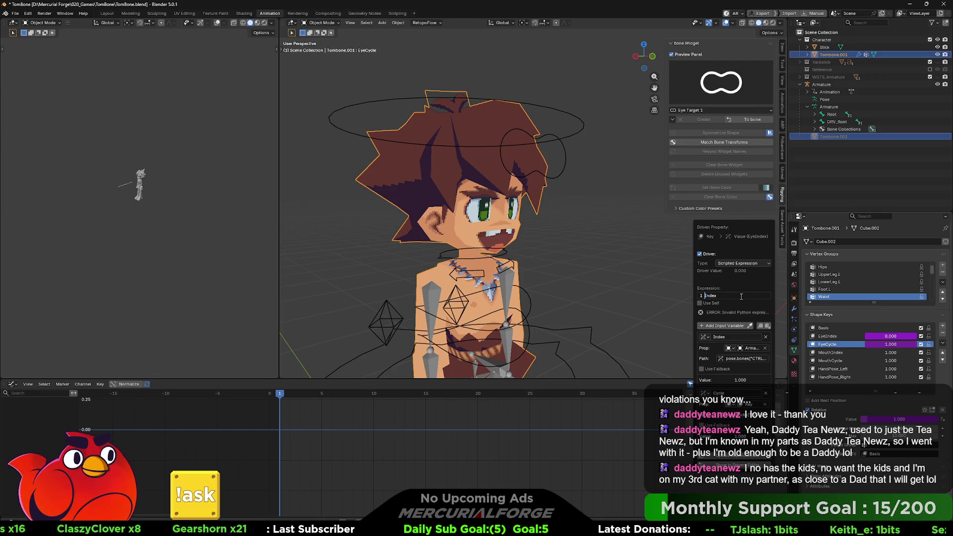
type(" -")
type(" floor")
type("(")
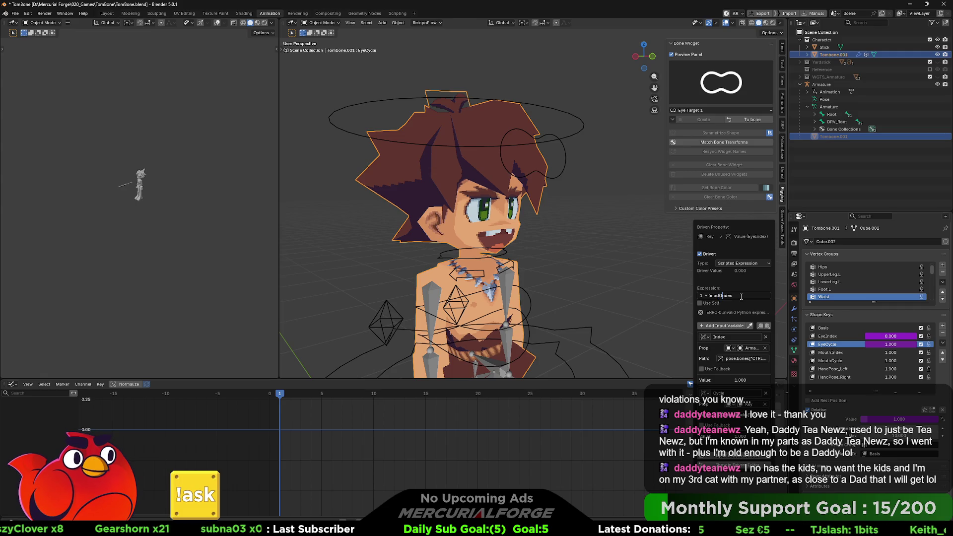
key("End")
type("1")
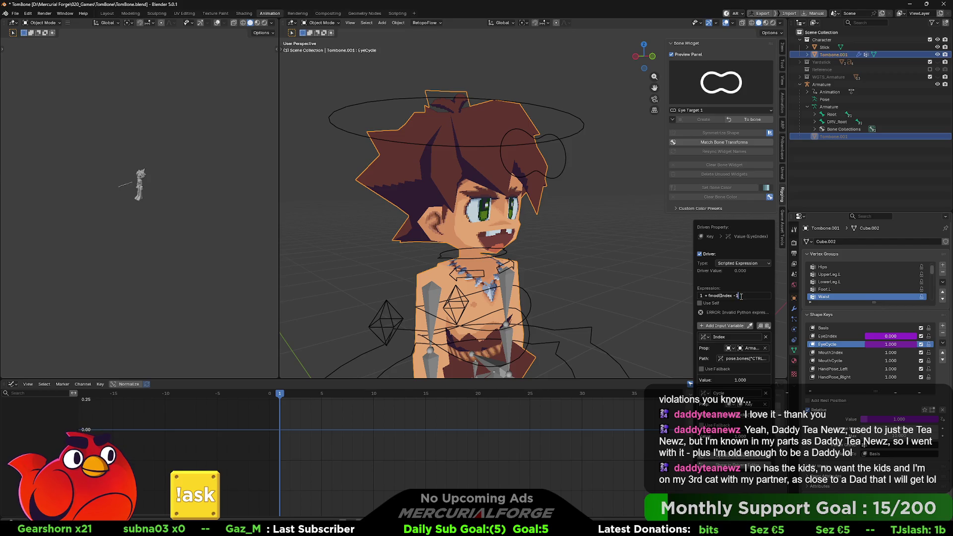
type("))")
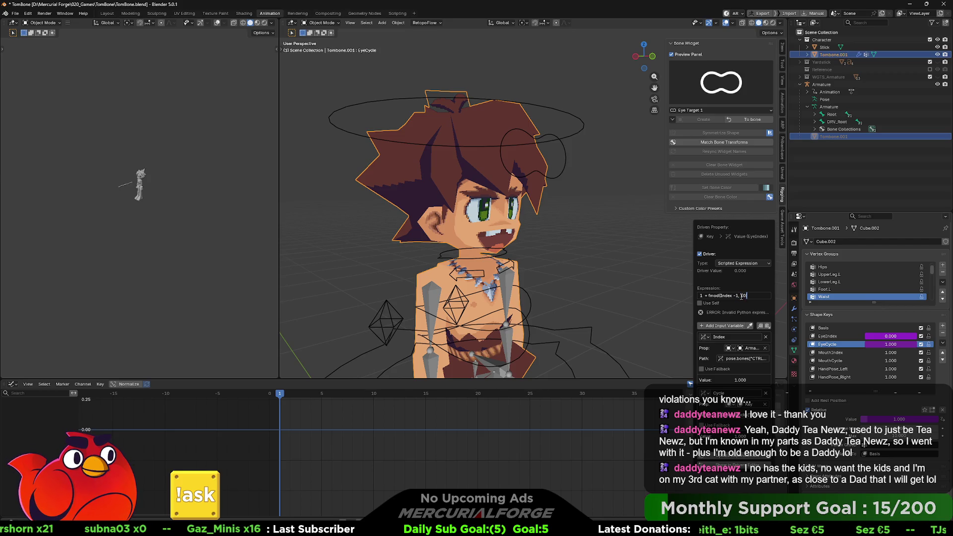
type(")")
key("Return")
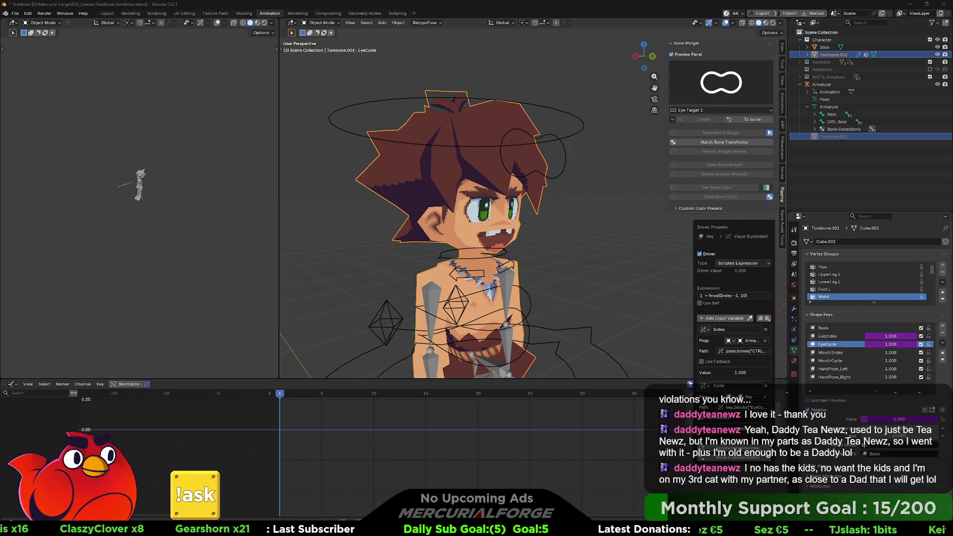
Make the EyeCycle driver a scripted expression (EyeIndex - 1) / 10, evaluating to 0.000
right_click(881, 345)
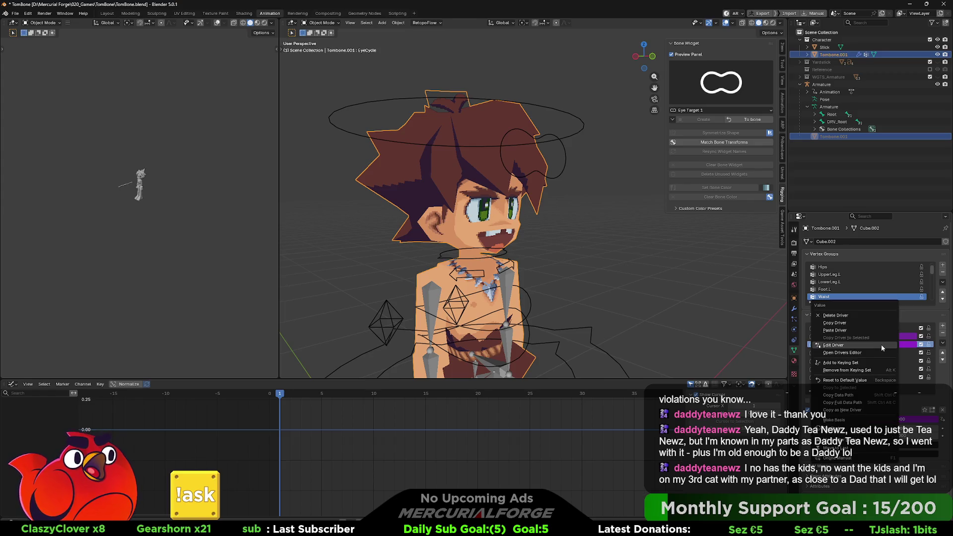
left_click(869, 344)
left_click(852, 355)
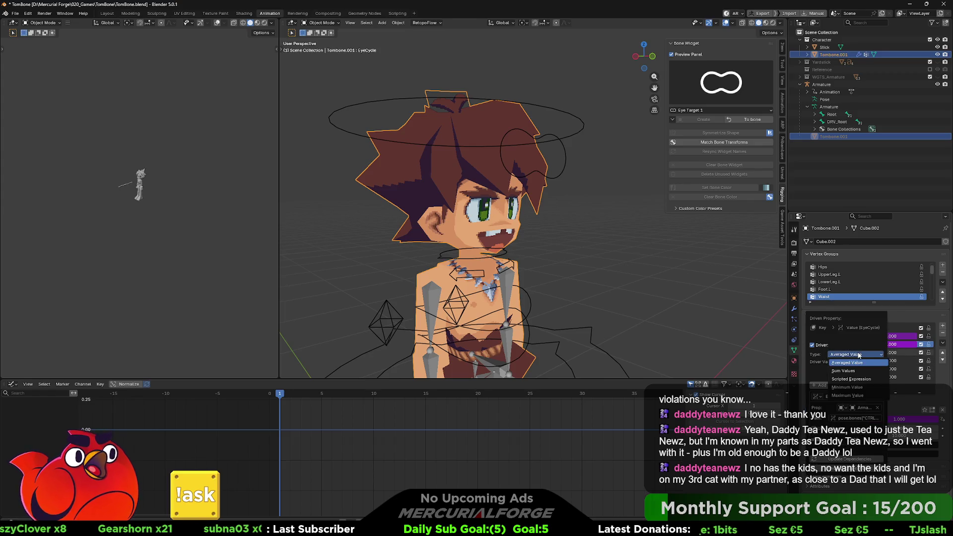
left_click(850, 380)
mouse_move(845, 321)
left_mouse_down()
mouse_move(787, 301)
mouse_move(728, 249)
left_mouse_up()
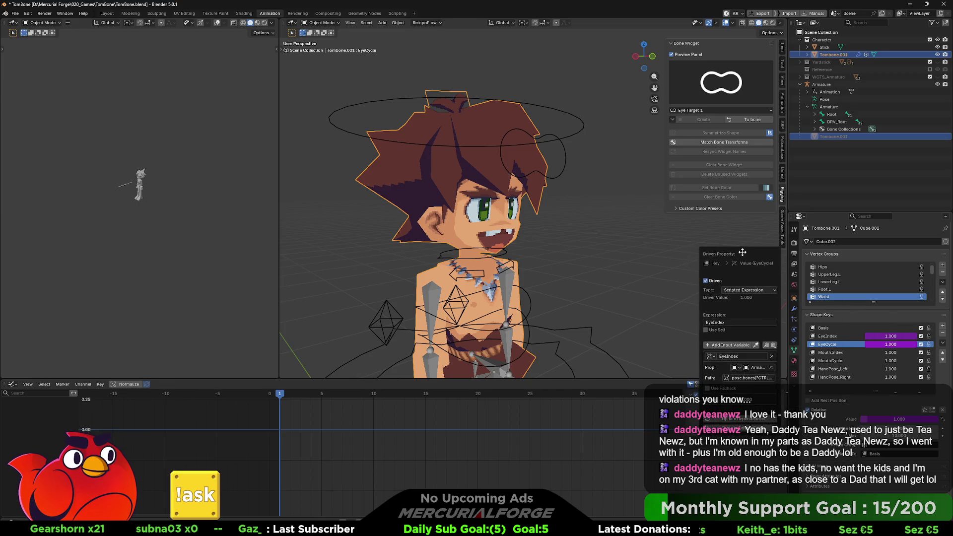
left_click(741, 322)
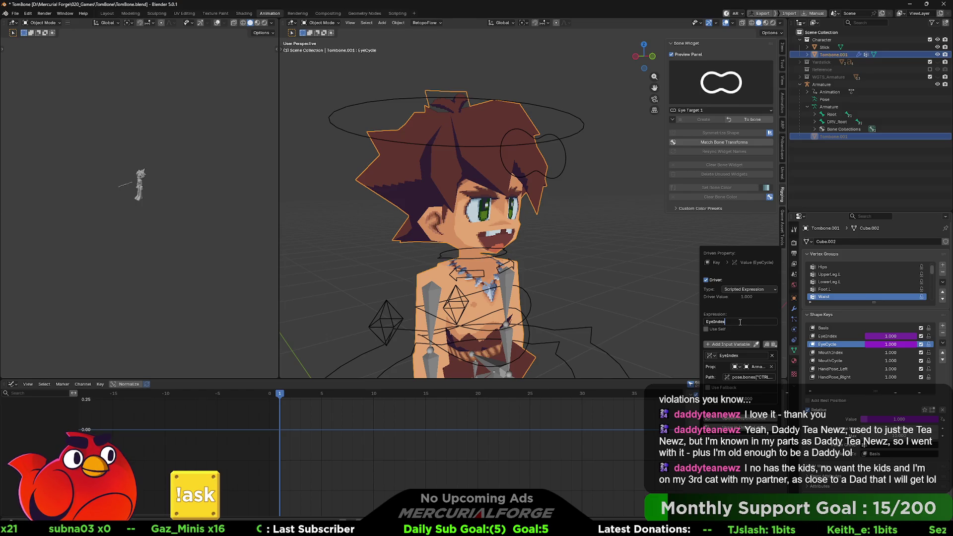
type(" -1)")
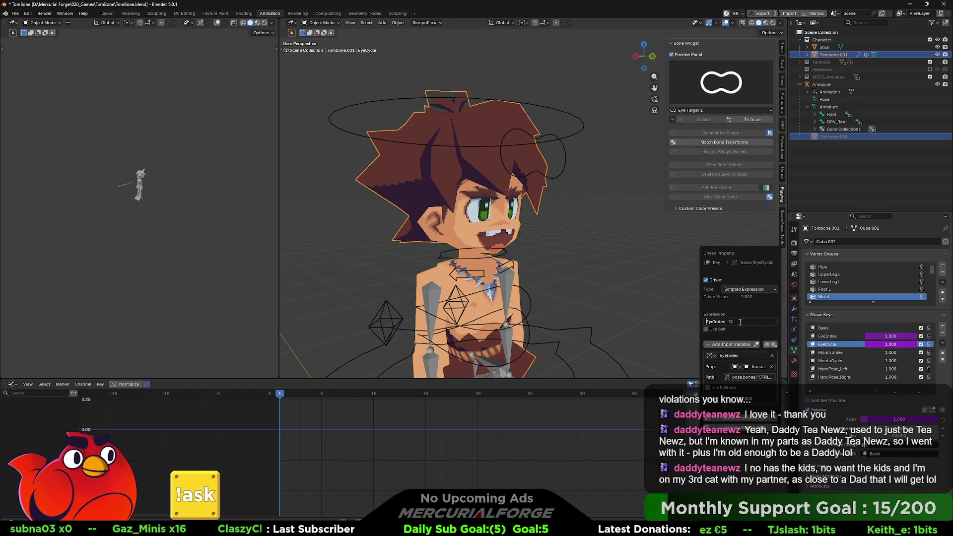
type("(")
key("End")
type("/ 2")
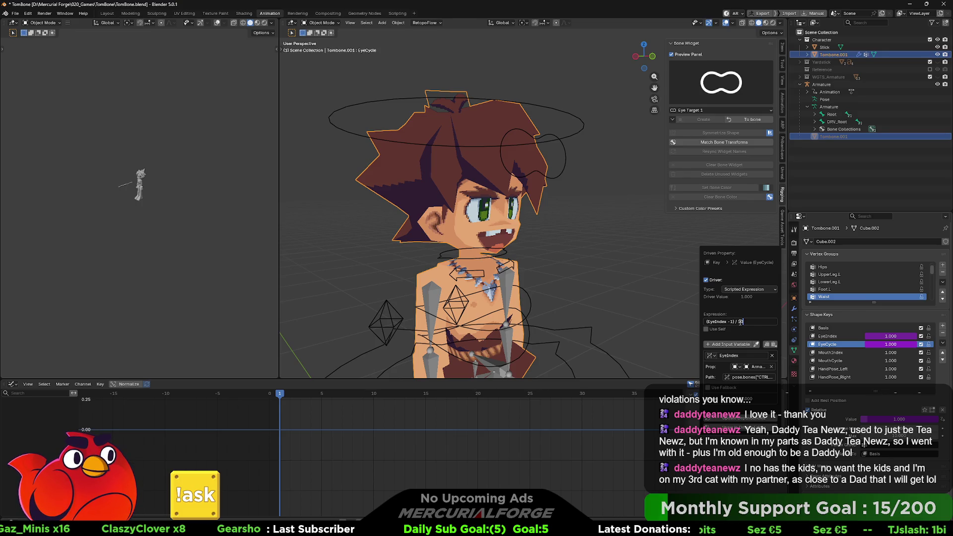
type("0")
key("Return")
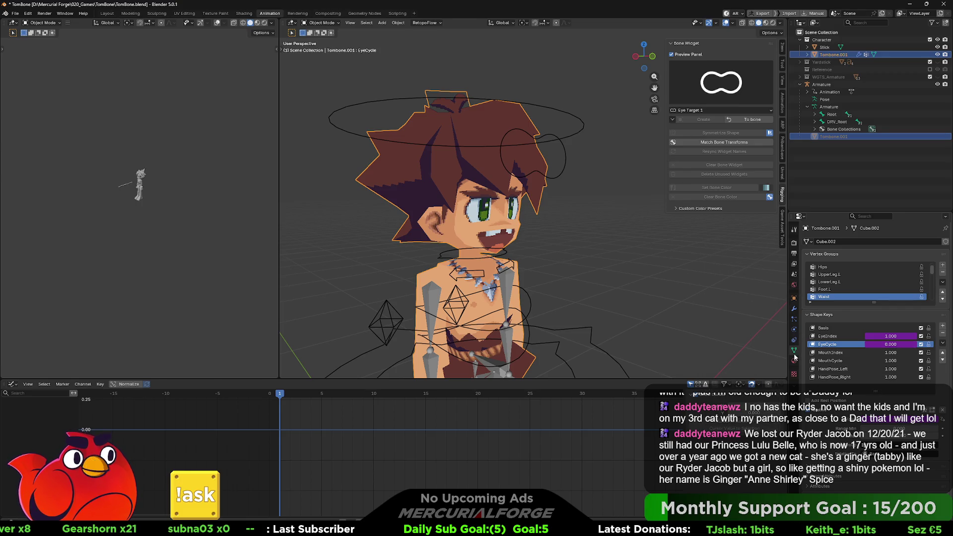
Select the armature in Pose Mode, pick the face control bone and show its Item custom properties
key("ctrl+Tab")
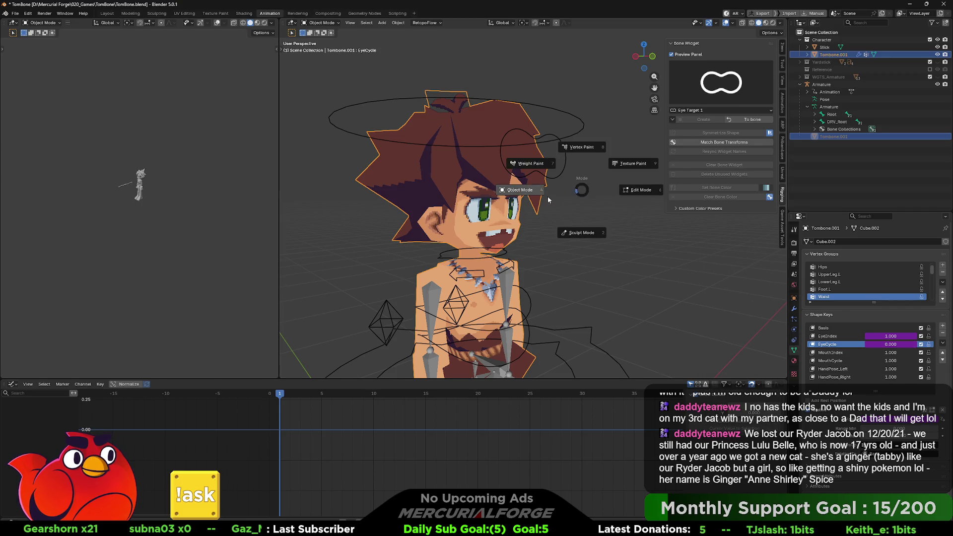
left_click(547, 196)
left_click(568, 155)
key("ctrl+Tab")
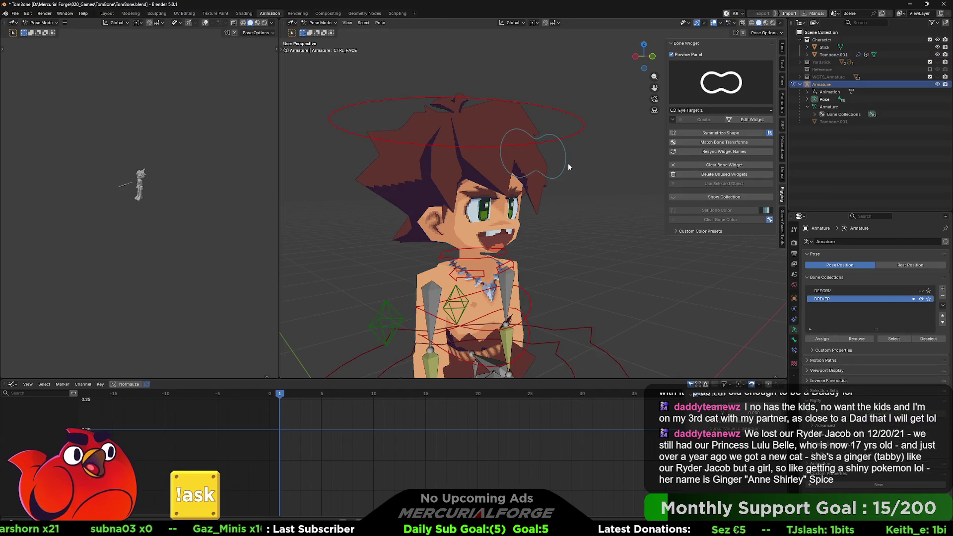
left_click(565, 161)
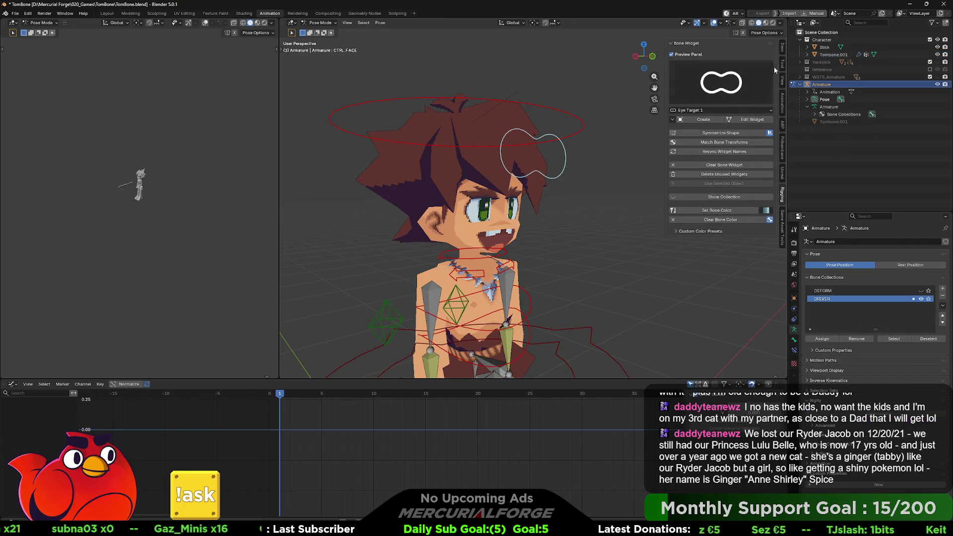
left_click(782, 49)
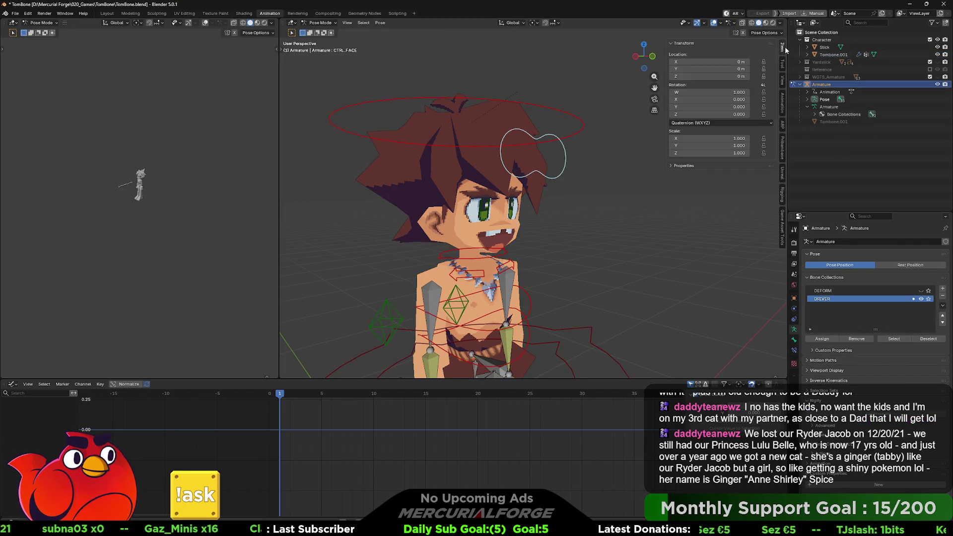
left_click(782, 196)
left_click(783, 212)
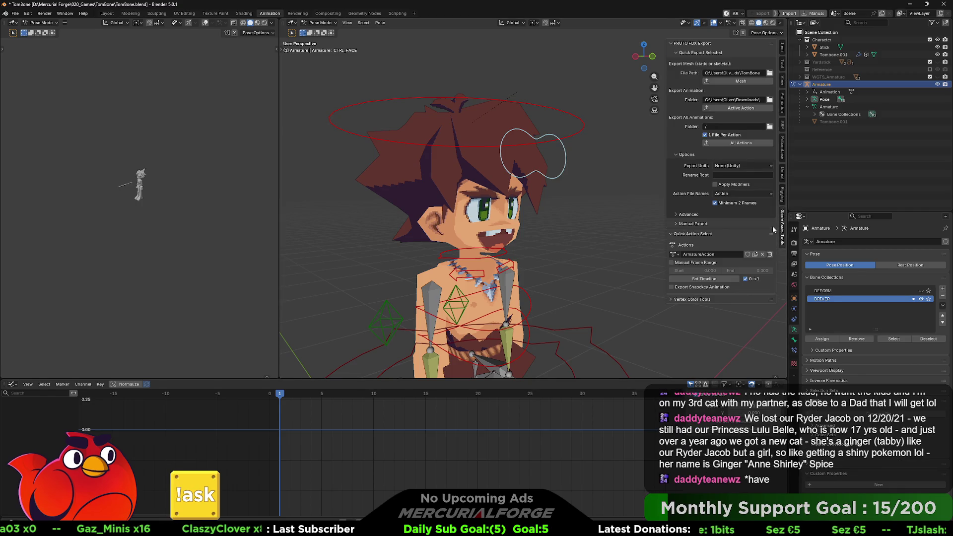
left_click(781, 197)
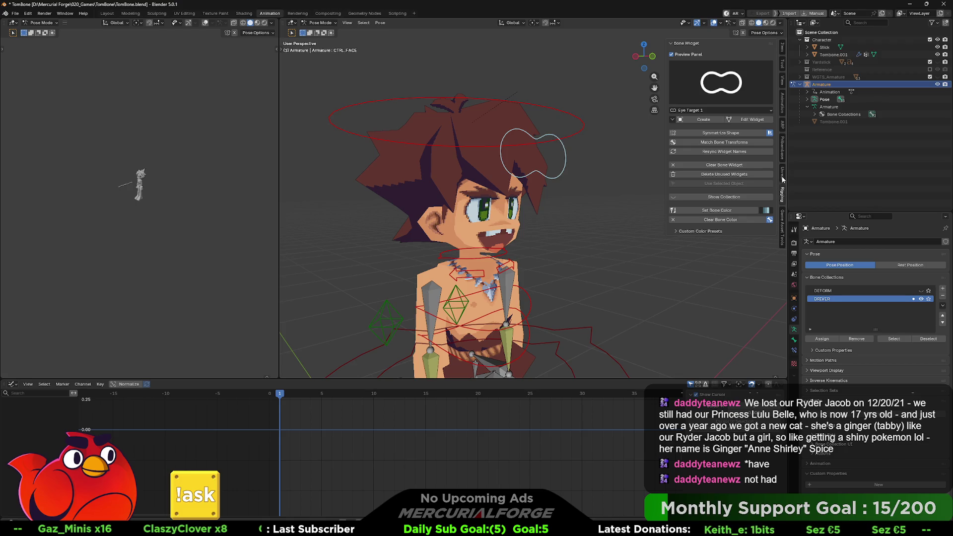
left_click(782, 49)
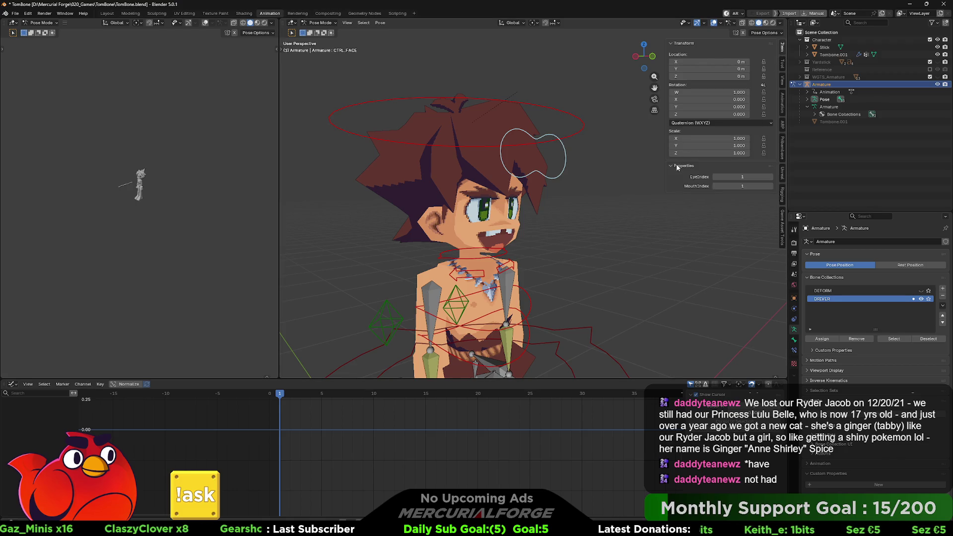
Keyframe EyeIndex at frame 1, then set it to 100 at frame 13 and keyframe again
right_click(732, 174)
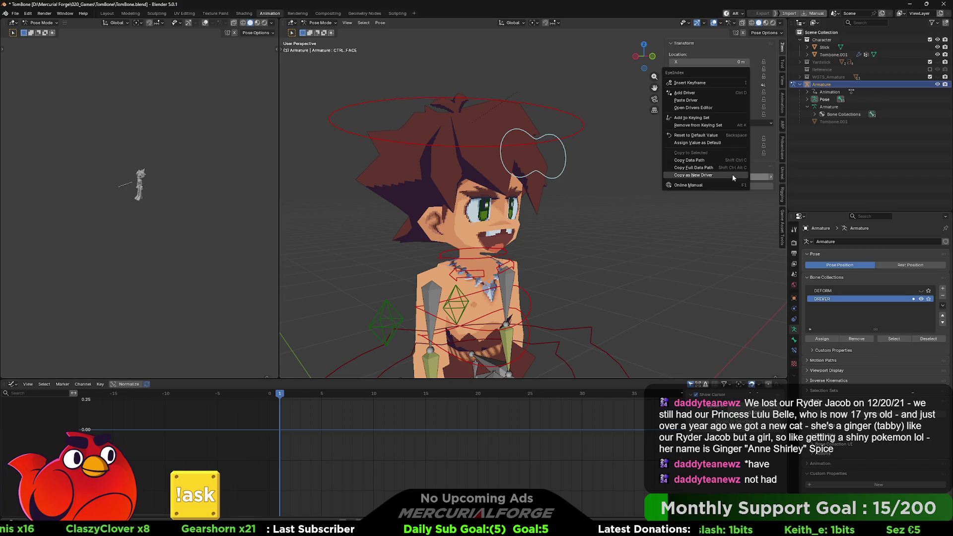
left_click(715, 82)
left_click(354, 395)
left_click_drag(361, 395, 405, 395)
left_click(715, 177)
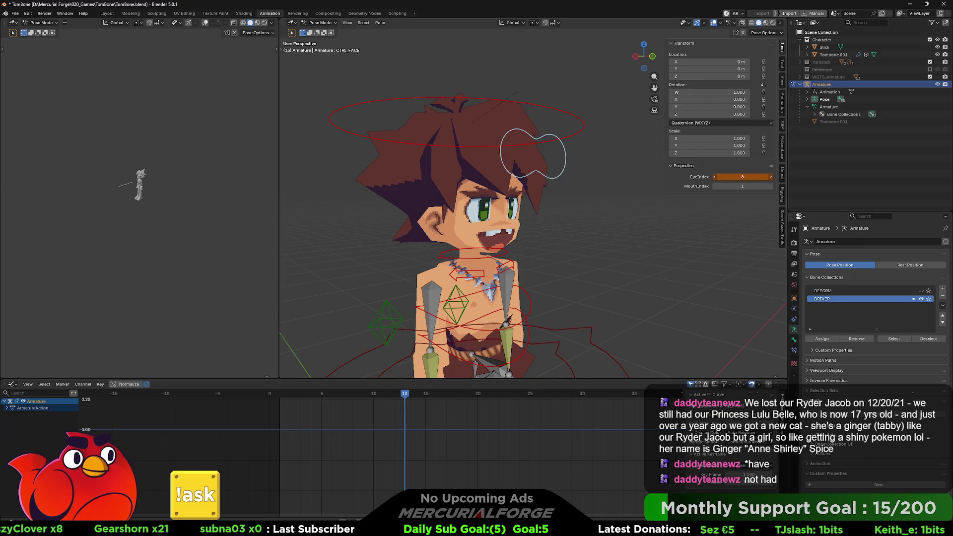
right_click(753, 178)
left_click(754, 177)
mouse_move(408, 395)
left_mouse_down()
mouse_move(363, 395)
mouse_move(395, 393)
mouse_move(373, 394)
left_mouse_up()
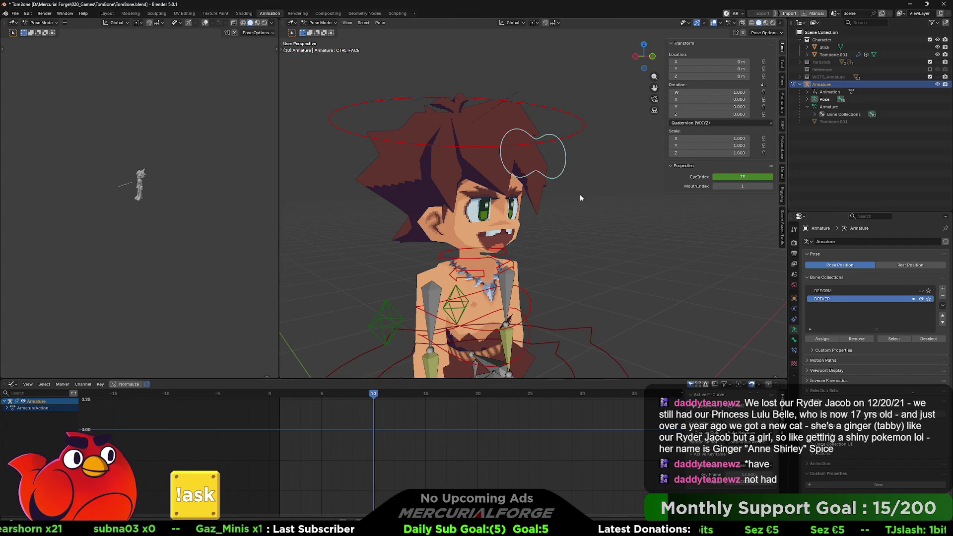
key("ctrl+Tab")
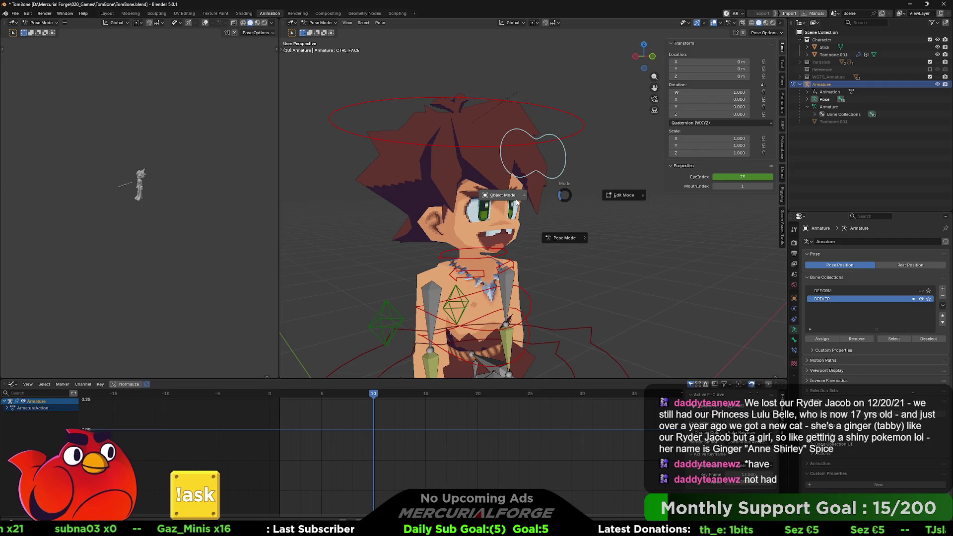
Back in Object Mode, scrub the timeline and watch Tombone.001's EyeIndex and EyeCycle values update to 9.000 and 0.800
left_click(507, 197)
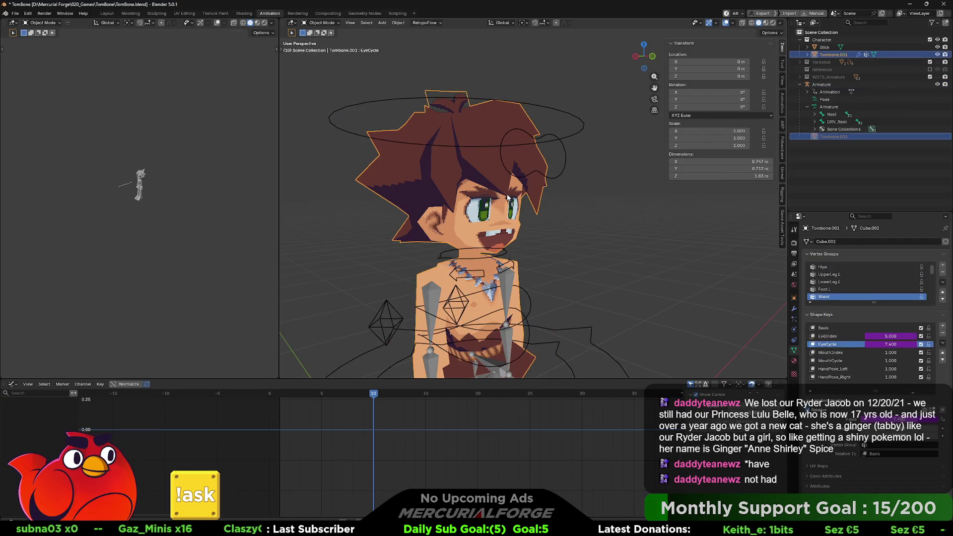
mouse_move(374, 394)
left_mouse_down()
mouse_move(273, 395)
mouse_move(286, 394)
left_mouse_up()
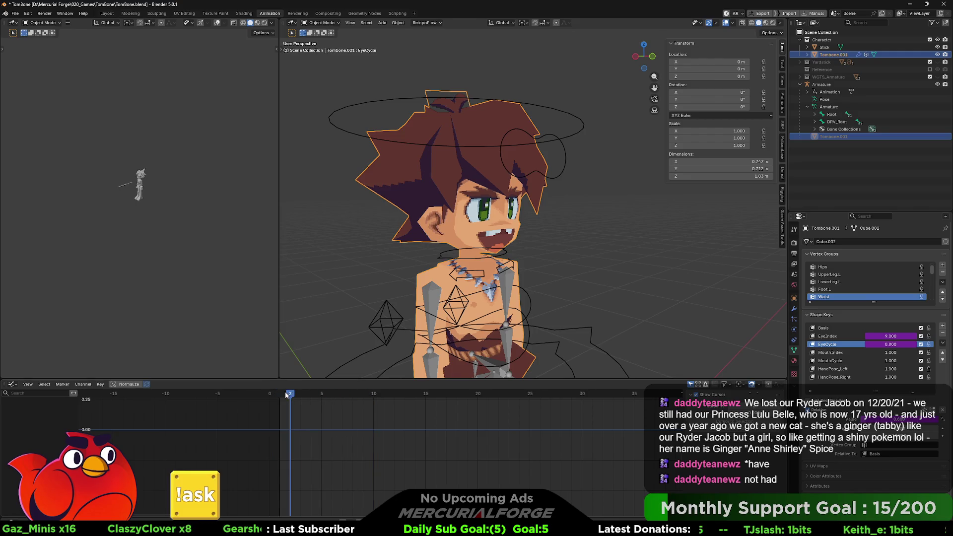
mouse_move(293, 395)
left_mouse_down()
mouse_move(446, 397)
mouse_move(284, 396)
mouse_move(372, 399)
mouse_move(321, 397)
left_mouse_up()
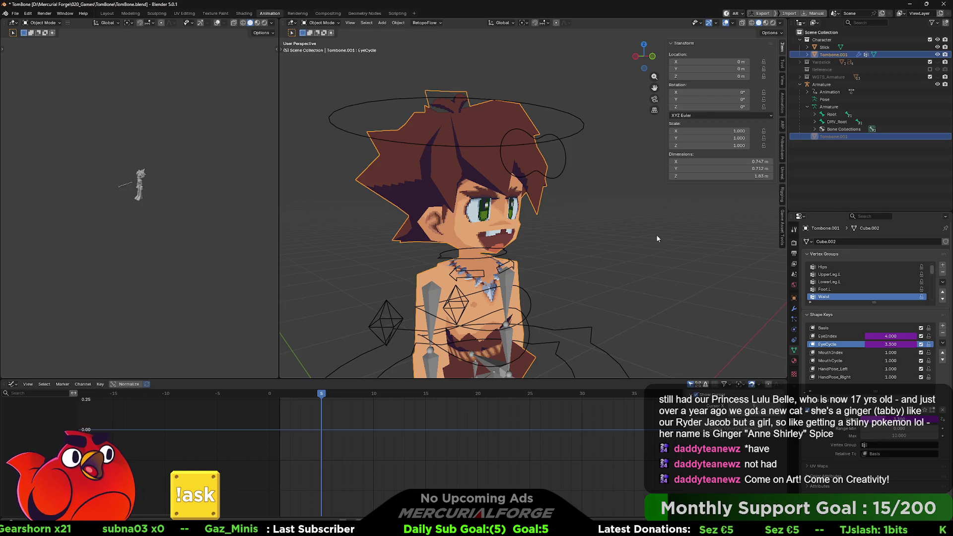
mouse_move(656, 234)
middle_mouse_down()
mouse_move(641, 245)
mouse_move(657, 232)
middle_mouse_up()
mouse_move(324, 396)
left_mouse_down()
mouse_move(414, 399)
mouse_move(300, 398)
mouse_move(397, 396)
mouse_move(237, 410)
mouse_move(289, 411)
left_mouse_up()
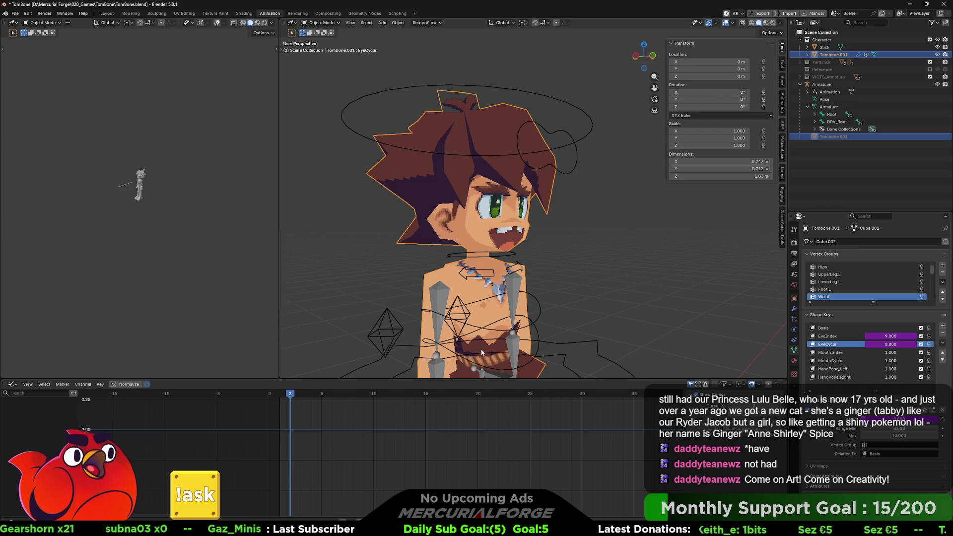
key("ctrl+Tab")
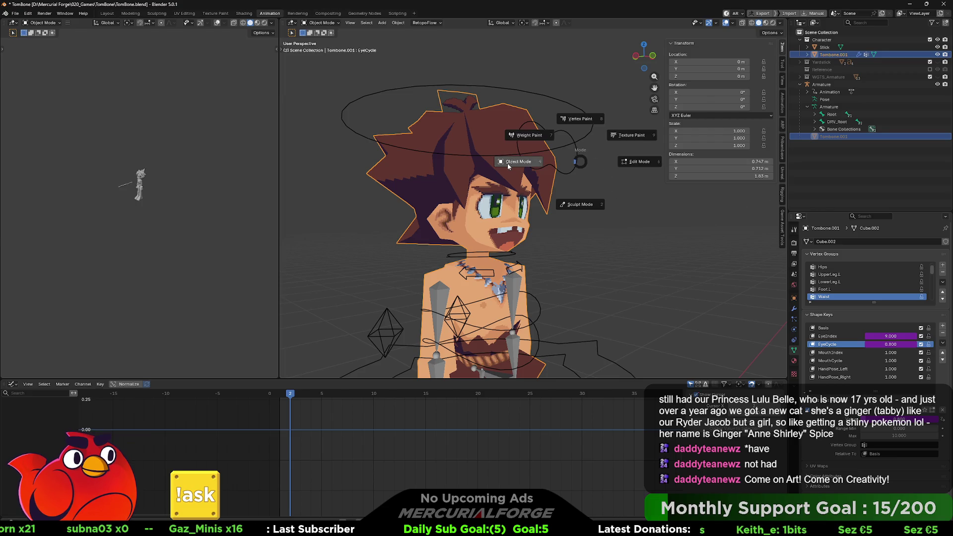
Switch the armature back into Pose Mode on CTRL_FACE and scrub to watch EyeIndex change
left_click(574, 165)
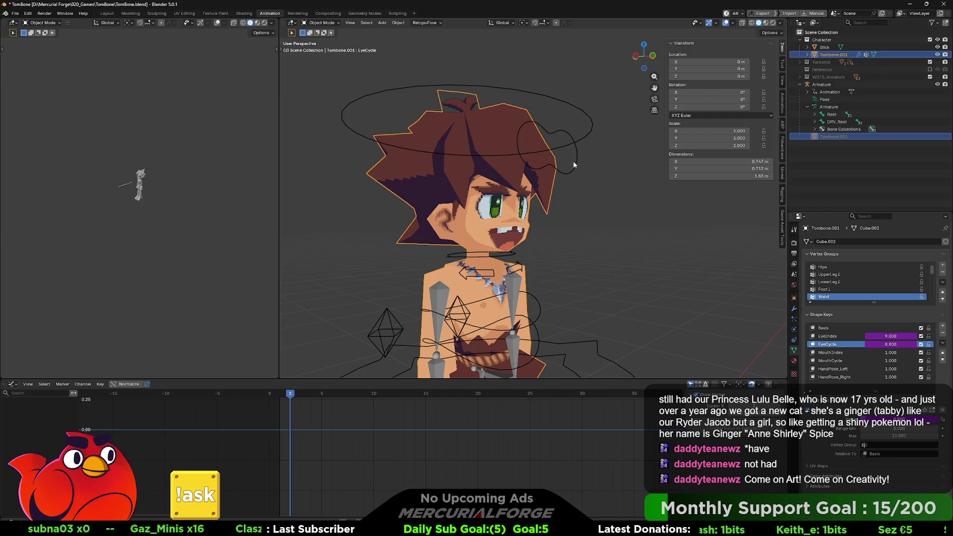
key("ctrl+Tab")
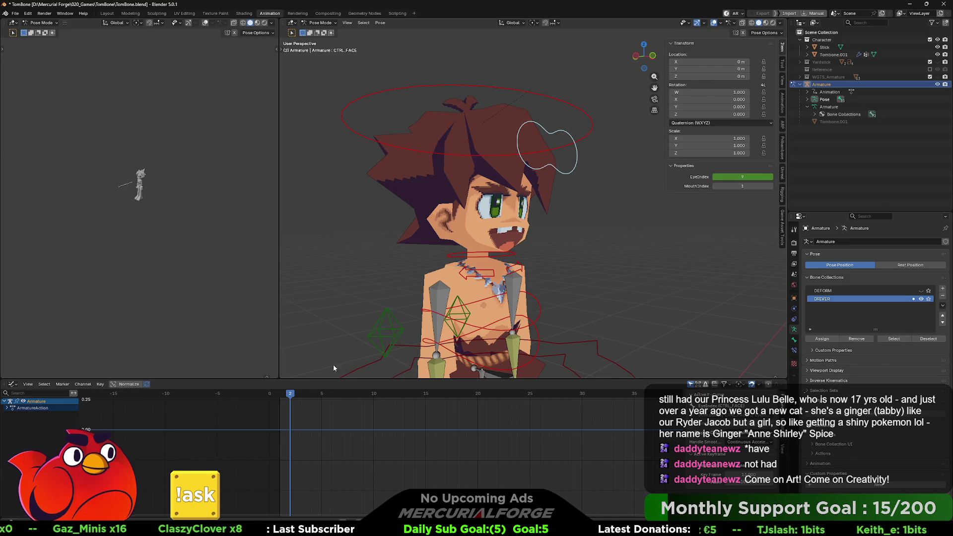
mouse_move(291, 393)
left_mouse_down()
mouse_move(322, 395)
mouse_move(282, 394)
mouse_move(329, 397)
left_mouse_up()
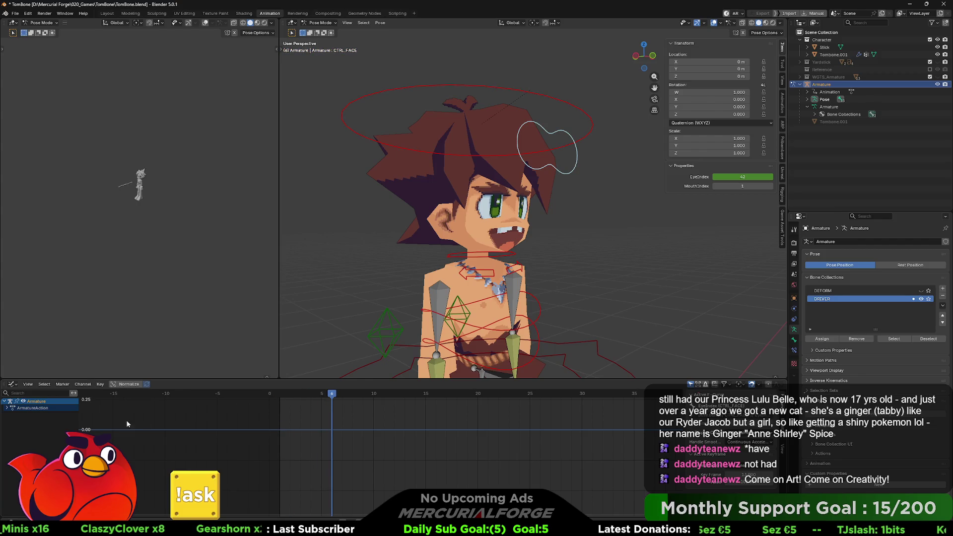
Expand ArmatureAction > CTRL_FACE in the Graph Editor, frame the EyeIndex curve and face control, return to frame 1
left_click(7, 407)
left_click(10, 414)
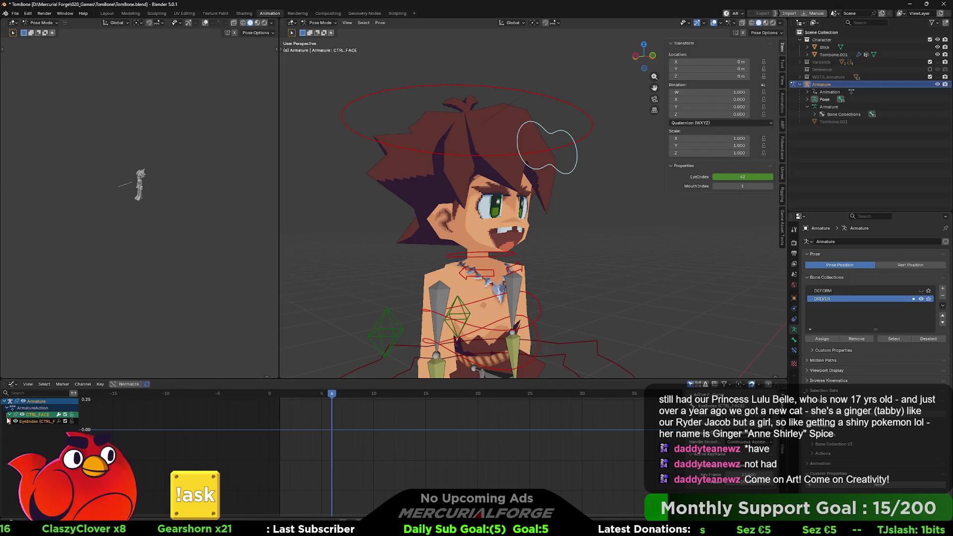
left_click(45, 422)
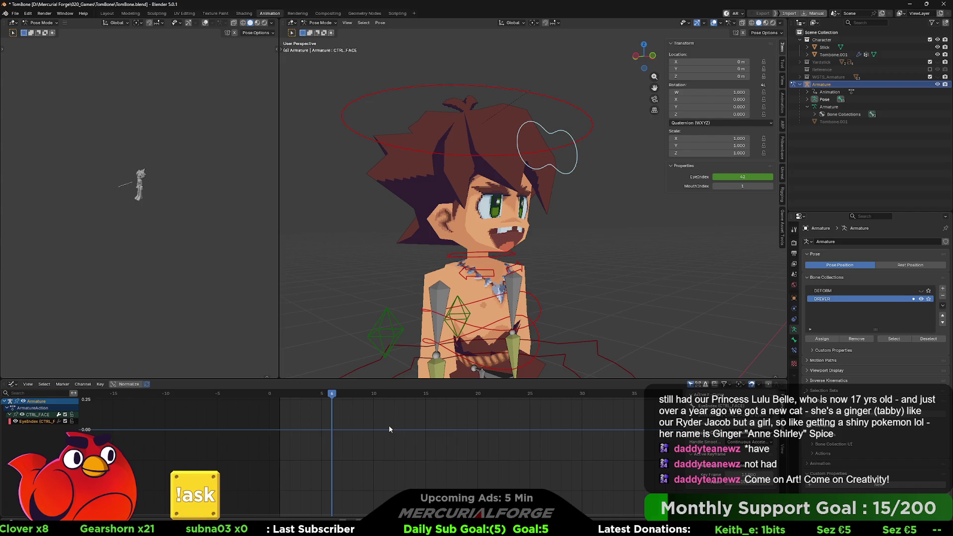
key("Home")
scroll(401, 433, "down", 6)
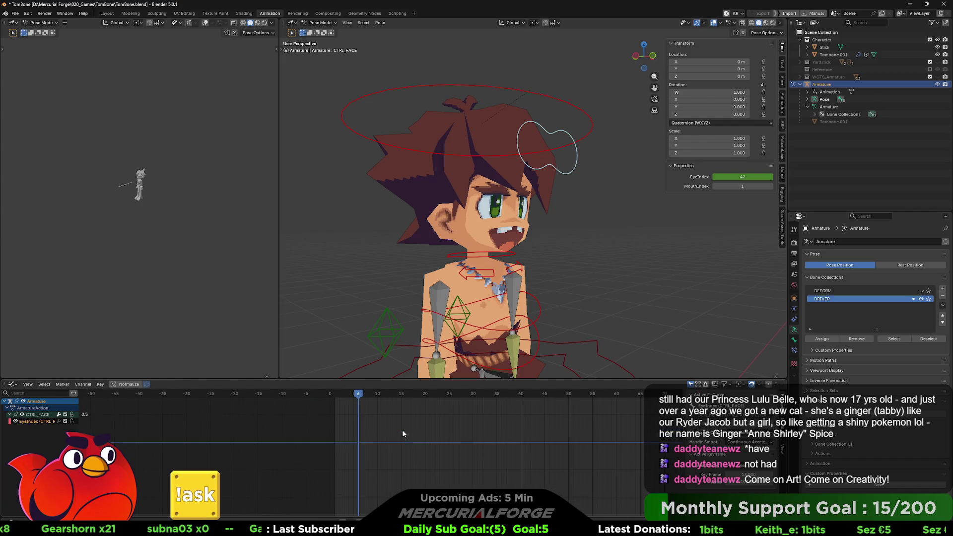
scroll(392, 439, "down", 5)
scroll(398, 447, "down", 3)
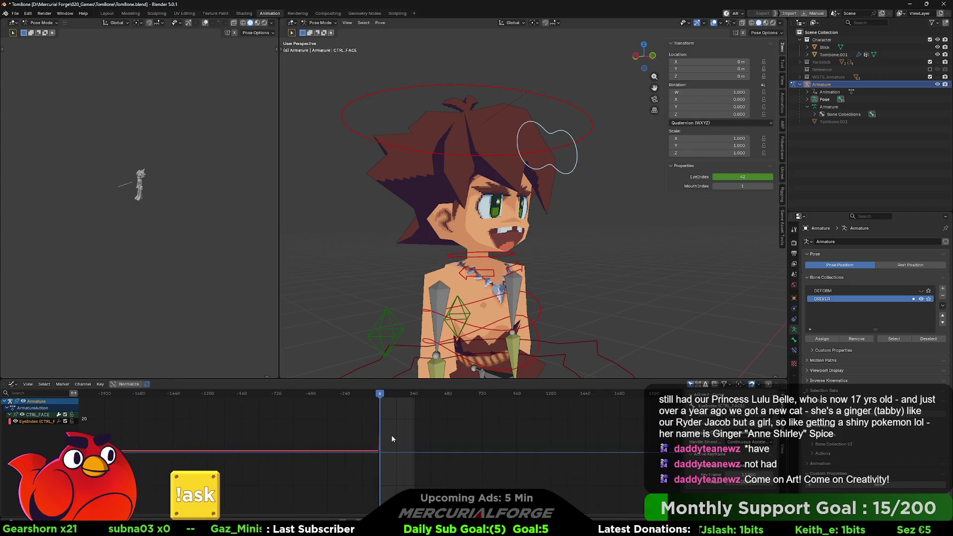
left_click(412, 463)
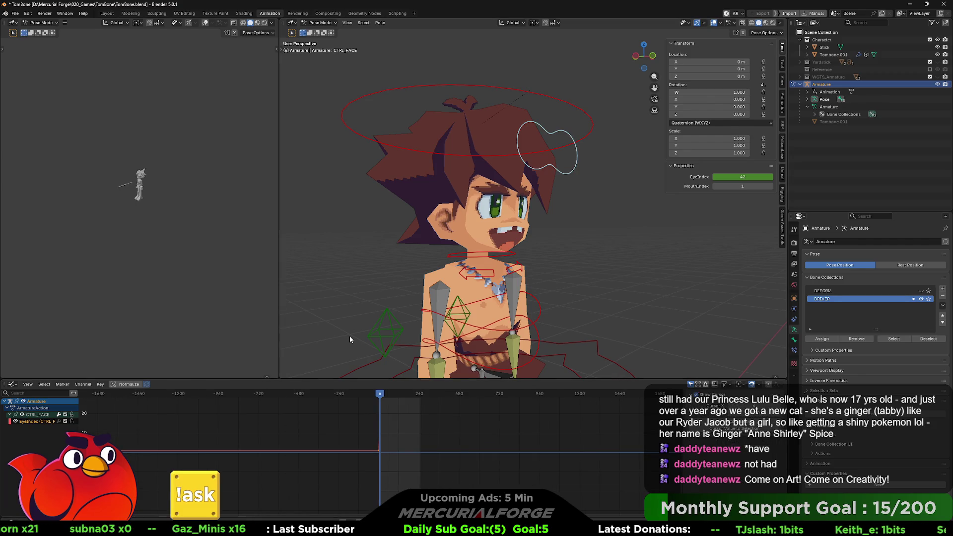
key("KP_Decimal")
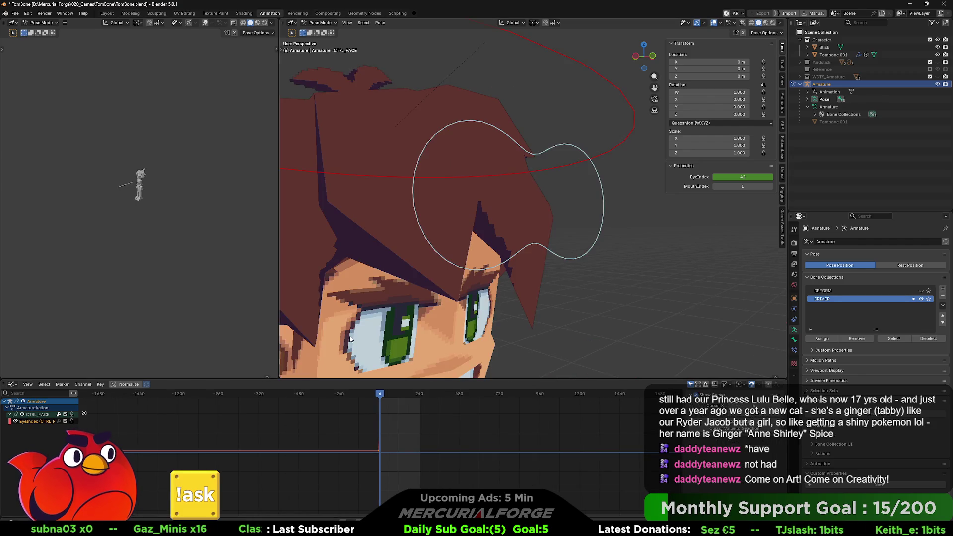
key("Home")
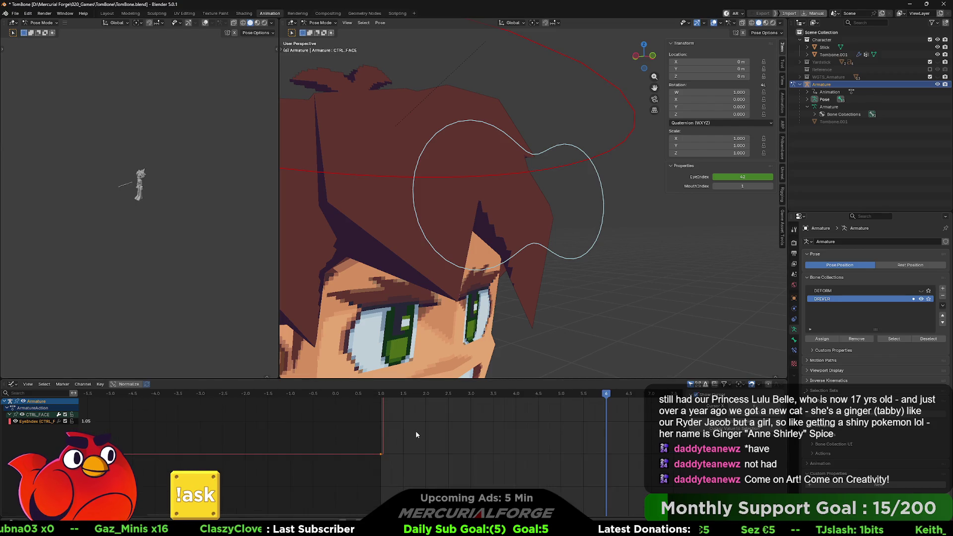
scroll(416, 431, "down", 1)
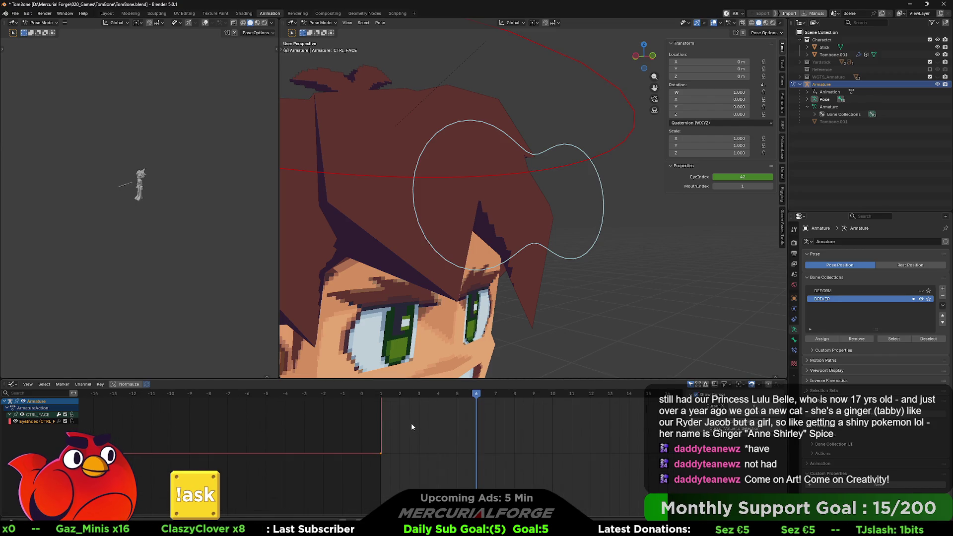
scroll(411, 427, "down", 3)
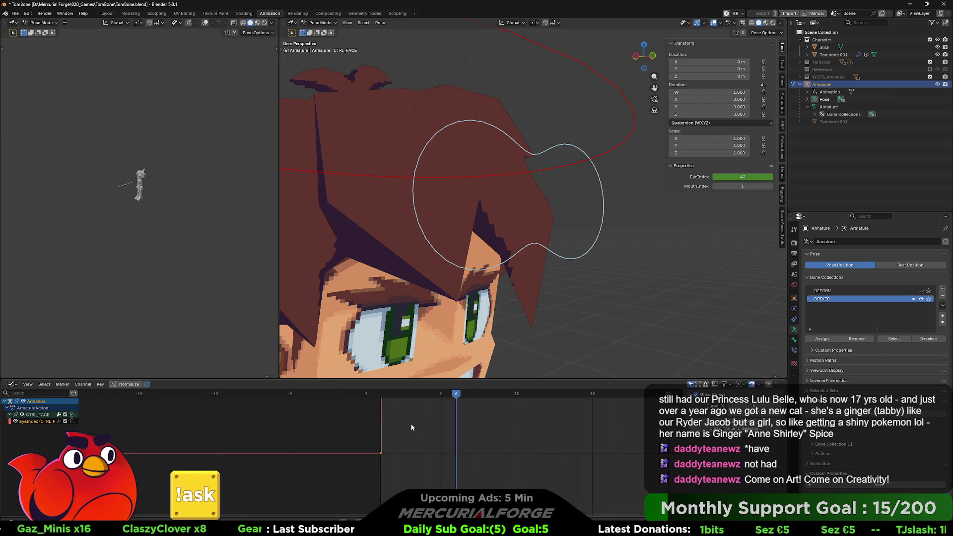
left_click(411, 427)
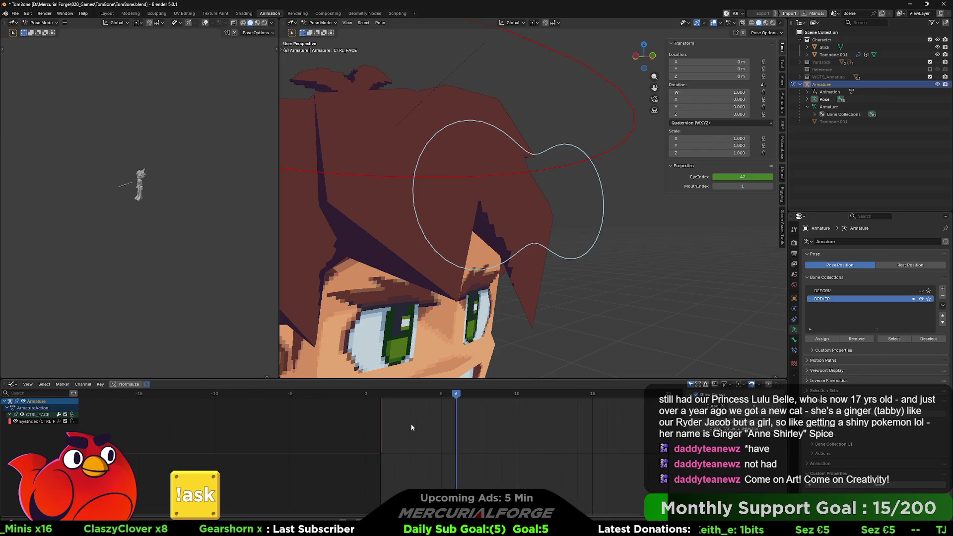
scroll(387, 409, "down", 2)
scroll(387, 417, "down", 4)
scroll(387, 432, "down", 8)
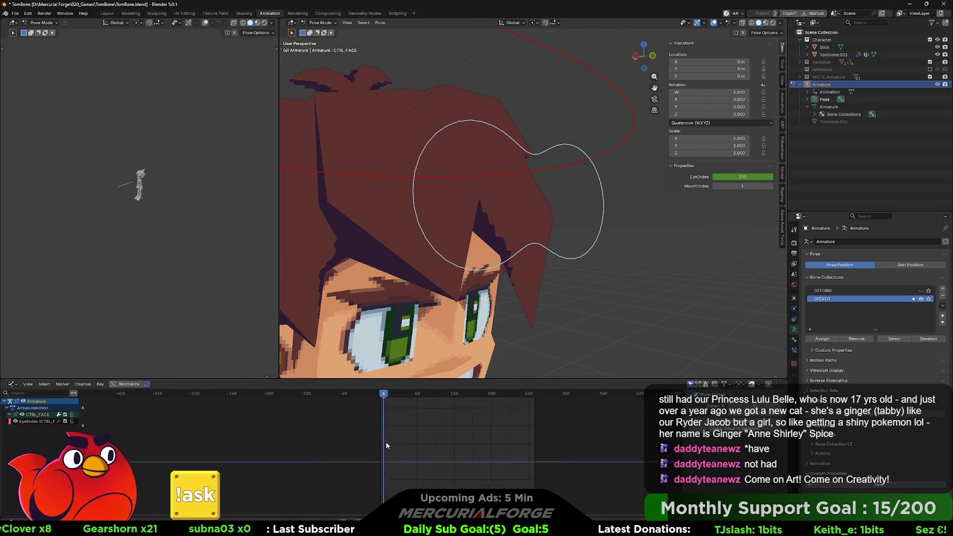
scroll(386, 444, "up", 10)
scroll(387, 441, "up", 3)
left_click_drag(419, 404, 382, 402)
scroll(381, 402, "up", 4)
Set the CTRL_FACE EyeIndex value at frame 1 and insert a keyframe on it
left_click(752, 177)
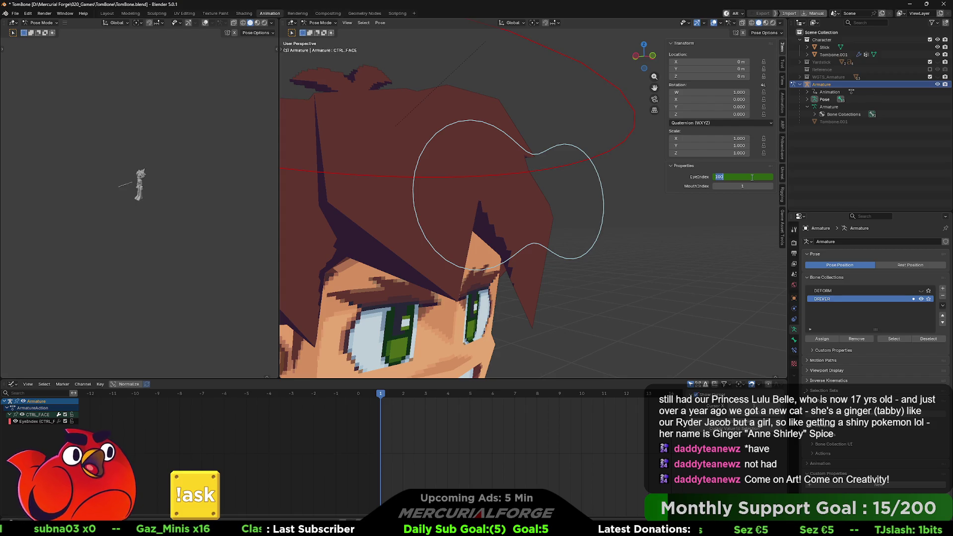
type("0")
key("Return")
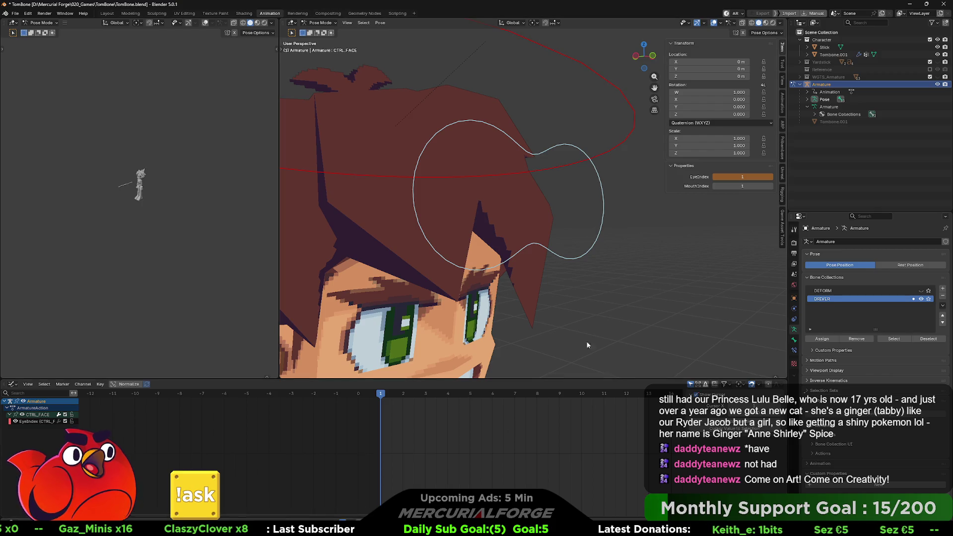
right_click(714, 184)
left_click(708, 178)
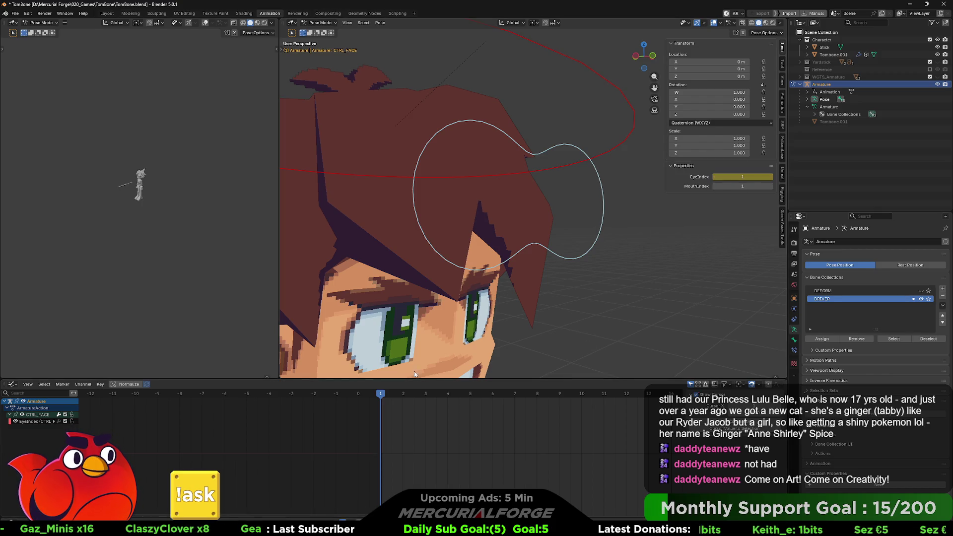
Key EyeIndex as 10, 20 and 25 on frames 2, 3 and 4, then deselect the bone
left_click(402, 395)
left_click(744, 177)
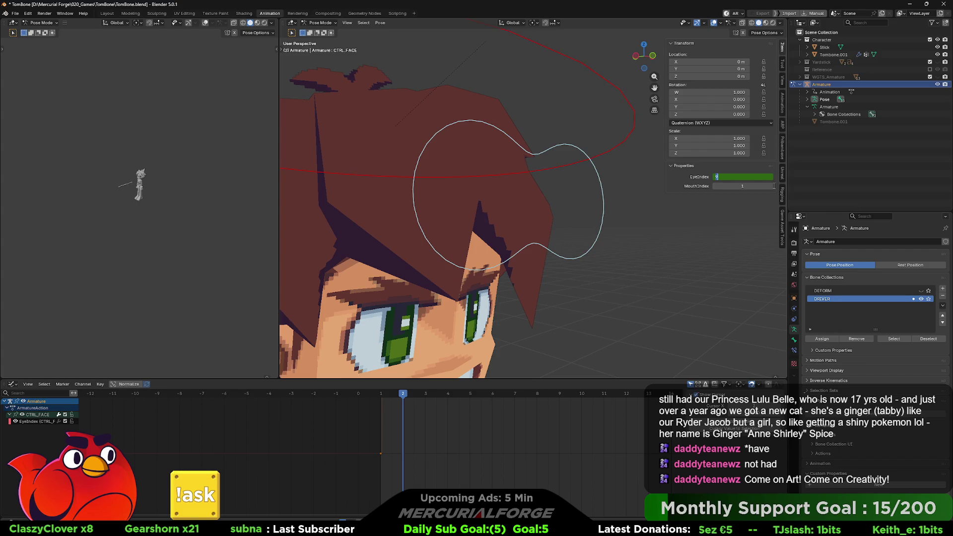
key("Return")
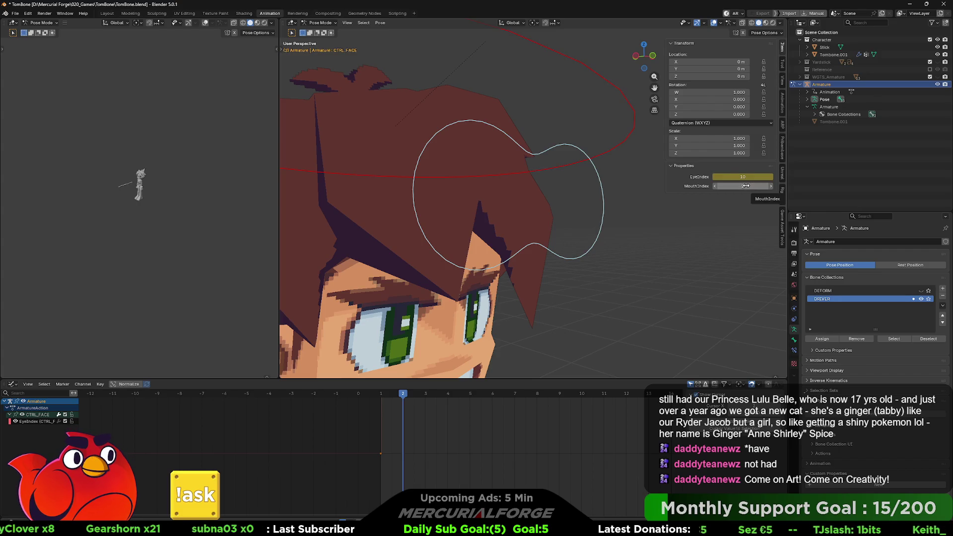
left_click_drag(404, 397, 424, 395)
left_click(744, 176)
type("20")
key("Return")
left_click_drag(424, 399, 445, 399)
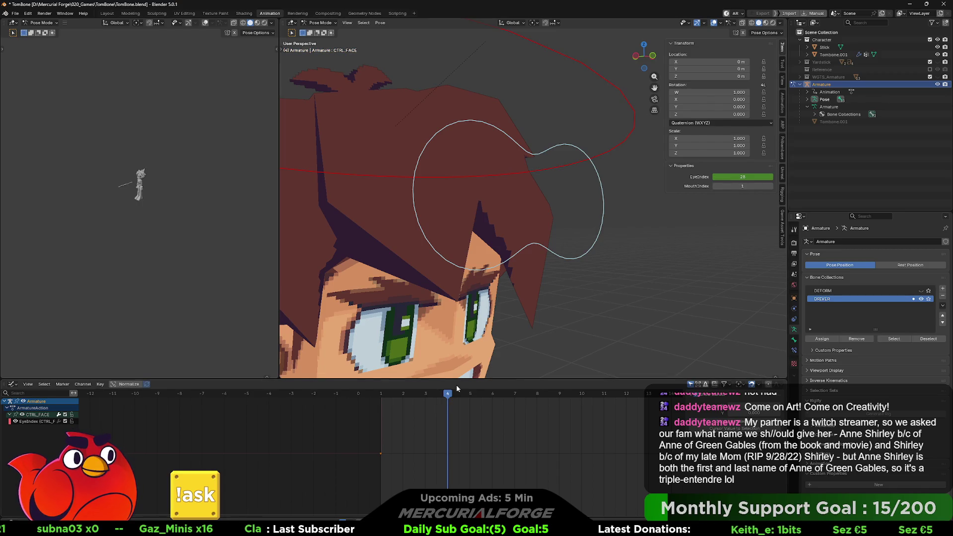
left_click(749, 177)
type("25")
key("Return")
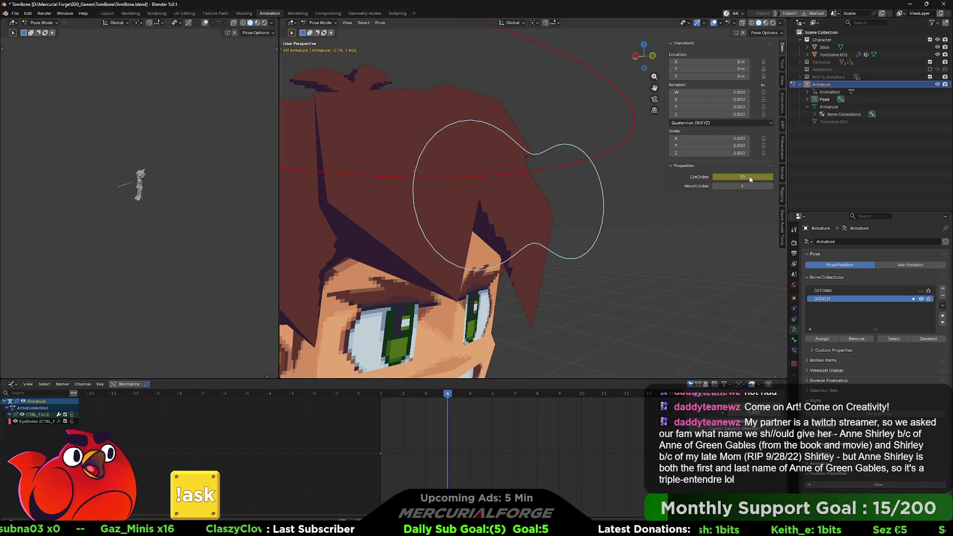
left_click(677, 236)
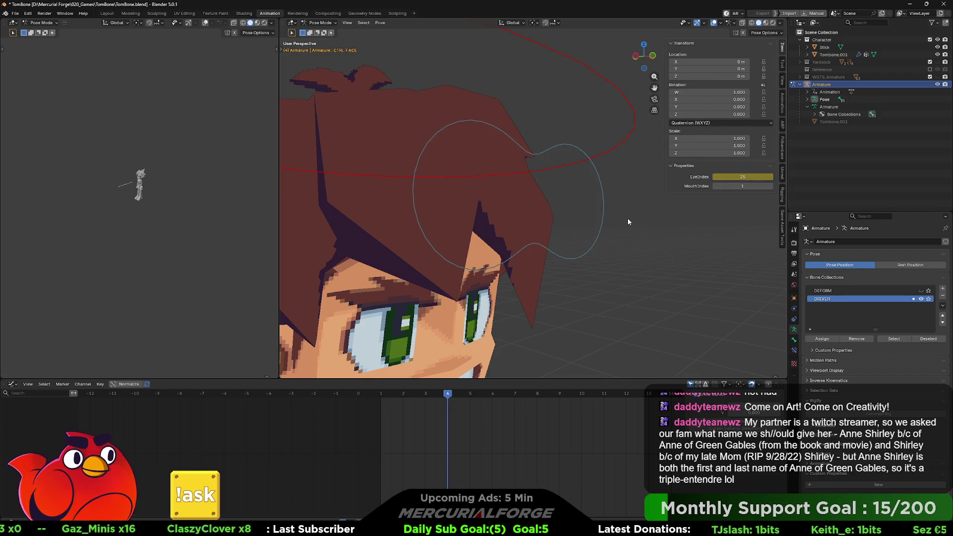
Cycle the armature through Edit and Object Mode back into Pose Mode
key("Tab")
scroll(513, 434, "up", 3)
scroll(513, 434, "down", 4)
scroll(471, 421, "down", 5)
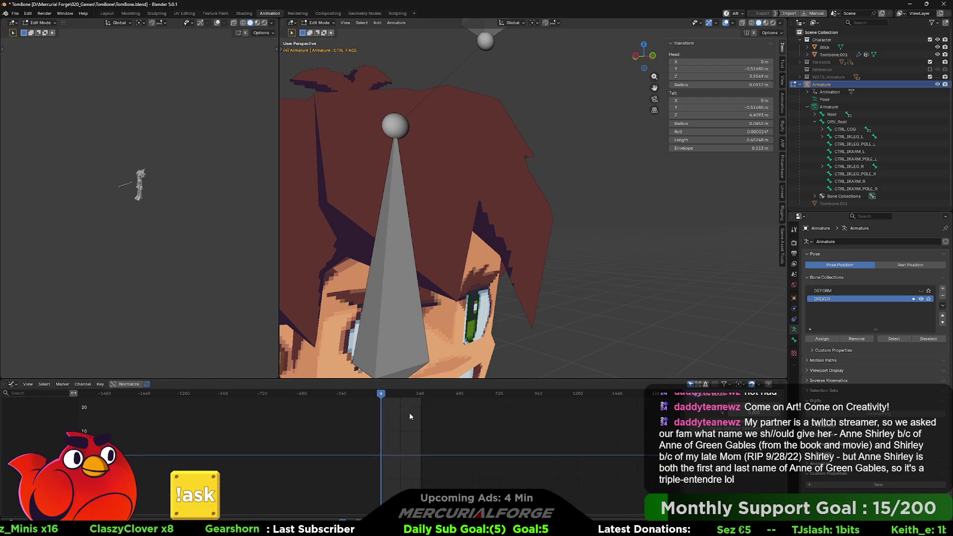
scroll(367, 412, "down", 5)
scroll(367, 411, "down", 5)
scroll(381, 420, "down", 5)
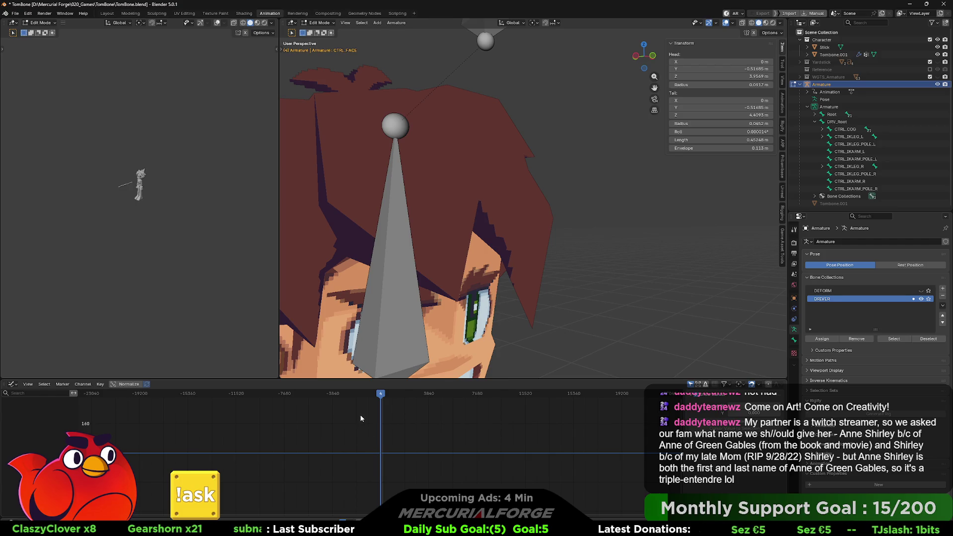
scroll(361, 418, "up", 3)
key("ctrl+Tab")
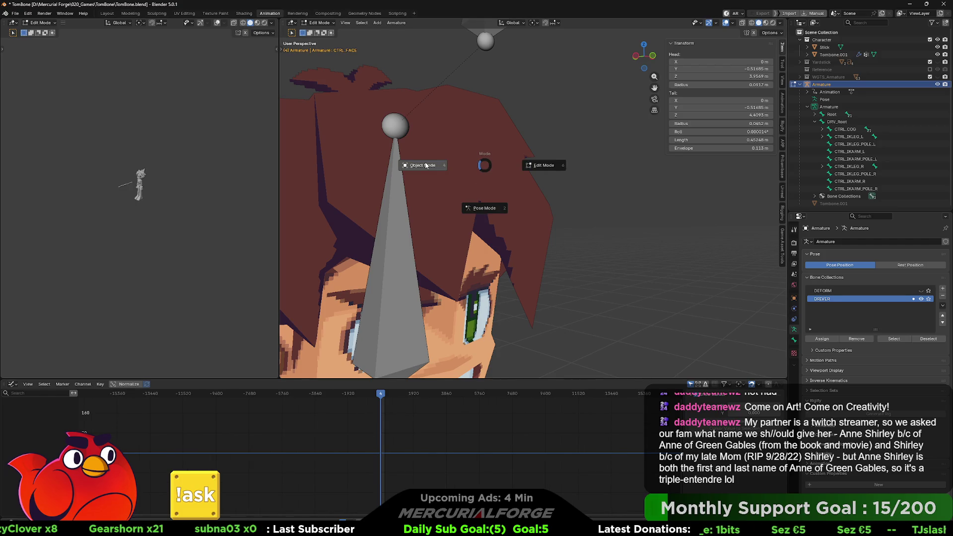
left_click(425, 160)
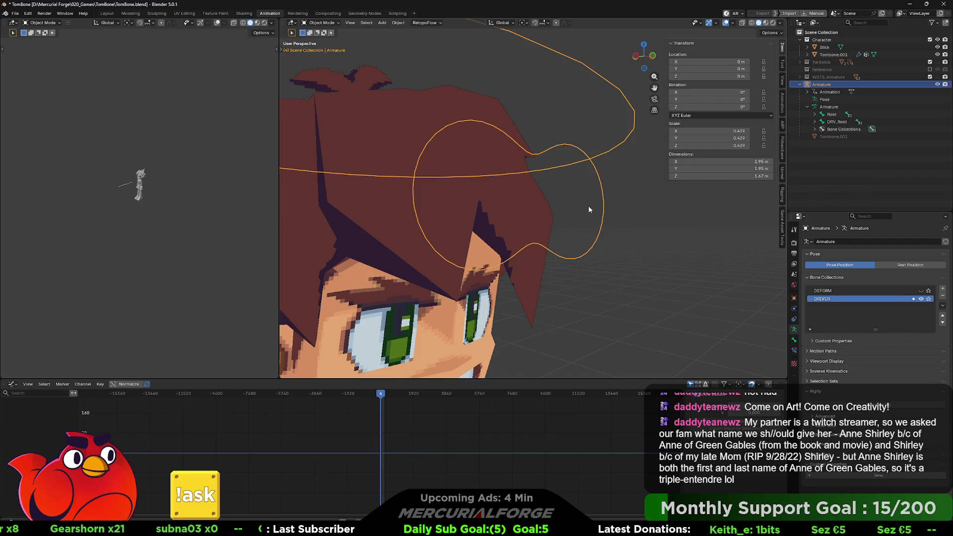
key("ctrl+Tab")
left_click(586, 255)
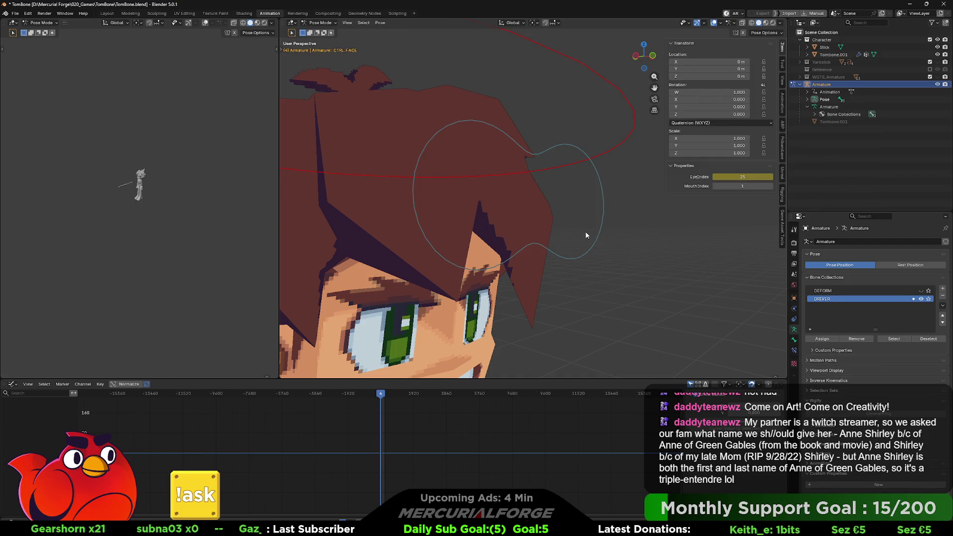
Select and frame the stepped EyeIndex F-curve in the graph, then return to Object Mode
left_click(447, 427)
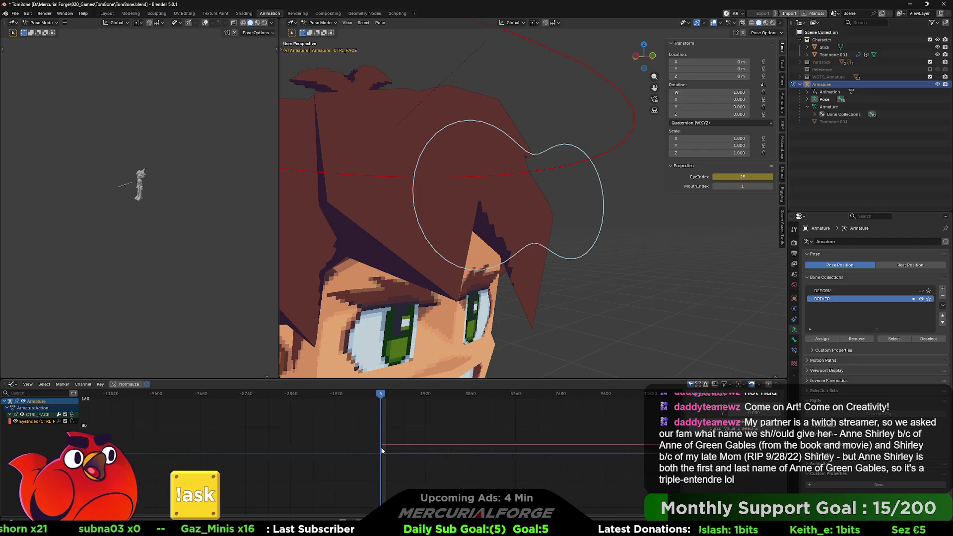
key("Home")
key("ctrl+Tab")
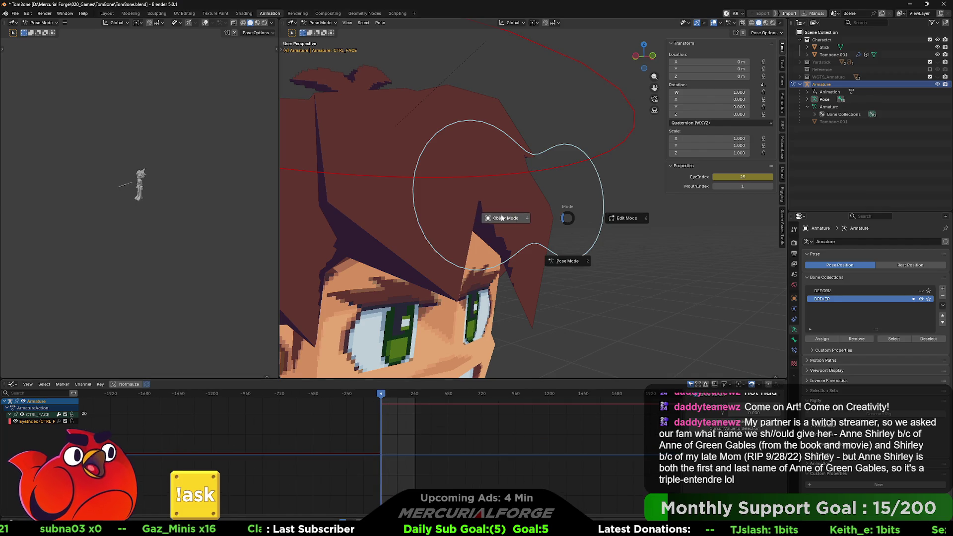
left_click(491, 213)
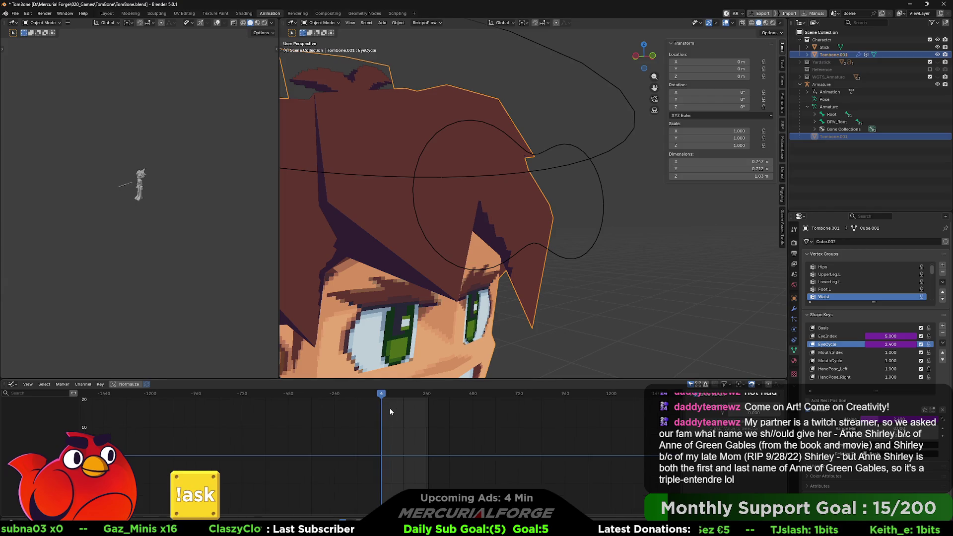
scroll(406, 416, "up", 4)
scroll(406, 416, "up", 4)
scroll(406, 416, "up", 3)
Scrub the first frames to confirm EyeIndex and EyeCycle keys update, then bring the Unreal DEV_Test session forward
left_click(379, 395)
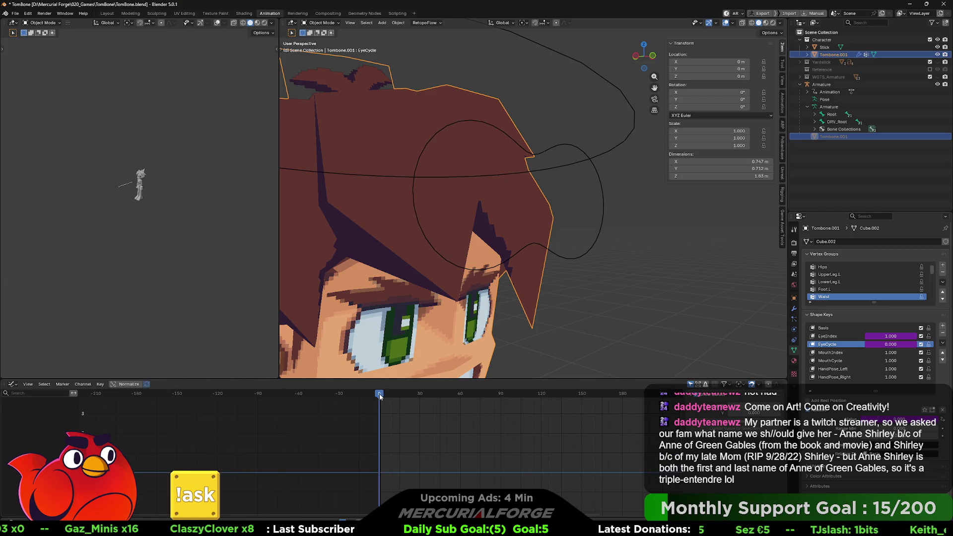
scroll(410, 419, "up", 5)
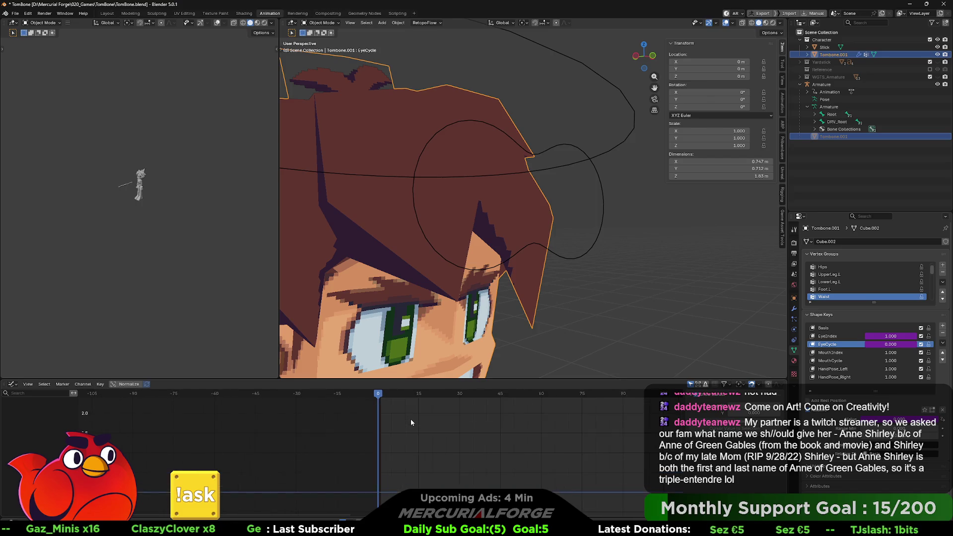
left_click_drag(381, 395, 387, 400)
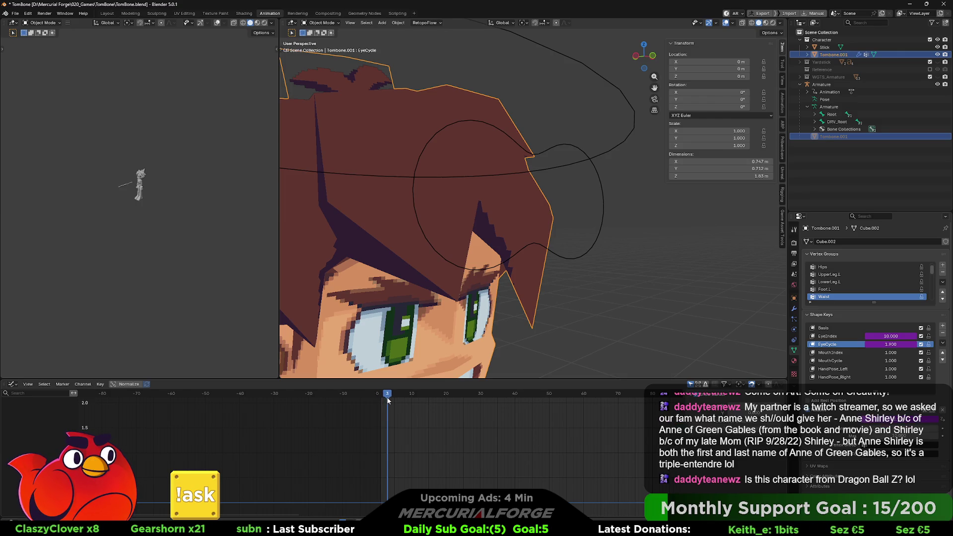
left_click_drag(387, 401, 387, 400)
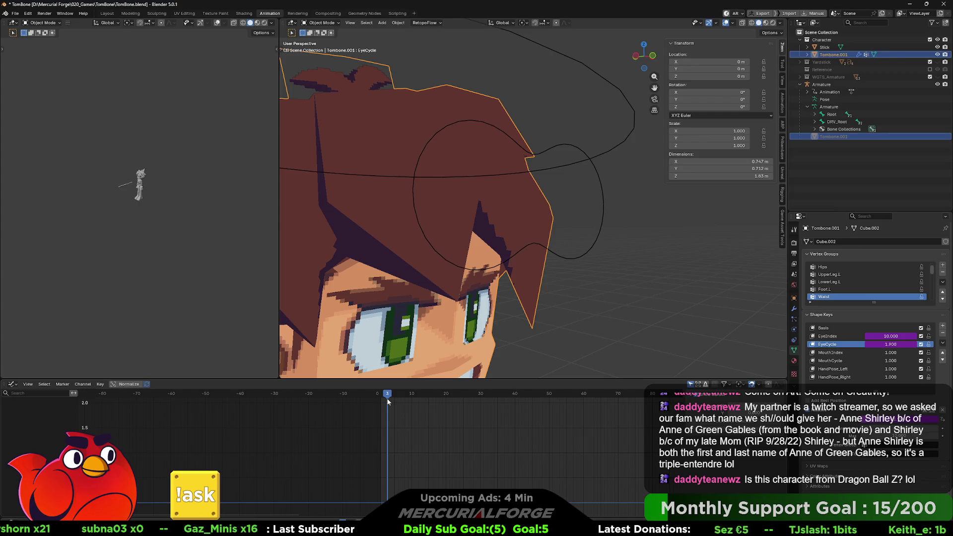
scroll(534, 301, "down", 2)
scroll(534, 301, "down", 2)
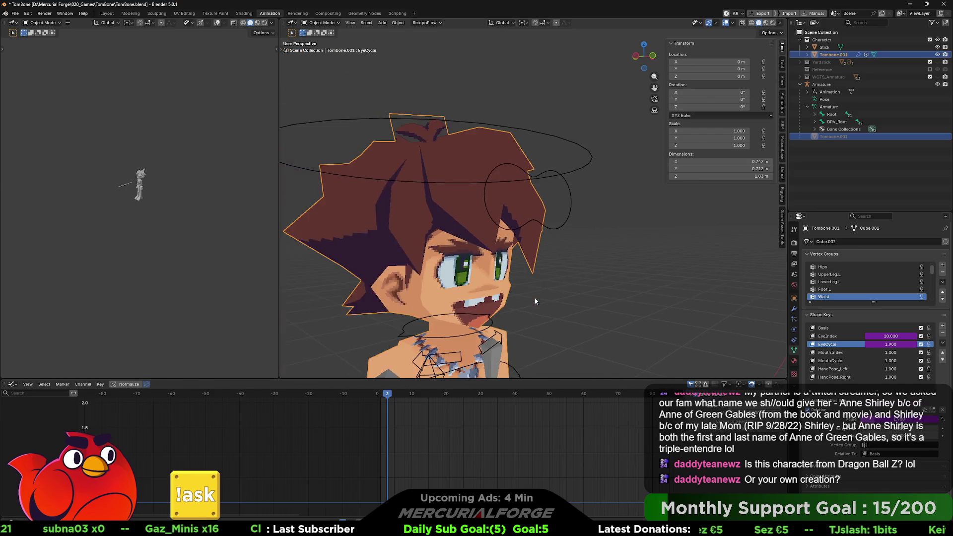
scroll(533, 297, "down", 3)
scroll(594, 279, "up", 1)
scroll(590, 228, "down", 2)
middle_click_drag(595, 175, 576, 217)
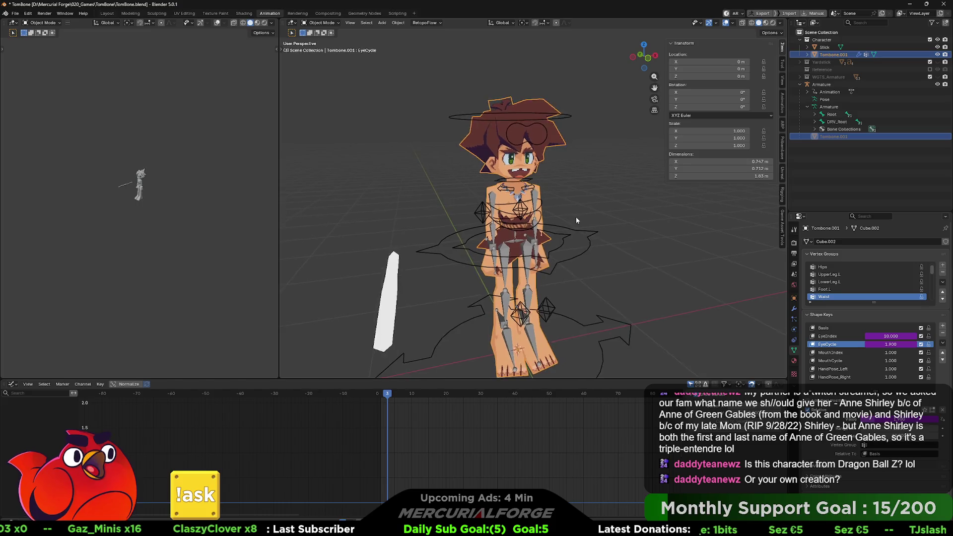
key("alt+Tab")
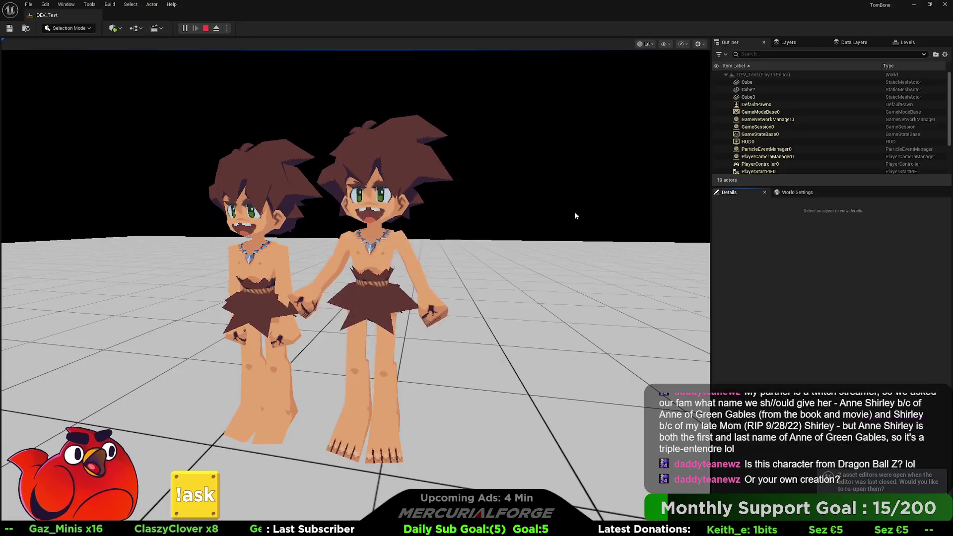
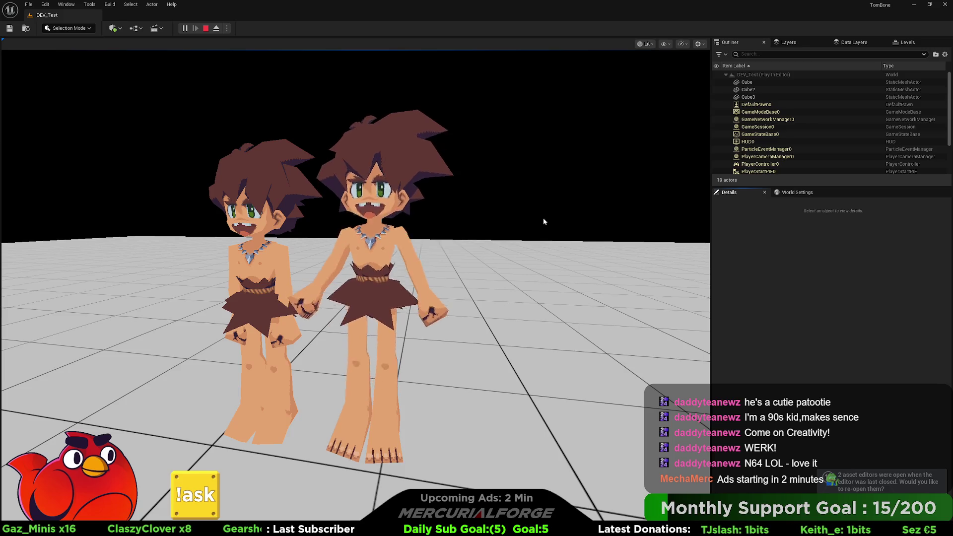
Switch from Unreal Editor to the Blender window and recenter the character in view
key("alt+Tab")
key("alt+Tab")
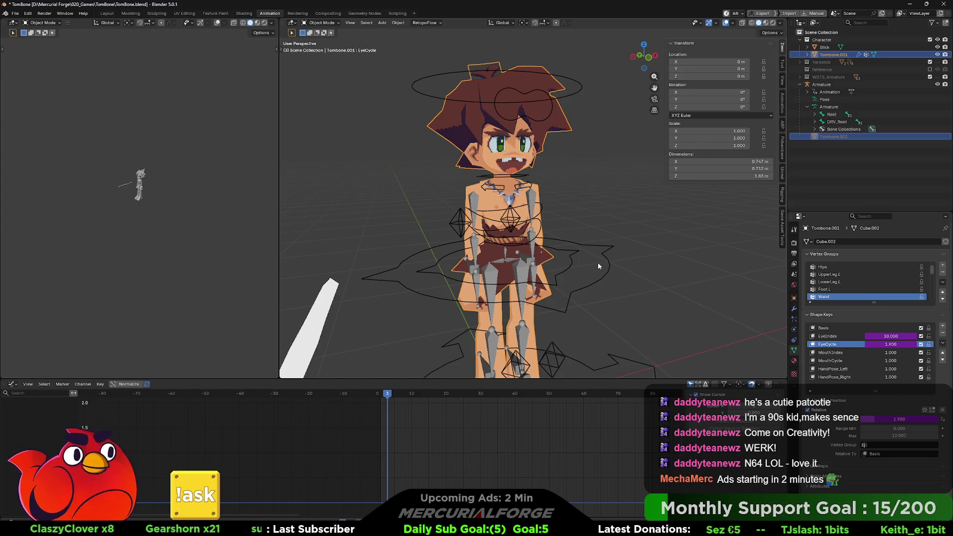
mouse_move(598, 263)
middle_mouse_down("shift")
mouse_move(556, 244)
mouse_move(571, 241)
middle_mouse_up("shift")
scroll(567, 238, "down", 2)
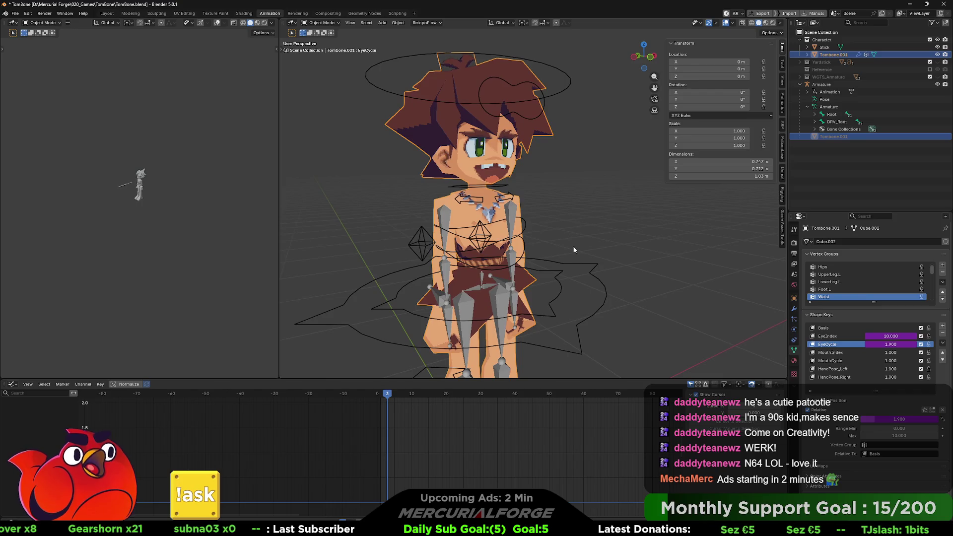
scroll(570, 241, "down", 1)
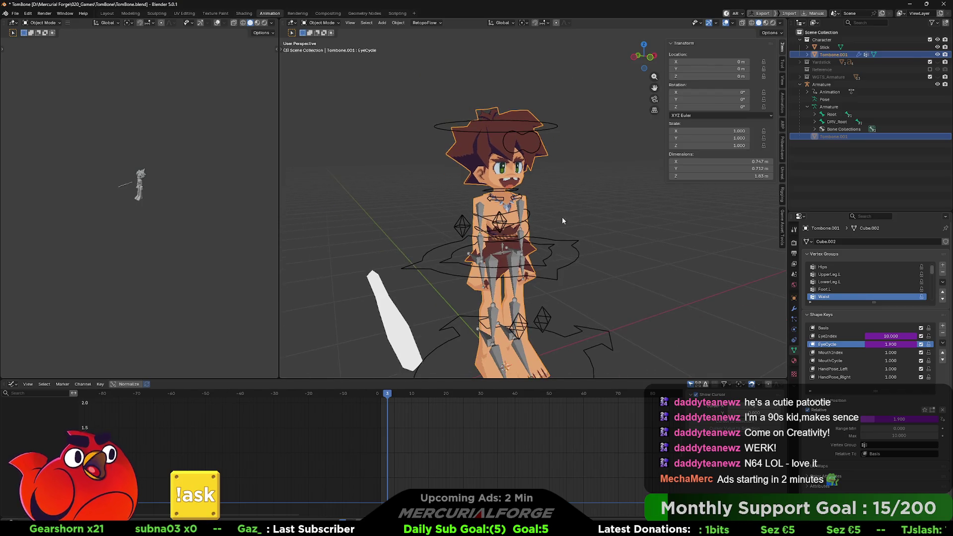
scroll(561, 216, "up", 2)
scroll(548, 188, "up", 1)
scroll(548, 188, "up", 2)
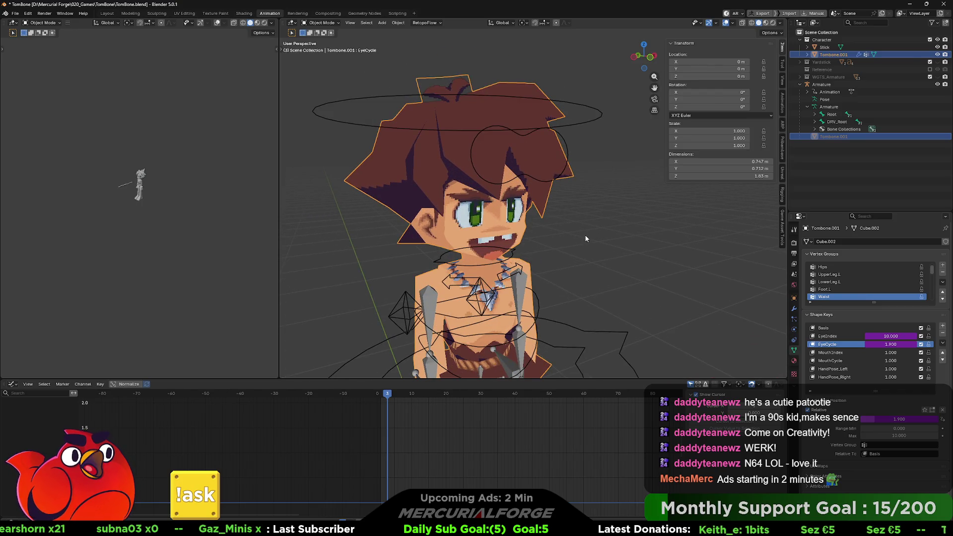
left_click(566, 146)
left_click(580, 149)
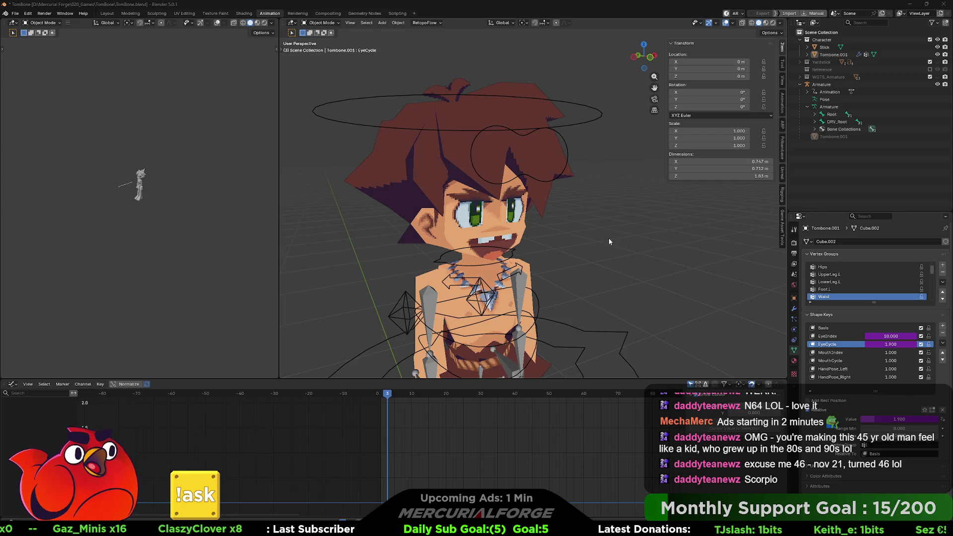
right_click(876, 339)
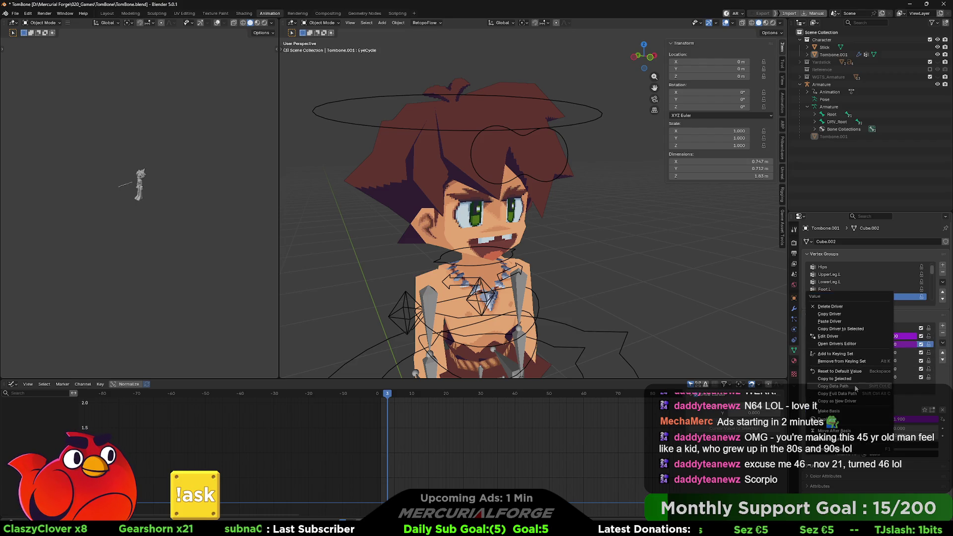
left_click(916, 312)
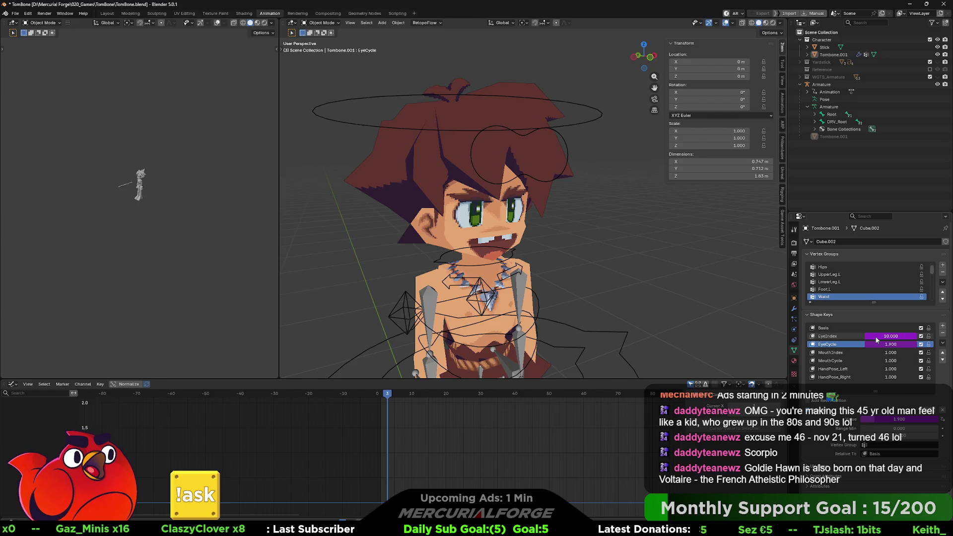
right_click(874, 336)
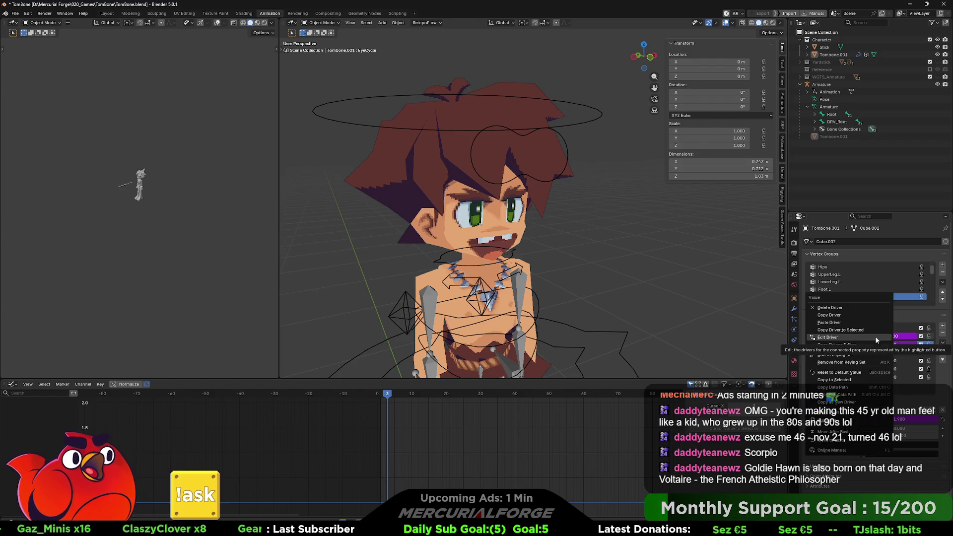
left_click(905, 313)
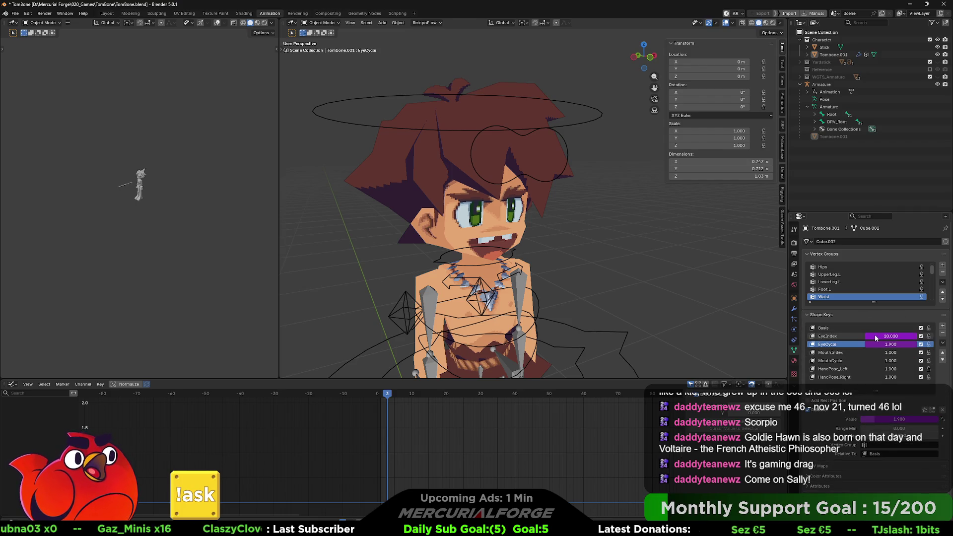
right_click(875, 335)
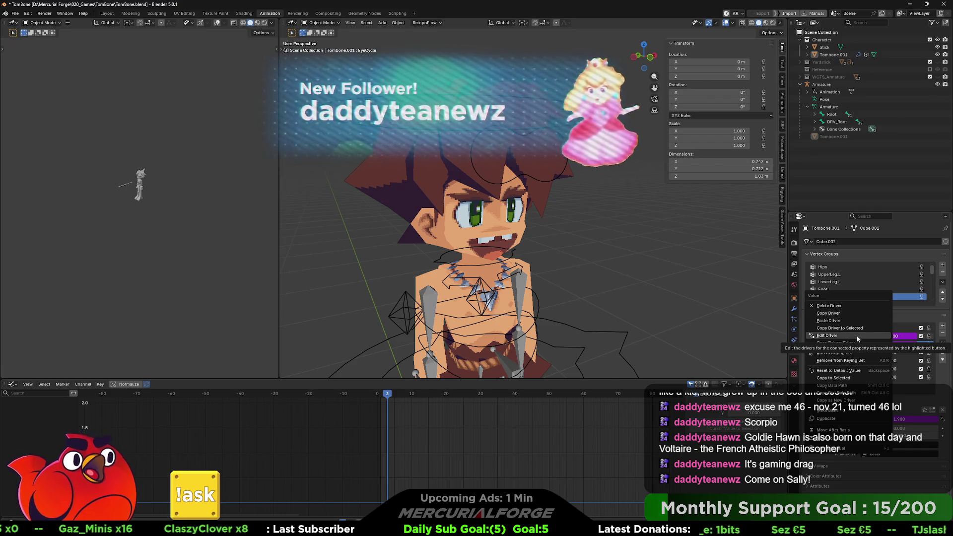
key("Escape")
right_click(871, 334)
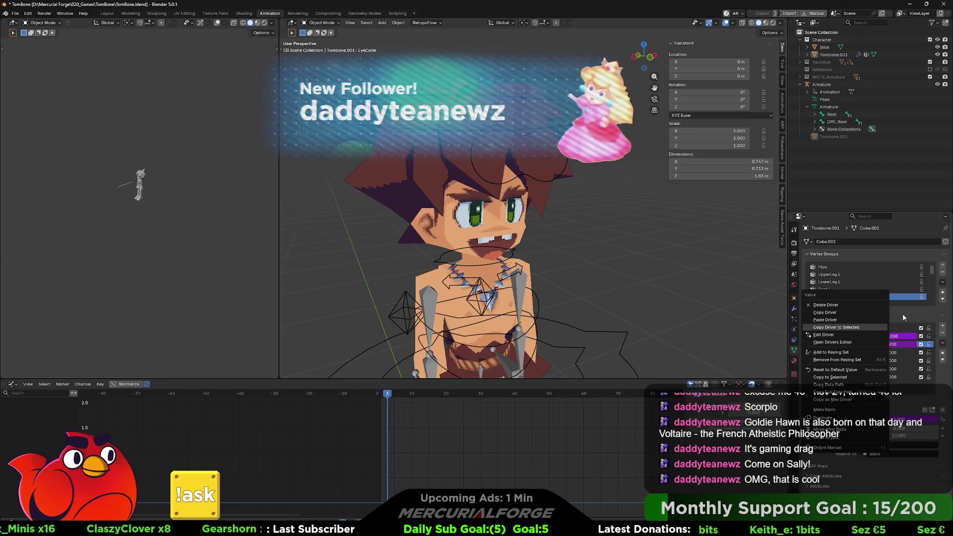
key("Escape")
right_click(870, 336)
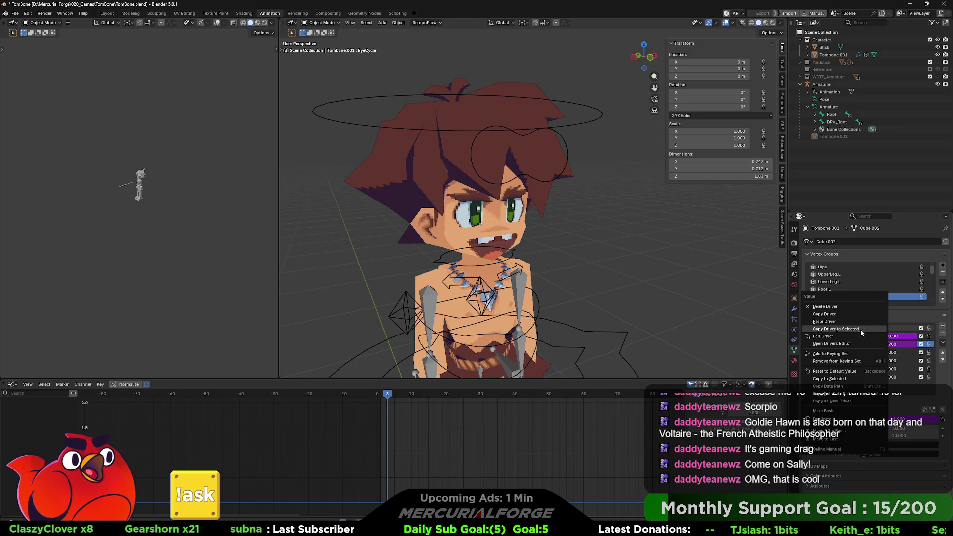
key("Escape")
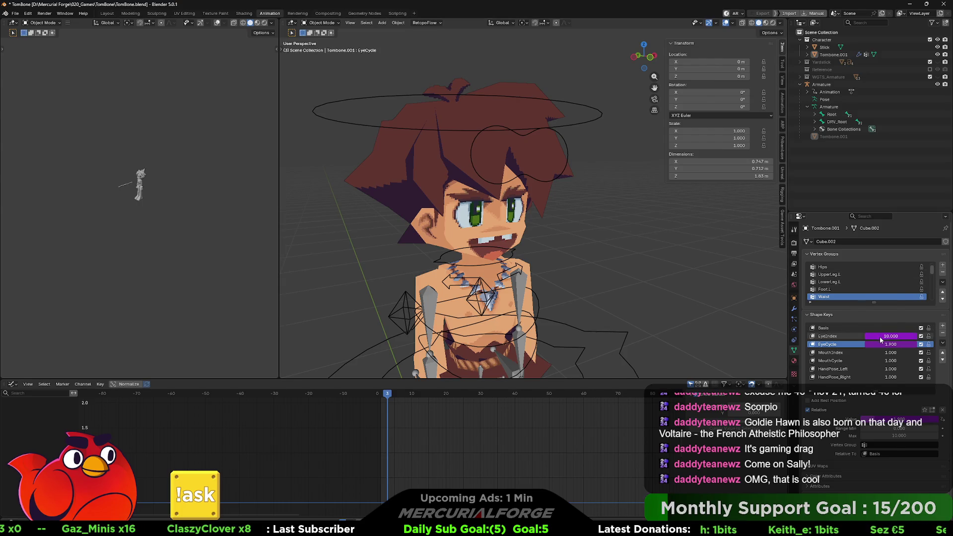
right_click(879, 337)
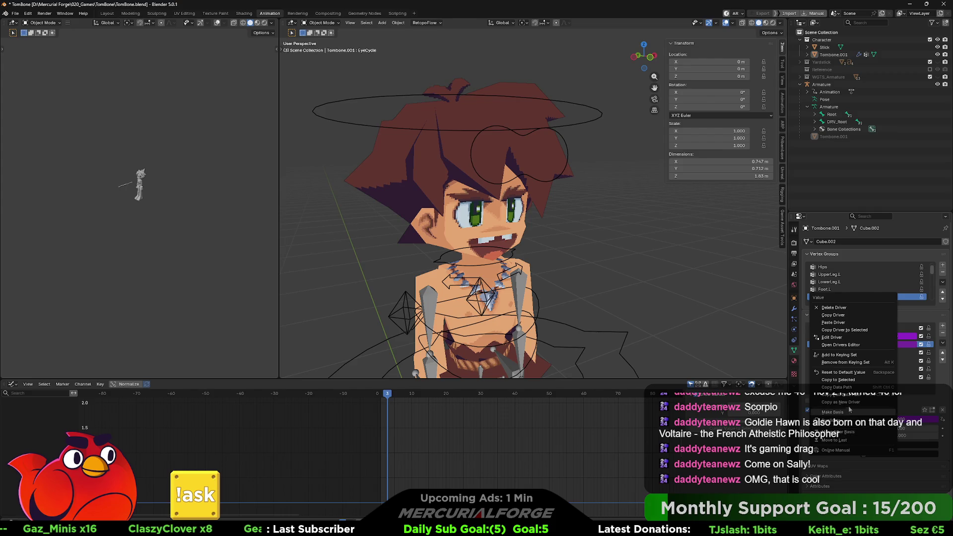
left_click(824, 298)
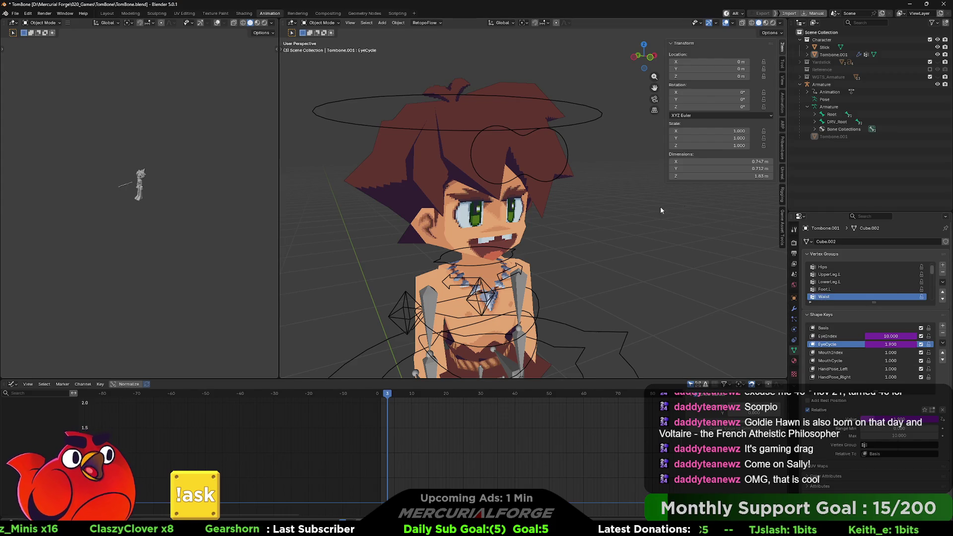
middle_click_drag(577, 168, 586, 170)
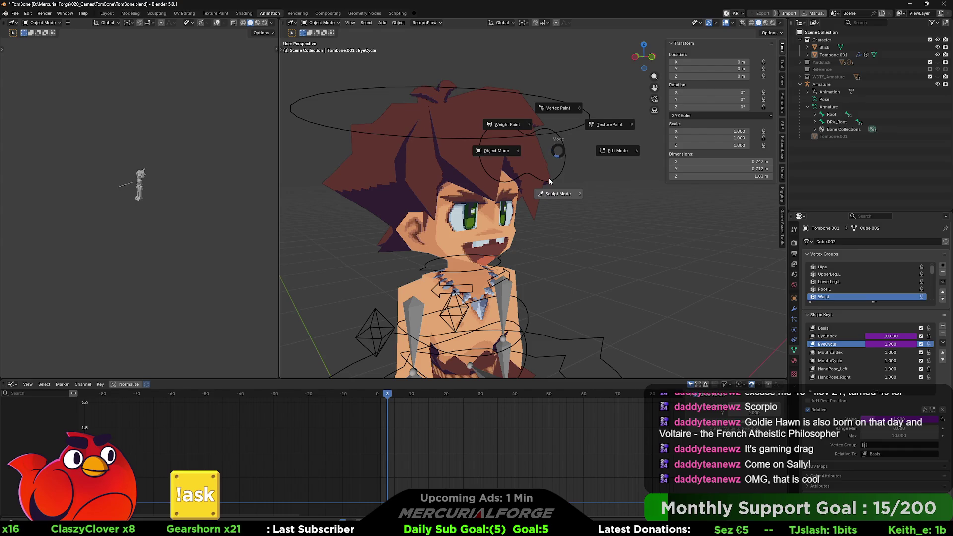
Put the armature into Pose Mode and set the face control's prop driver expression to ID + (X * 10)
left_click(567, 148)
key("ctrl+Tab")
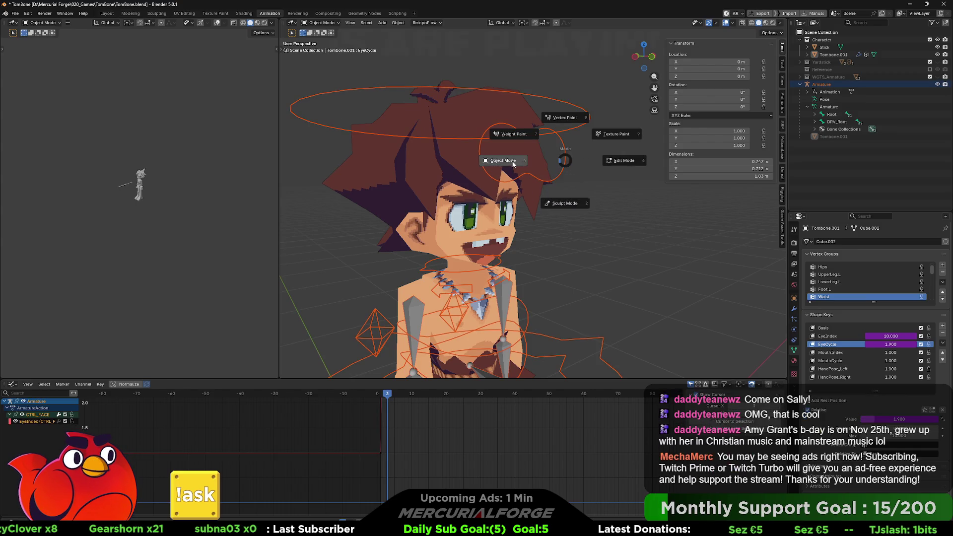
key("Escape")
left_click(564, 170)
key("ctrl+Tab")
left_click(562, 192)
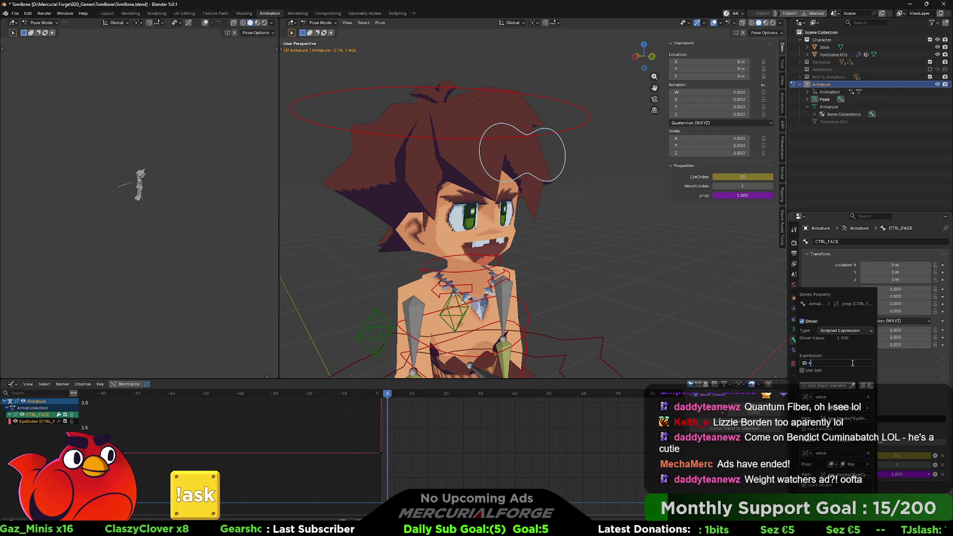
type("(X * 1")
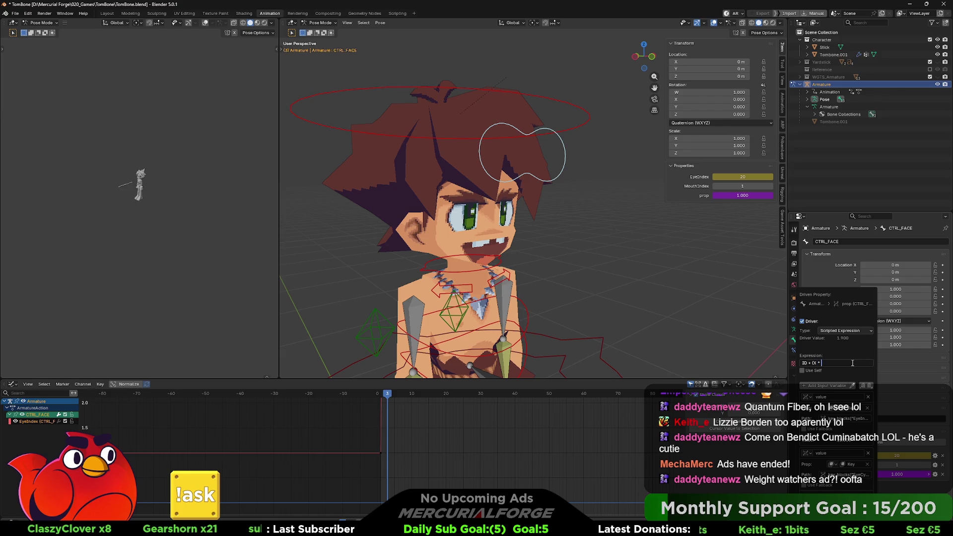
type("0")
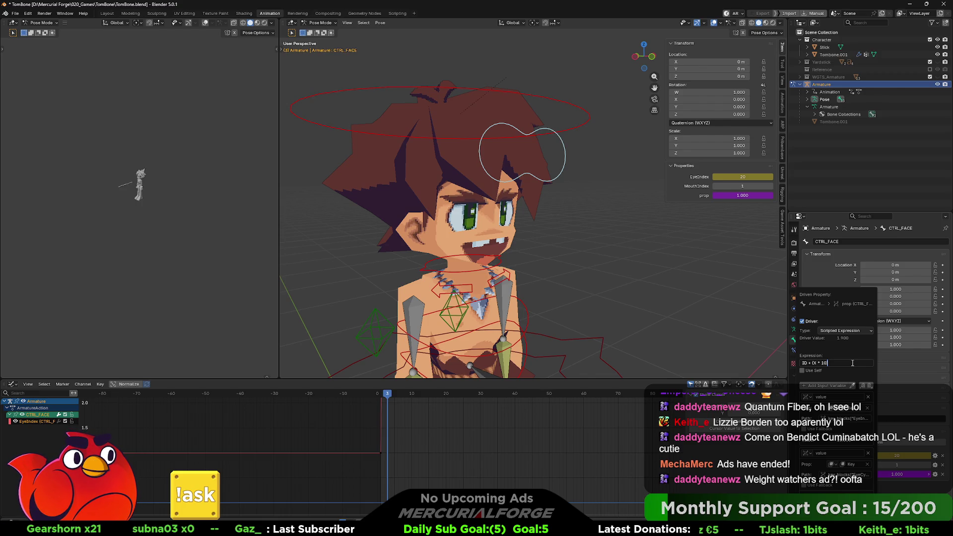
type(")")
key("Return")
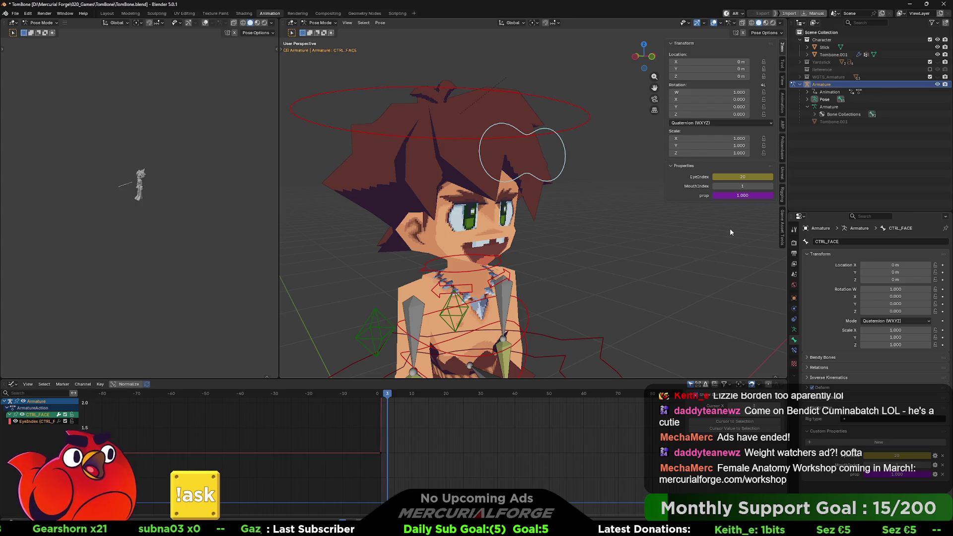
Set EyeIndex to 0 and bring up the prop property's driver popover beside it
mouse_move(742, 195)
left_click(742, 176)
key("Return")
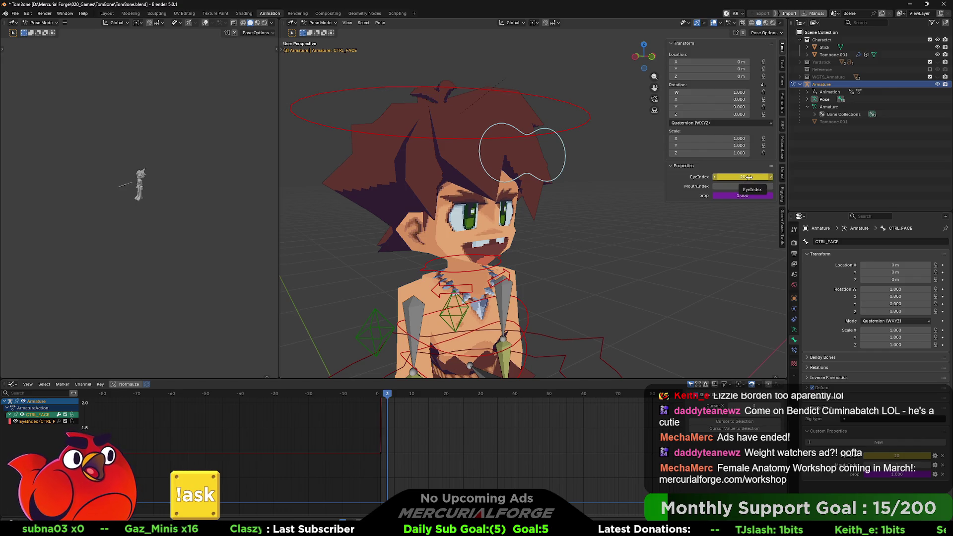
left_click_drag(749, 177, 737, 177)
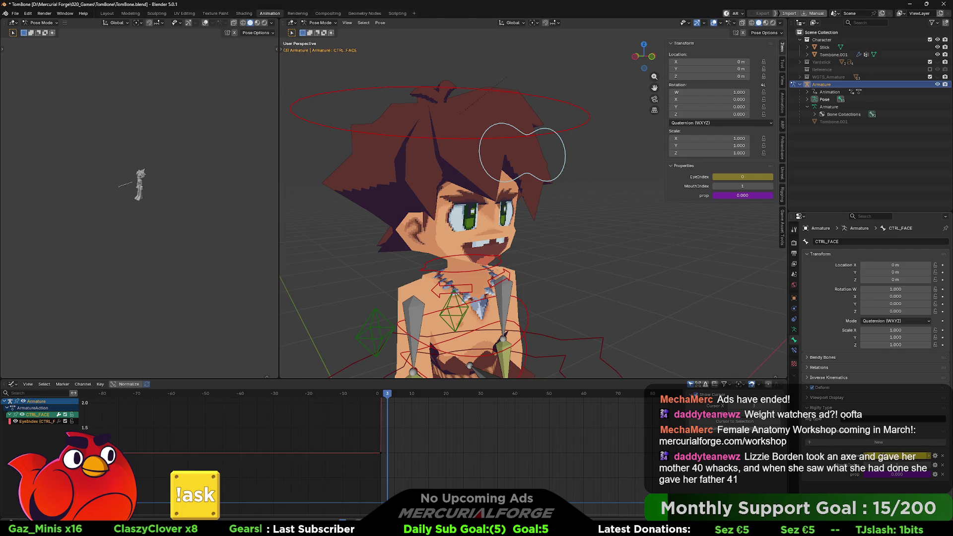
right_click(892, 476)
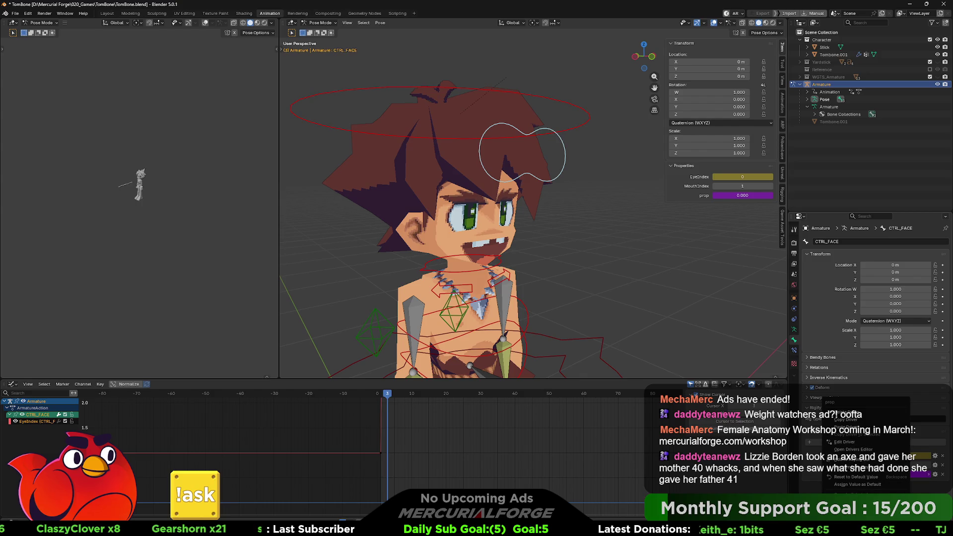
left_click(861, 441)
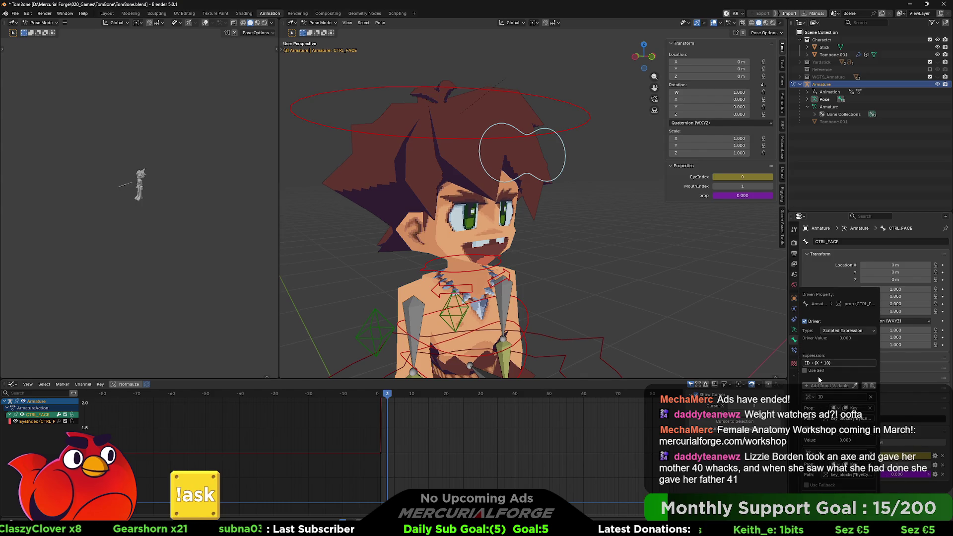
left_click_drag(837, 294, 735, 221)
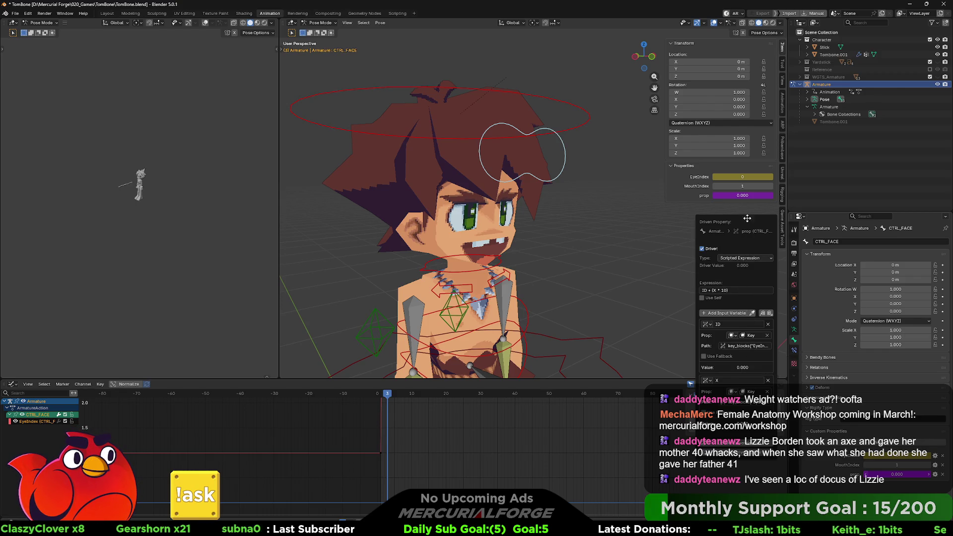
Test EyeIndex values against the driver and keyframe EyeIndex at 100 with prop reading 1.000
left_click_drag(742, 177, 767, 176)
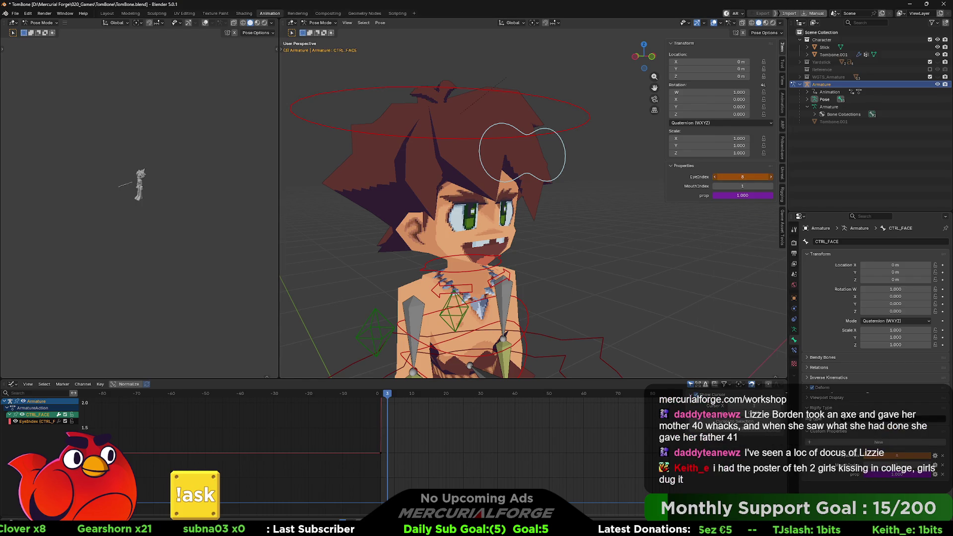
left_click_drag(742, 176, 733, 177)
key("i")
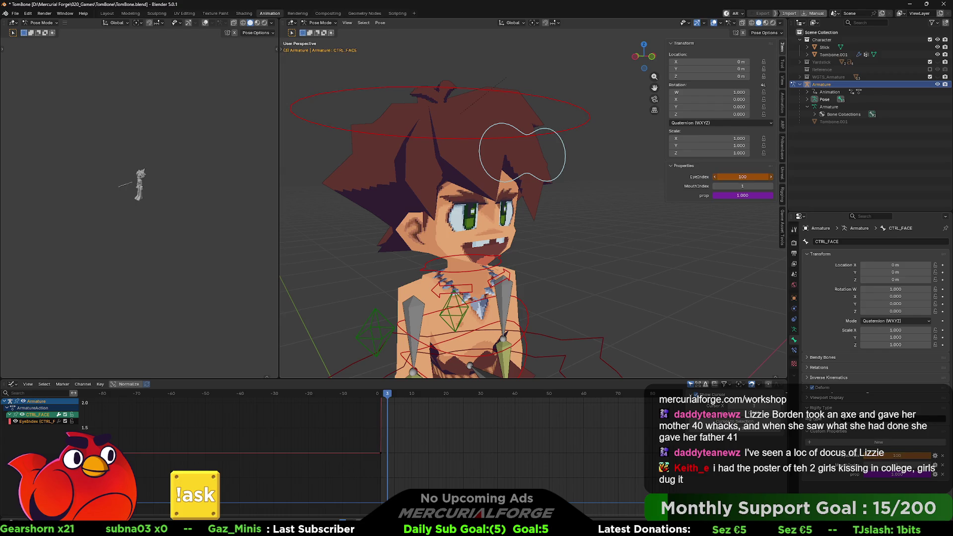
left_click(935, 474)
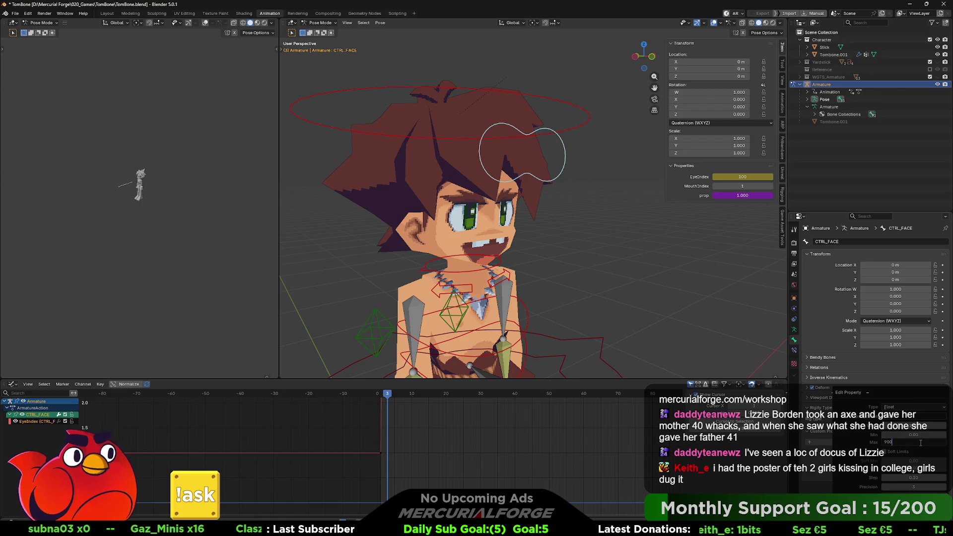
type("100")
Give EyeIndex a maximum of 100, keyframe it, and make it an Integer property
key("Return")
key("Return")
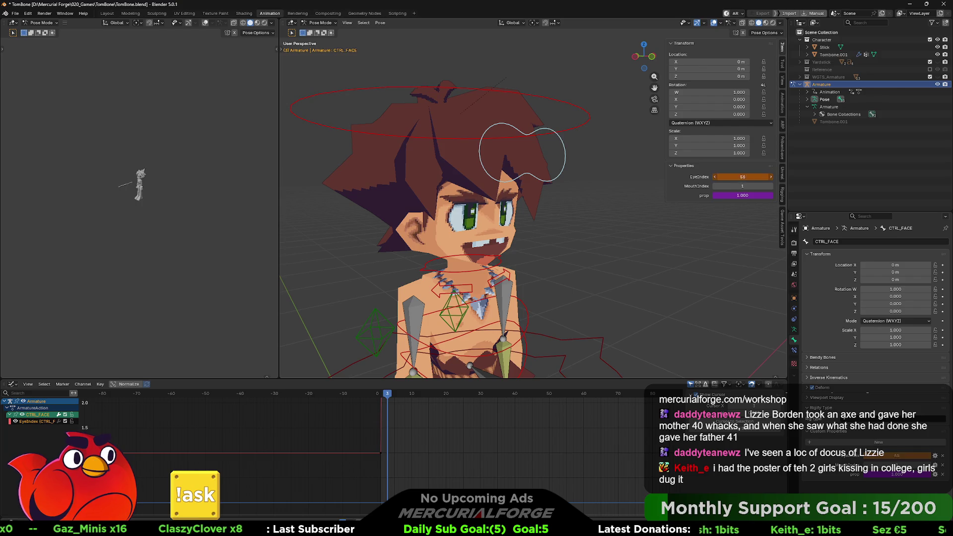
key("i")
left_click(867, 393)
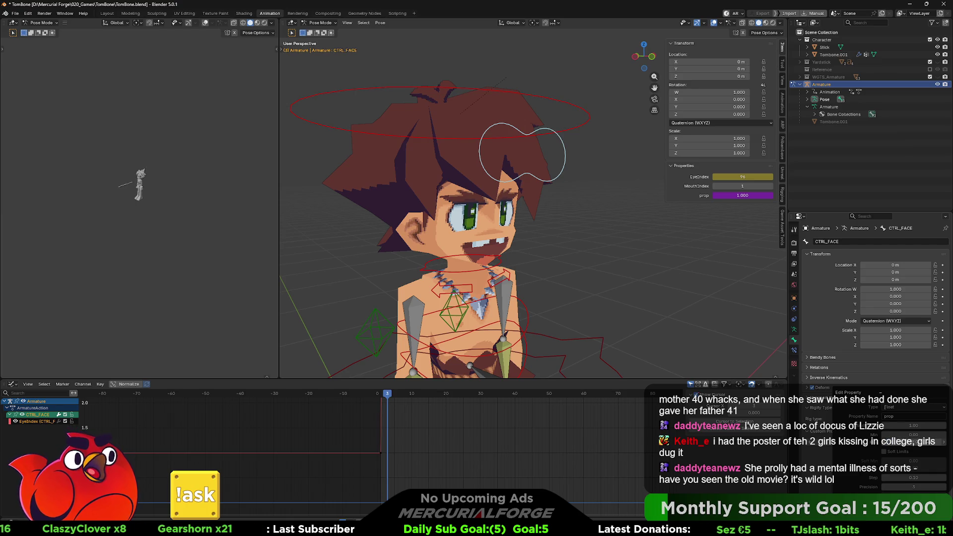
left_click(903, 409)
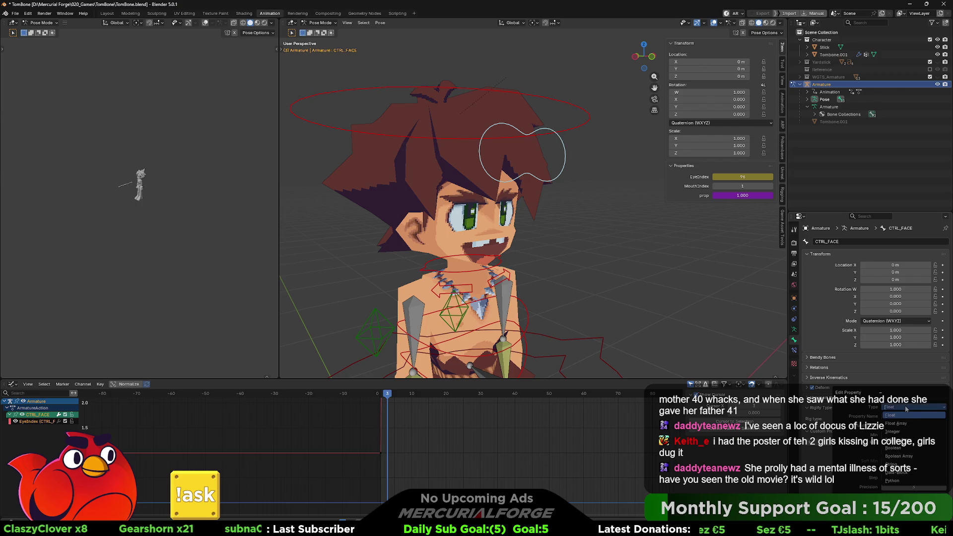
left_click(893, 432)
key("Return")
Step EyeIndex through values with prop following, leave it keyed at 1, and return to Object Mode on the Tombone.001 mesh
left_click_drag(743, 177, 722, 176)
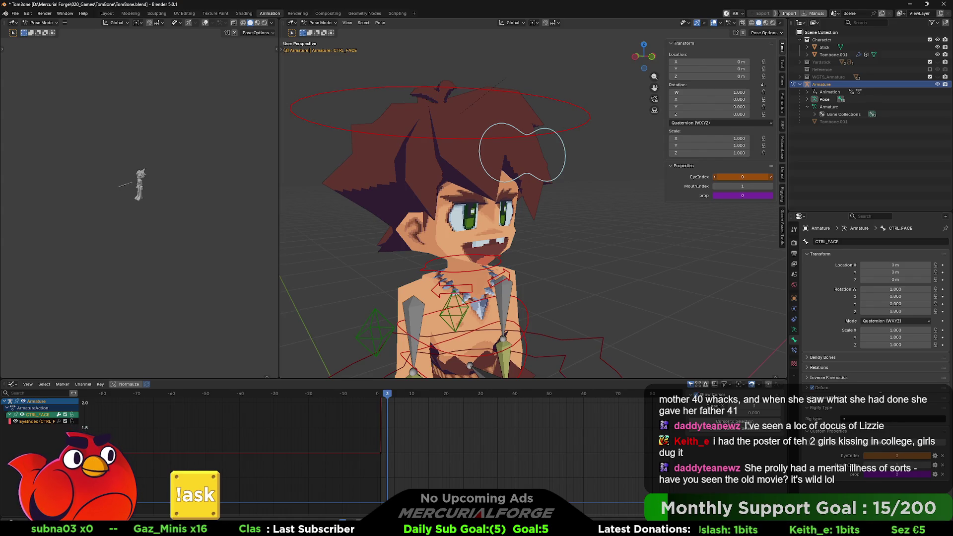
key("i")
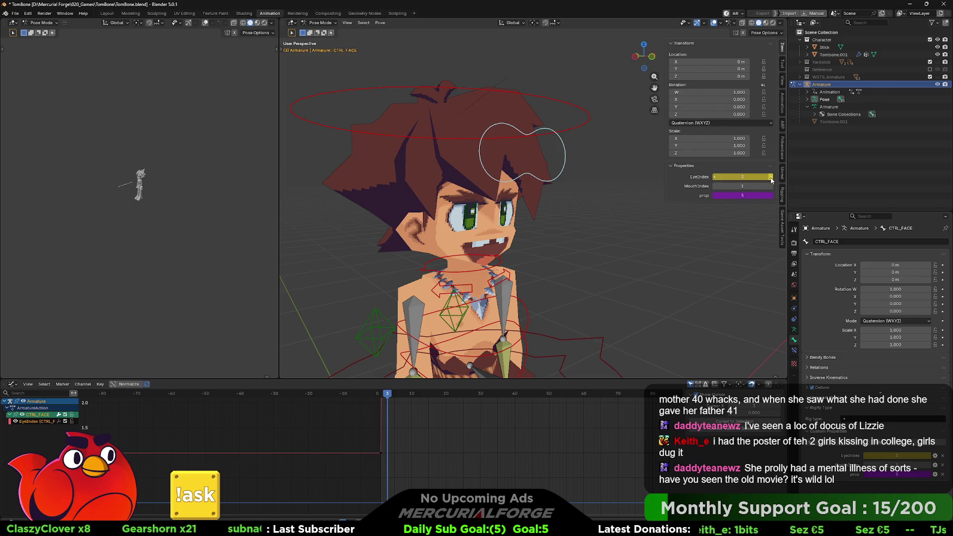
left_click_drag(717, 177, 713, 179)
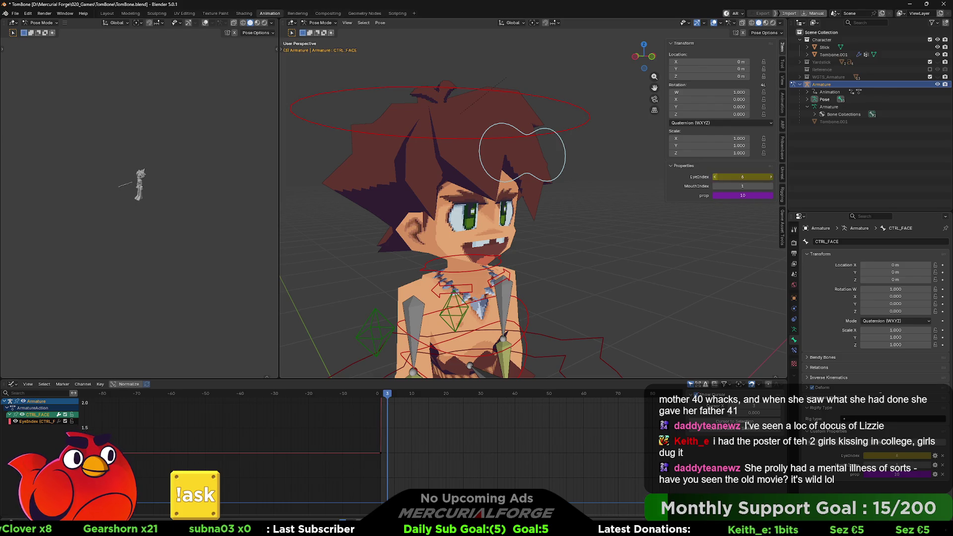
left_click(713, 180)
left_click(713, 179)
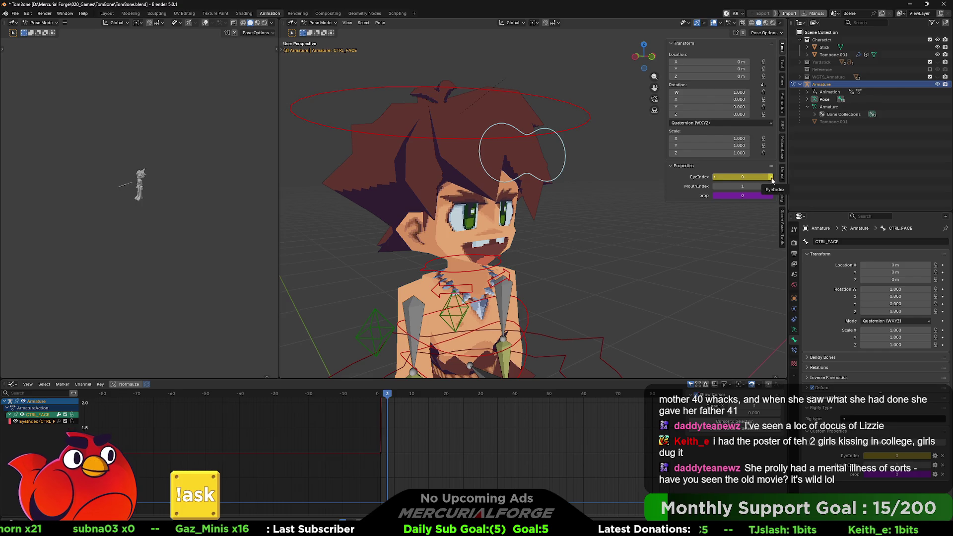
left_click(935, 455)
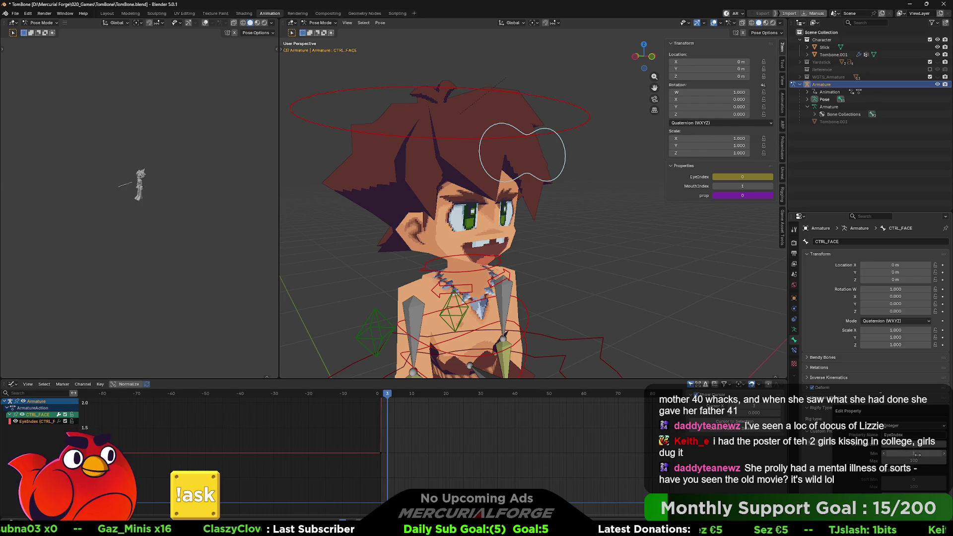
key("Return")
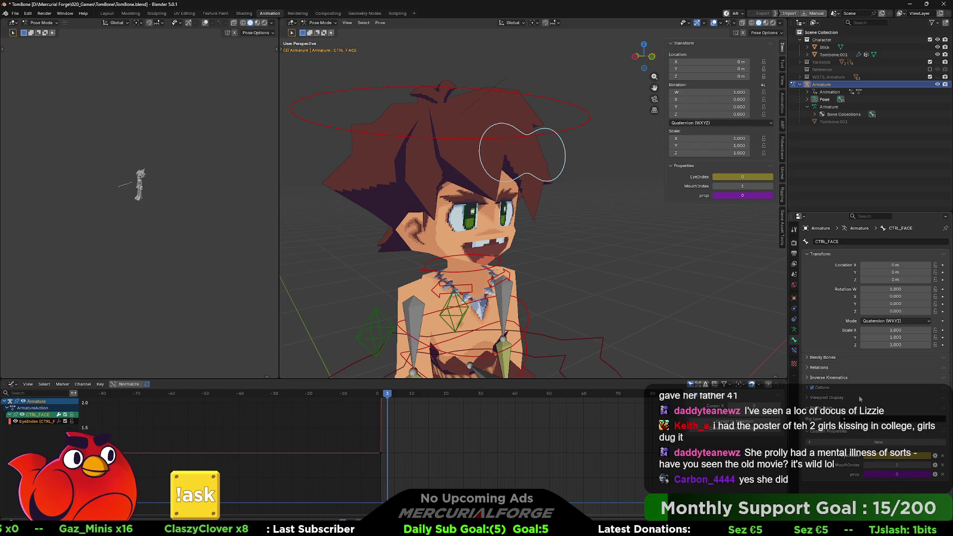
mouse_move(755, 177)
left_mouse_down()
mouse_move(767, 177)
mouse_move(744, 177)
left_mouse_up()
key("ctrl+Tab")
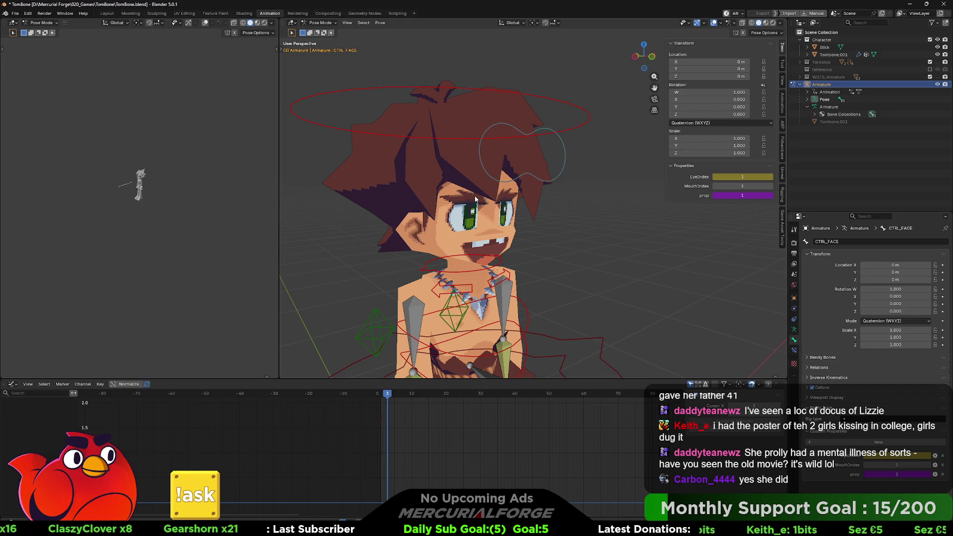
left_click(387, 200)
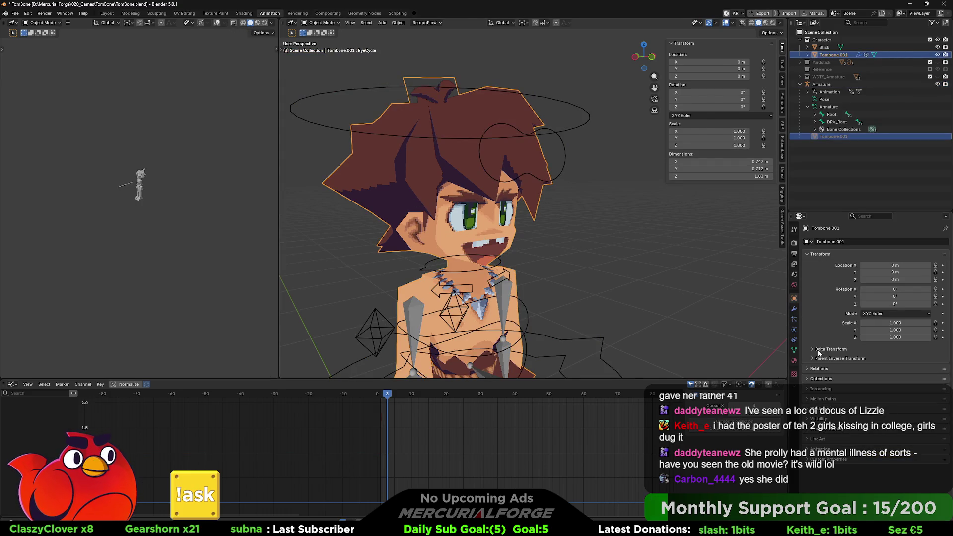
Show the mesh's shape keys and bring up the EyeIndex shape key's driver for editing
left_click(793, 349)
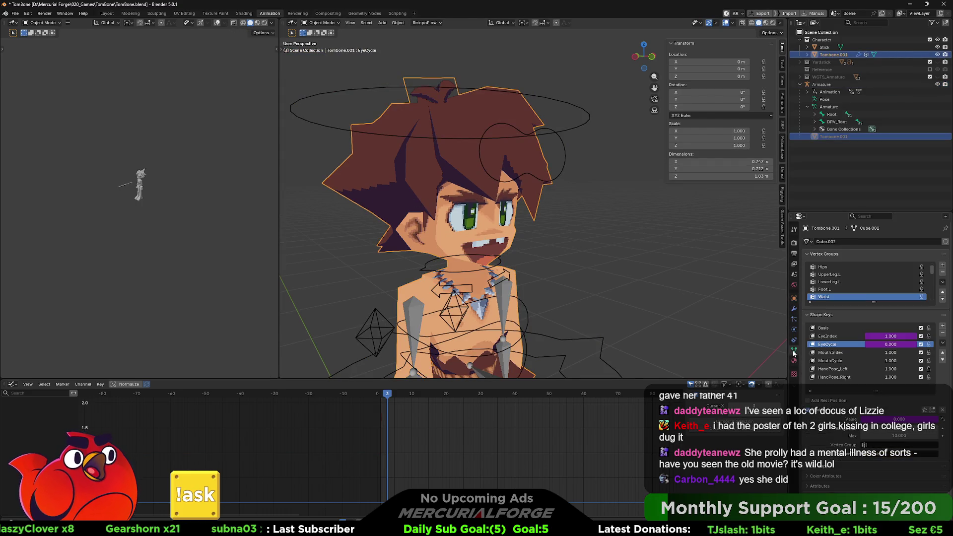
right_click(891, 337)
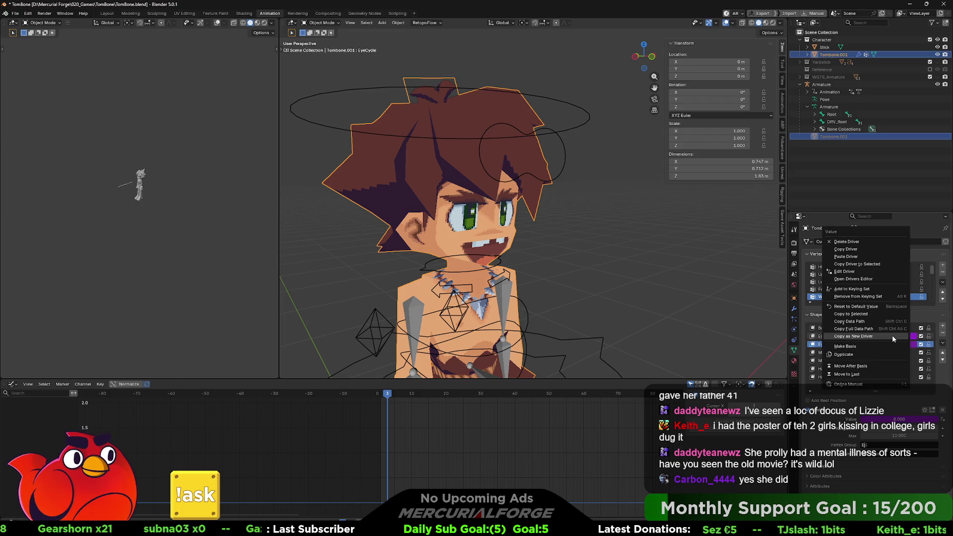
left_click(847, 273)
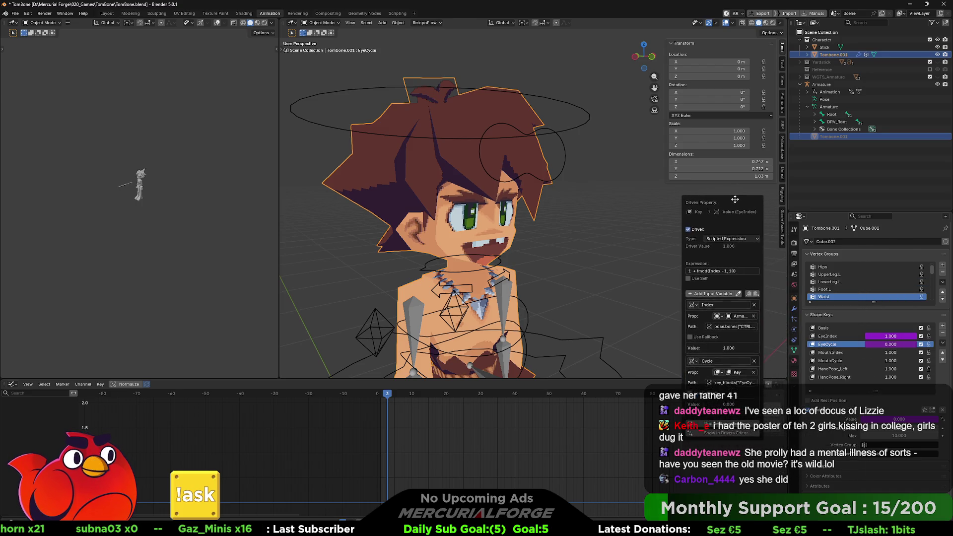
left_click_drag(735, 200, 744, 196)
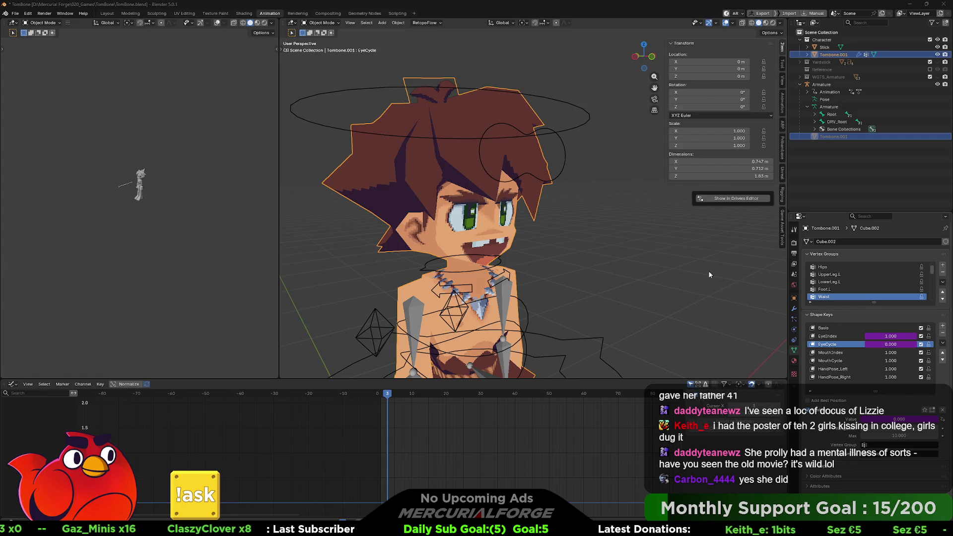
right_click(886, 336)
left_click(866, 334)
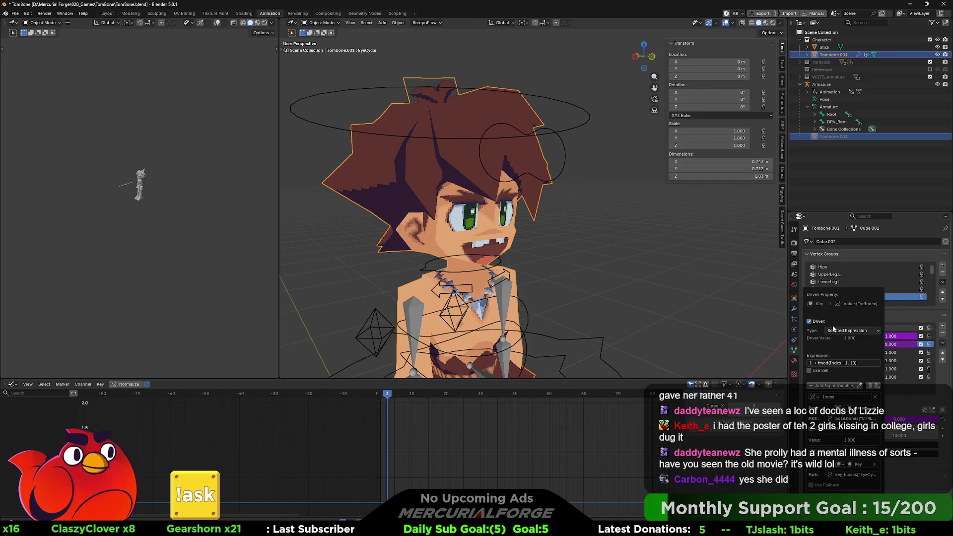
left_click_drag(853, 291, 742, 221)
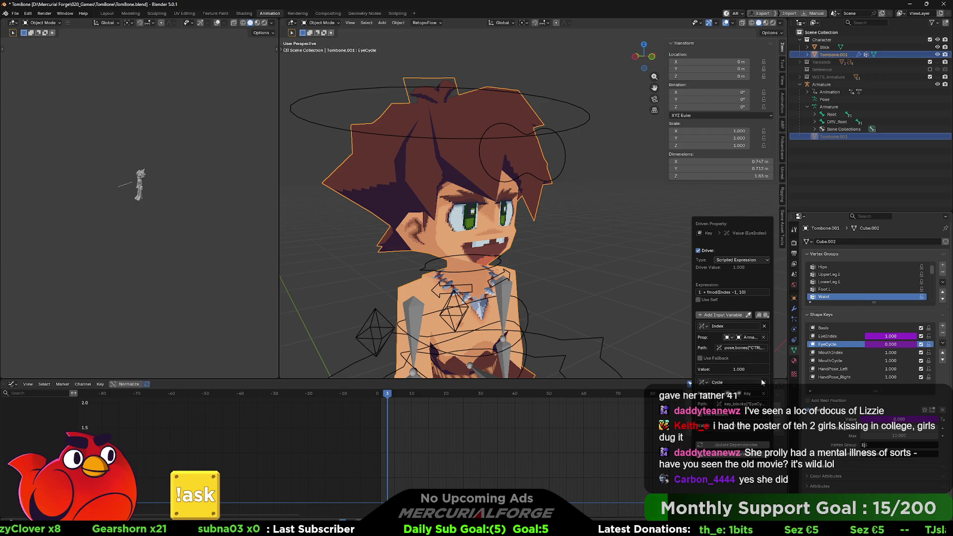
Remove the Cycle variable from the EyeIndex shape-key driver and tidy its expression
left_click(765, 383)
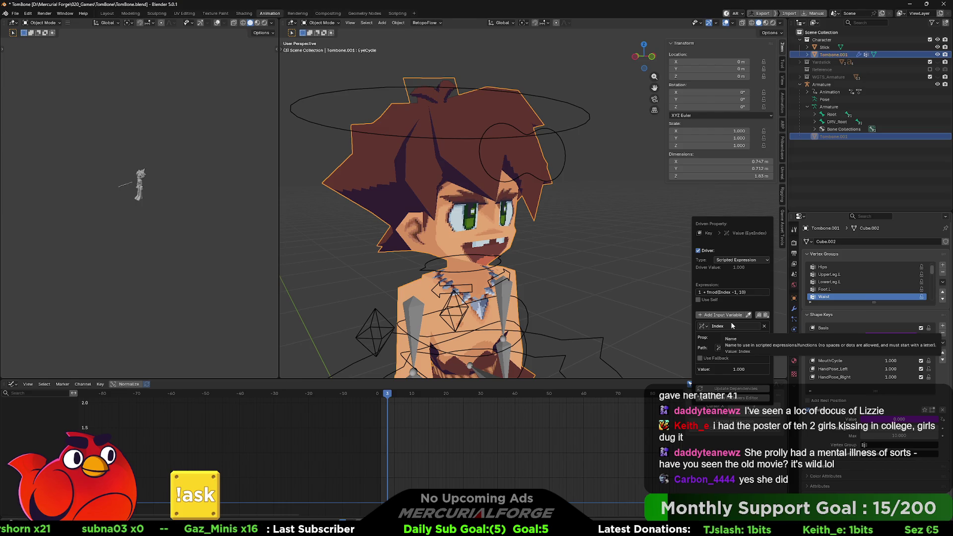
left_click(705, 293)
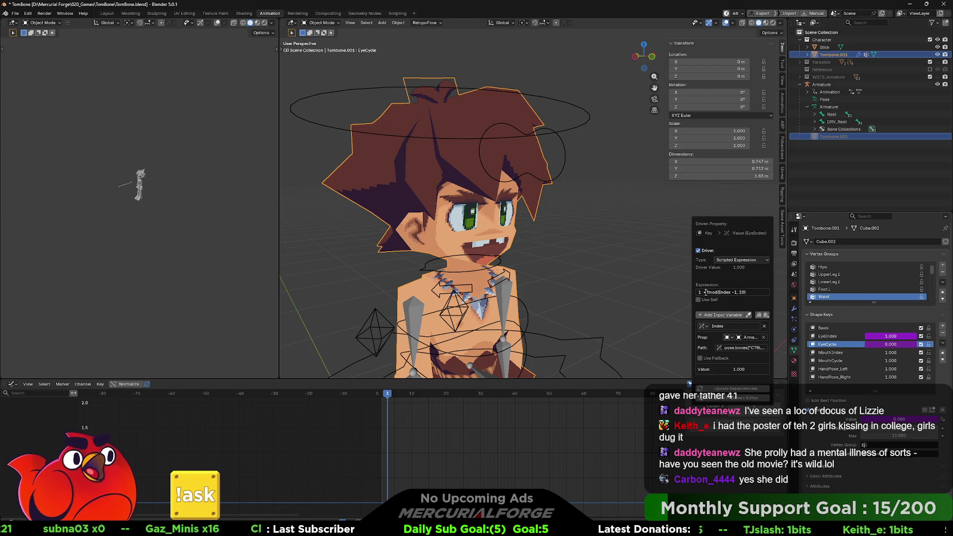
key("BackSpace")
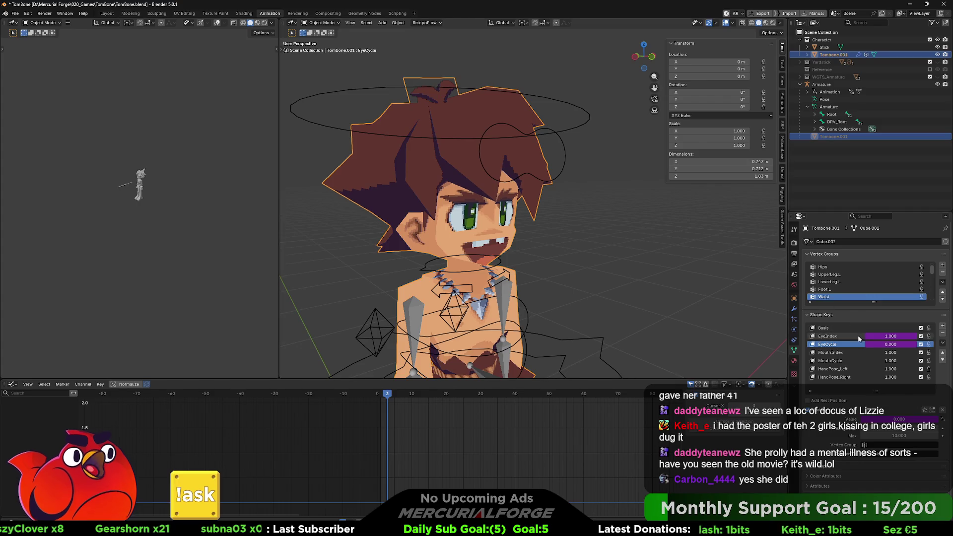
key("ctrl+d")
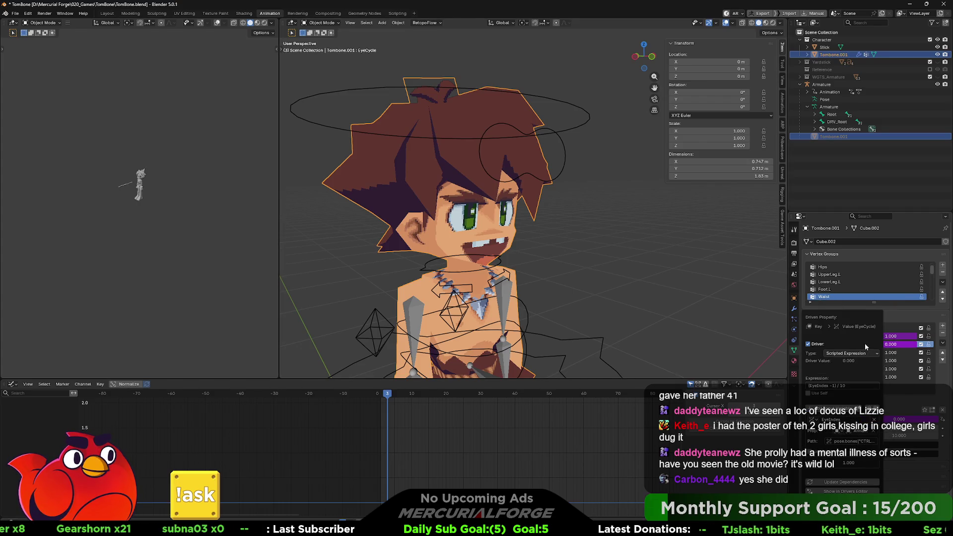
left_click_drag(849, 317, 720, 226)
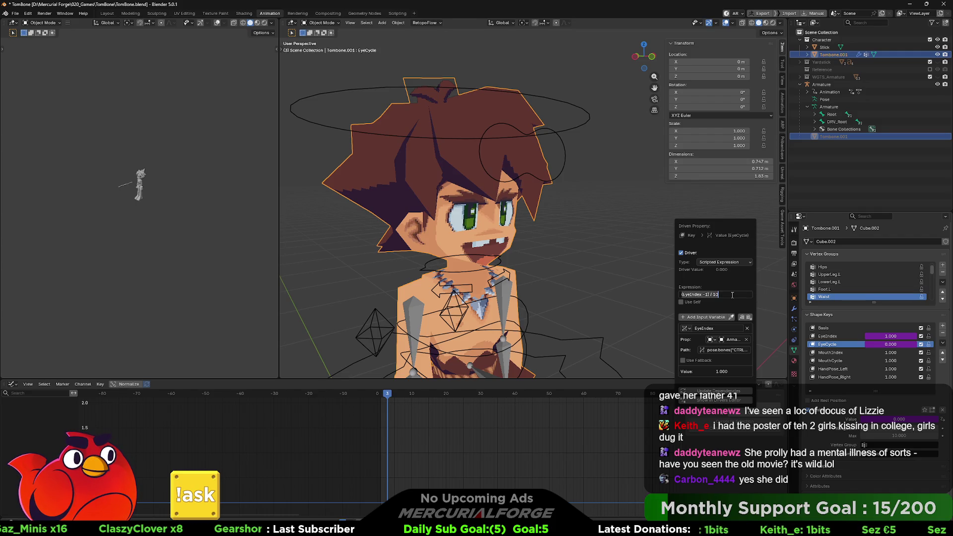
key("Escape")
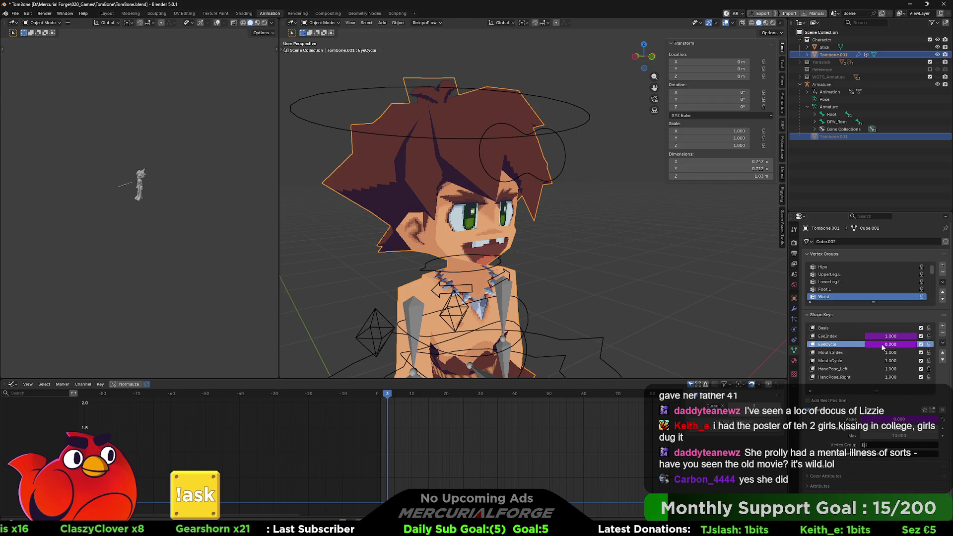
Correct the EyeCycle driver expression to ((EyeIndex -1) / 10) and select the armature
right_click(882, 346)
left_click(865, 343)
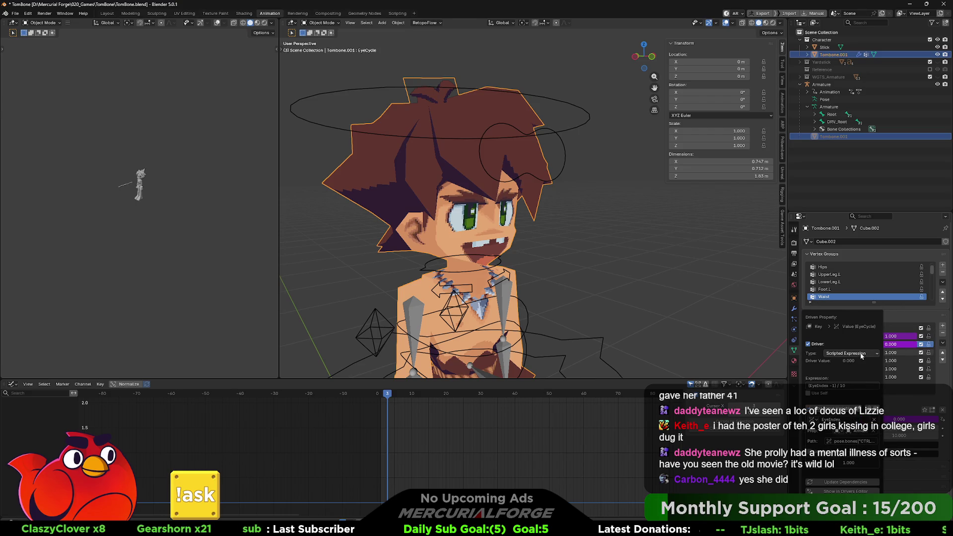
left_click_drag(843, 308, 729, 303)
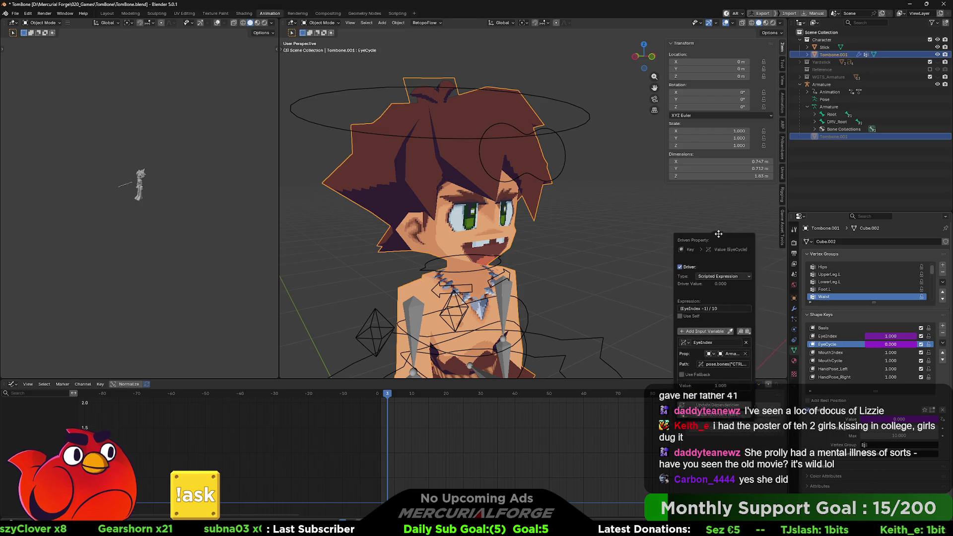
left_click(733, 302)
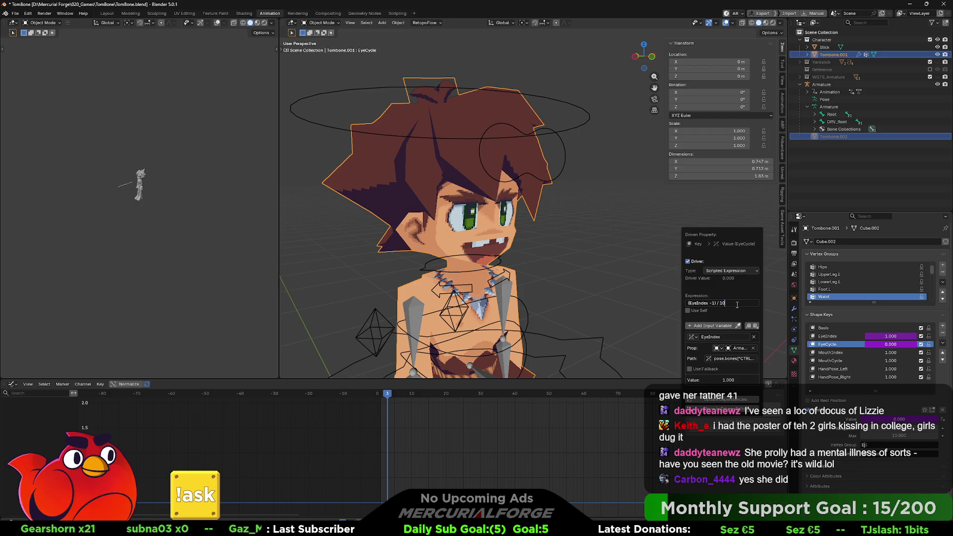
type("((")
key("Return")
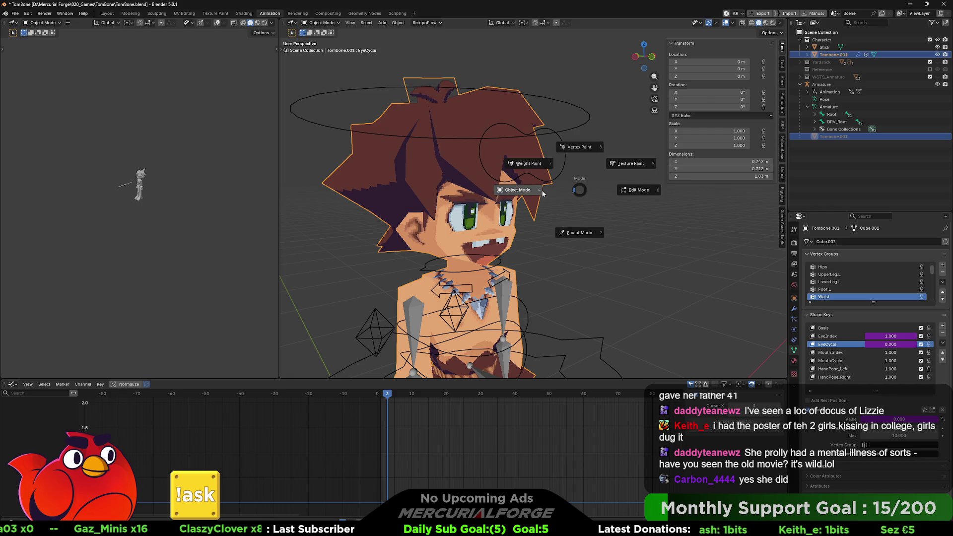
left_click(562, 159)
Key CTRL_FACE's EyeIndex at 2 in Pose Mode, then return to the Tombone.001 mesh to check EyeCycle reads 0.100
key("ctrl+Tab")
left_click(571, 201)
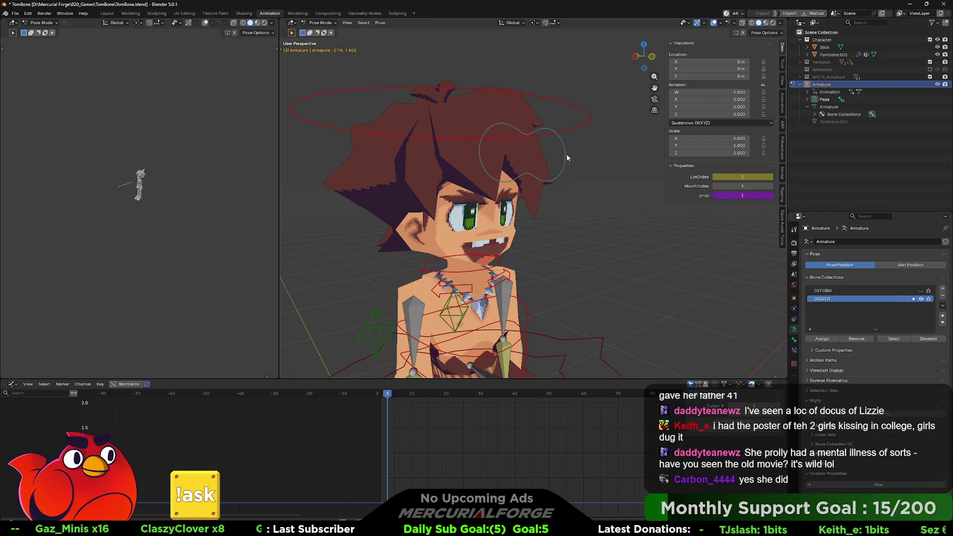
left_click(566, 154)
key("i")
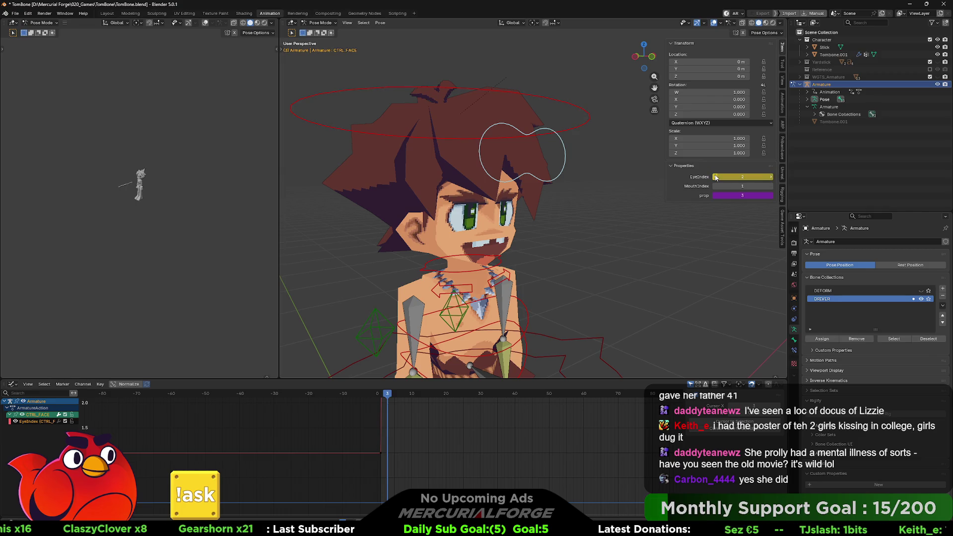
left_click_drag(715, 177, 771, 179)
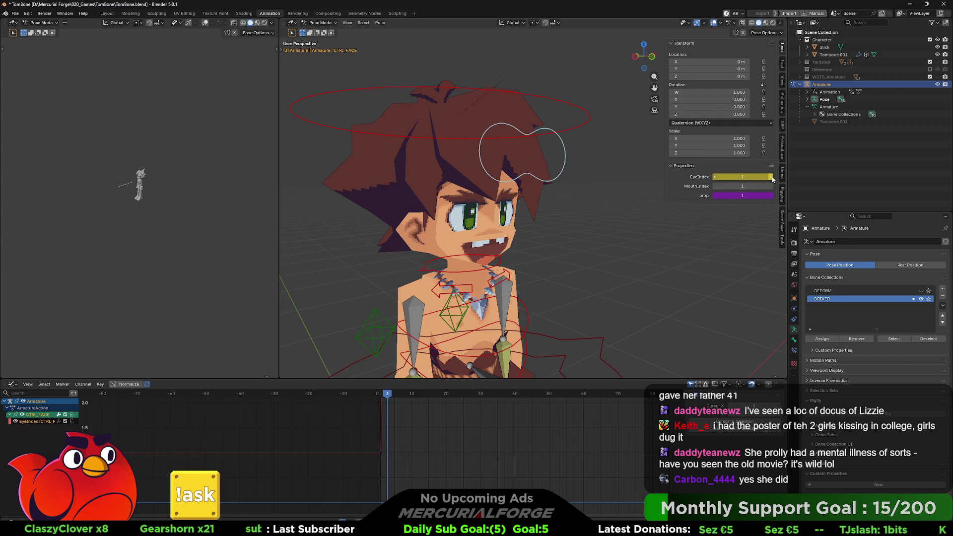
scroll(772, 178, "up", 1, "ctrl")
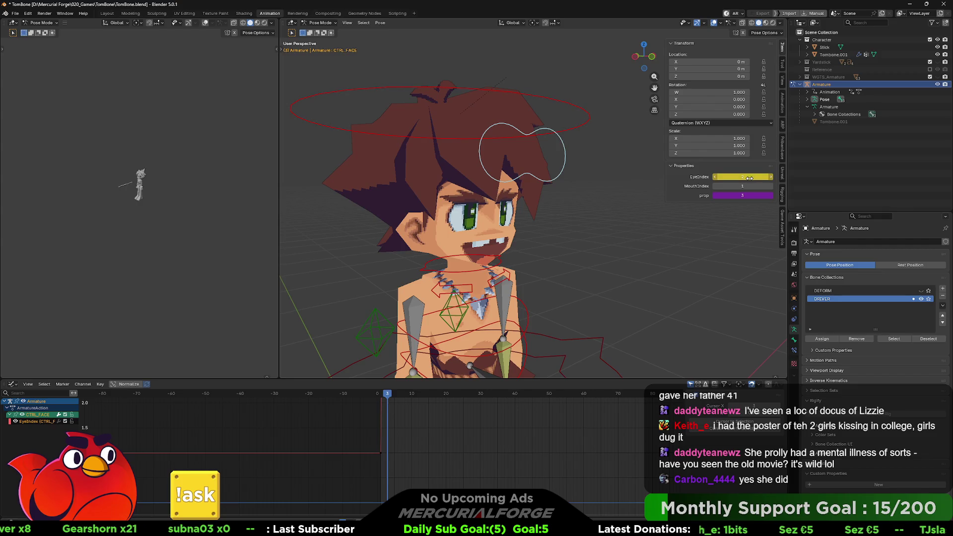
key("ctrl+Tab")
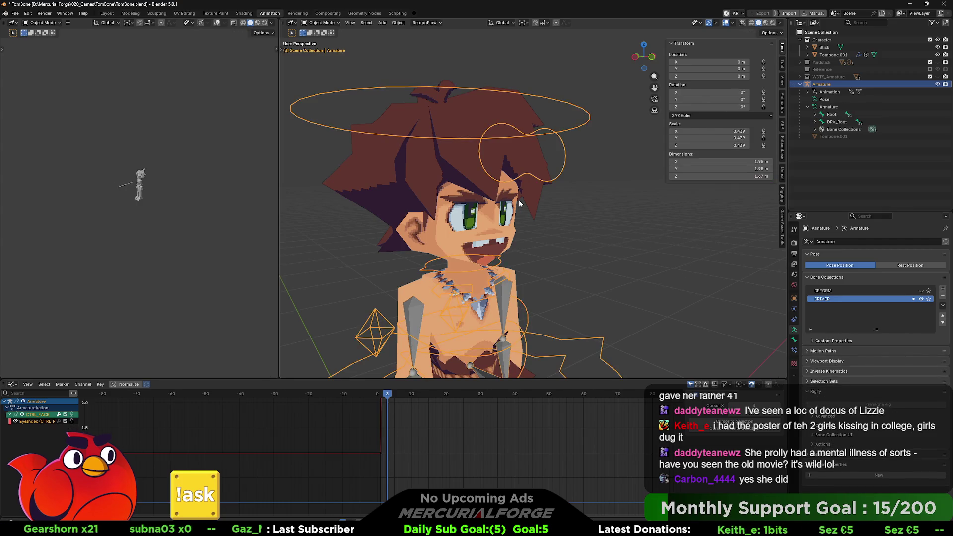
left_click(518, 202)
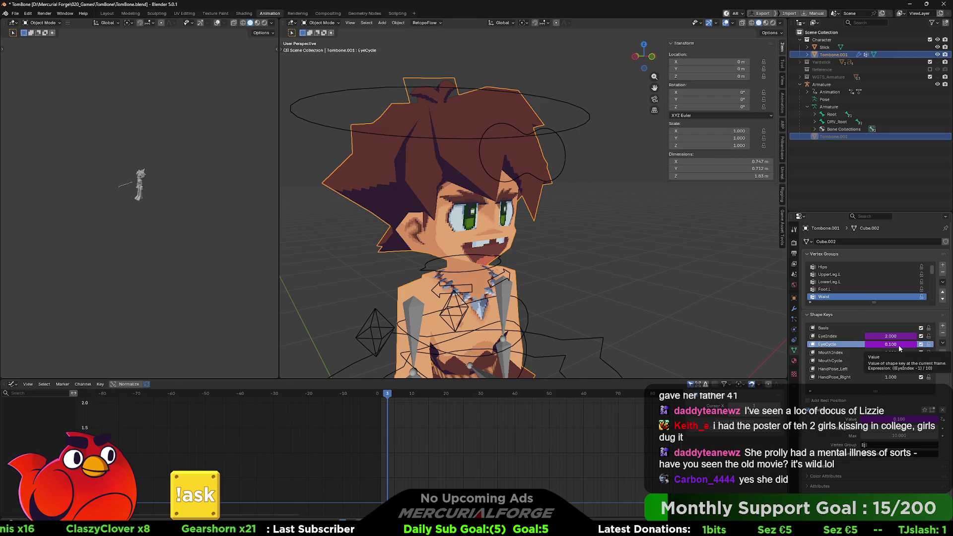
Wrap the EyeCycle driver expression in floor() so it reads 0.000, then select the armature
left_click(899, 345)
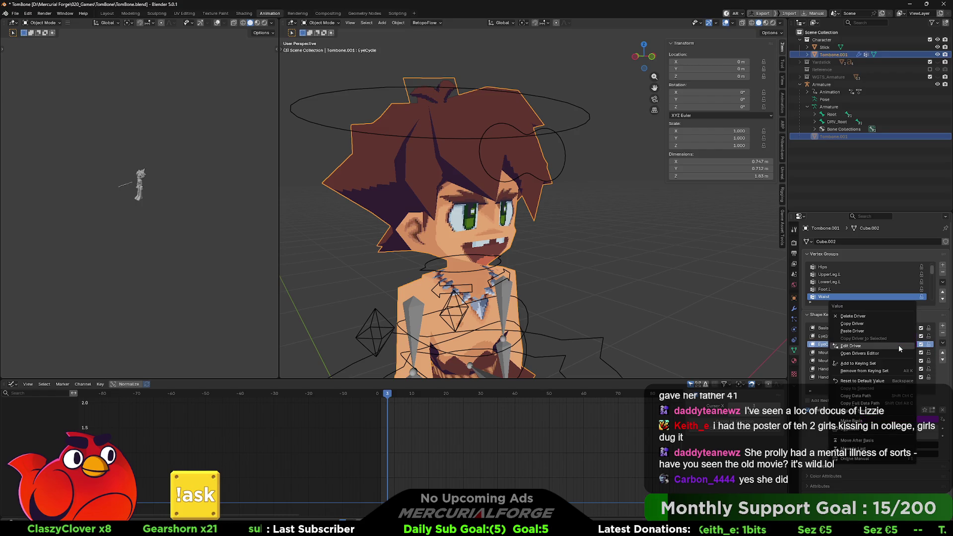
left_click(897, 387)
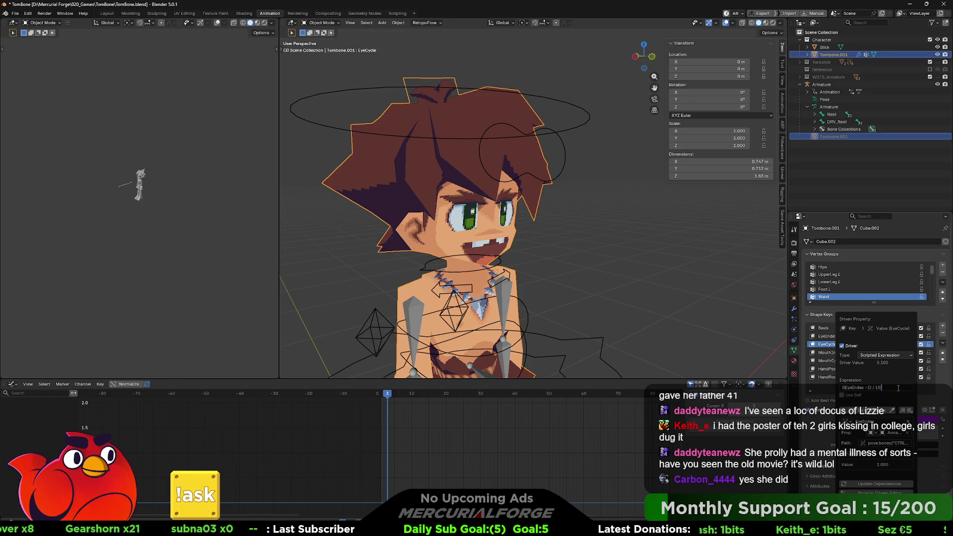
key("Home")
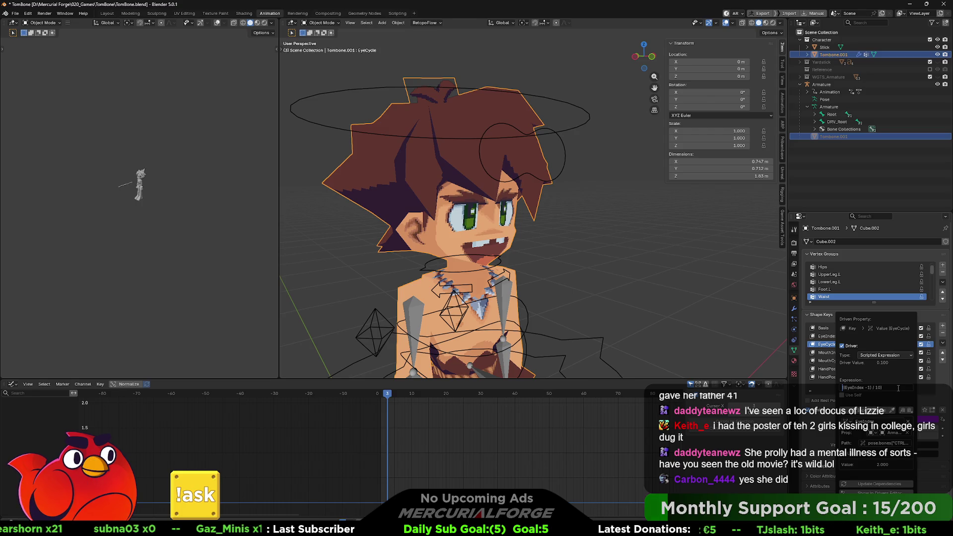
type("floor")
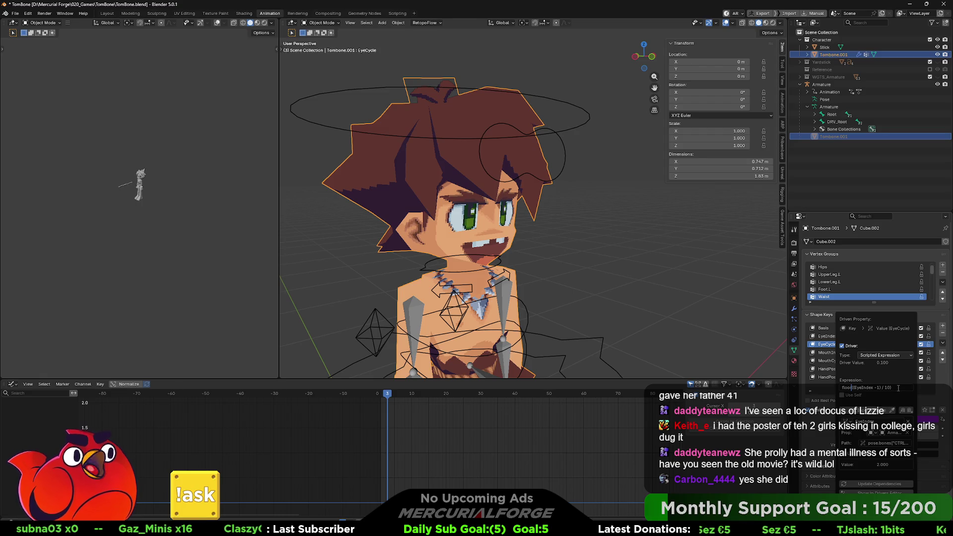
key("Return")
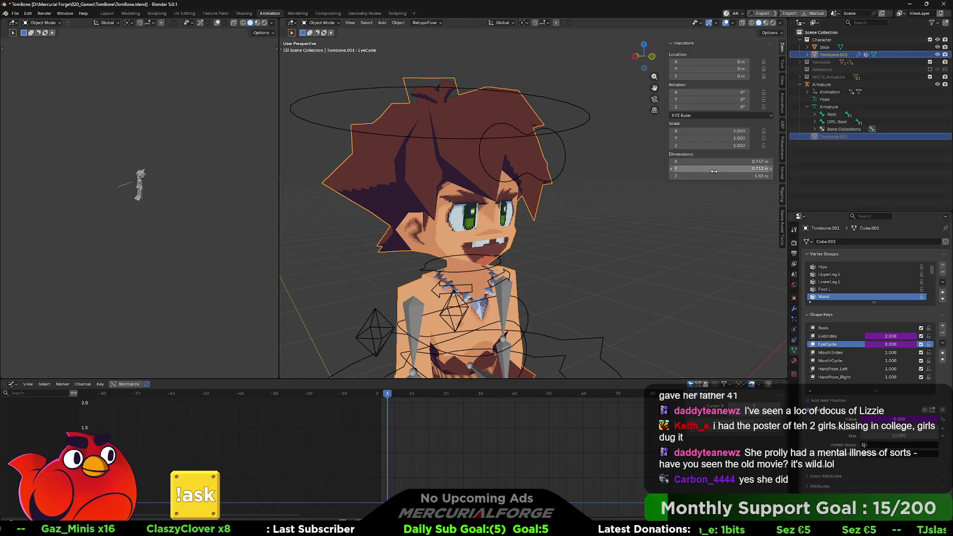
left_click(564, 153)
In Pose Mode sweep CTRL_FACE's EyeIndex up to 99 with prop tracking it, then set it back to 1
key("ctrl+Tab")
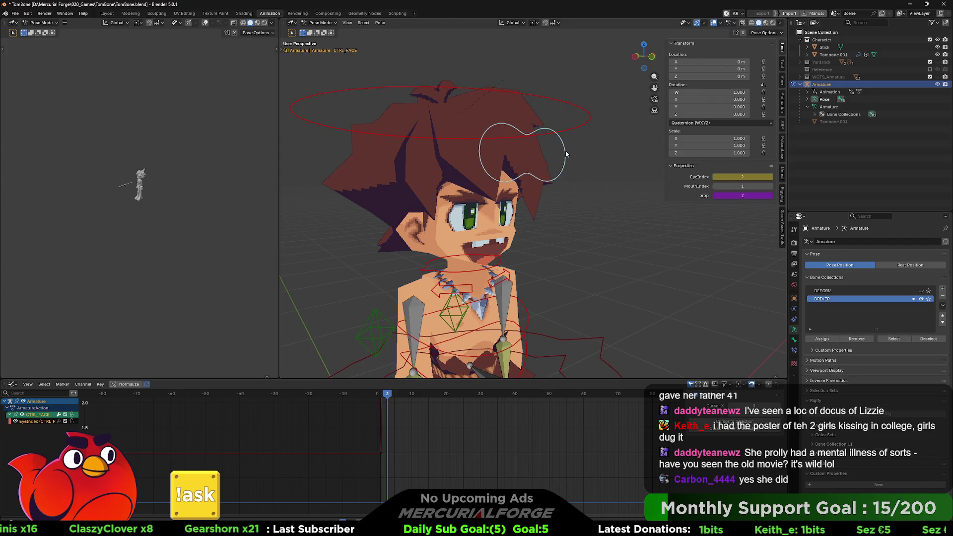
left_click_drag(749, 172, 770, 179)
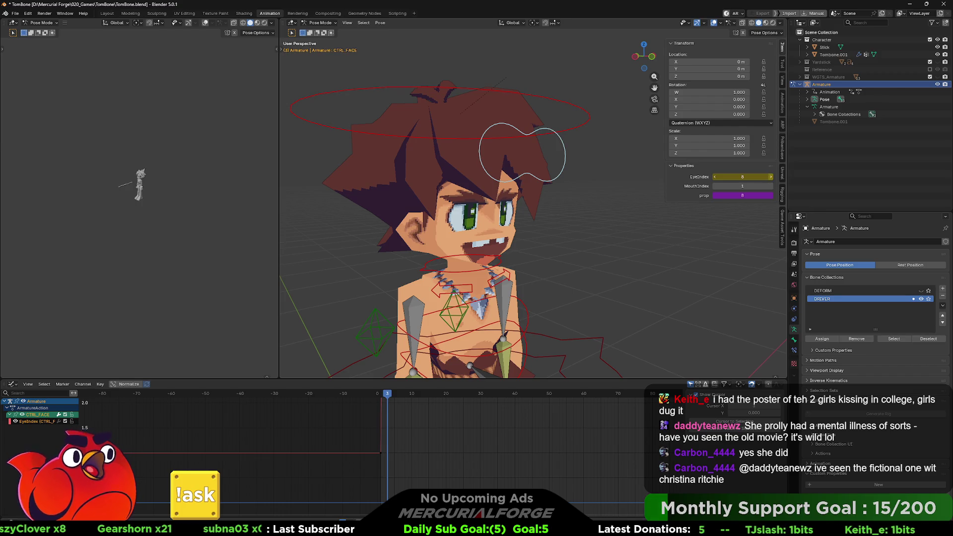
left_click(770, 178)
left_click(770, 179)
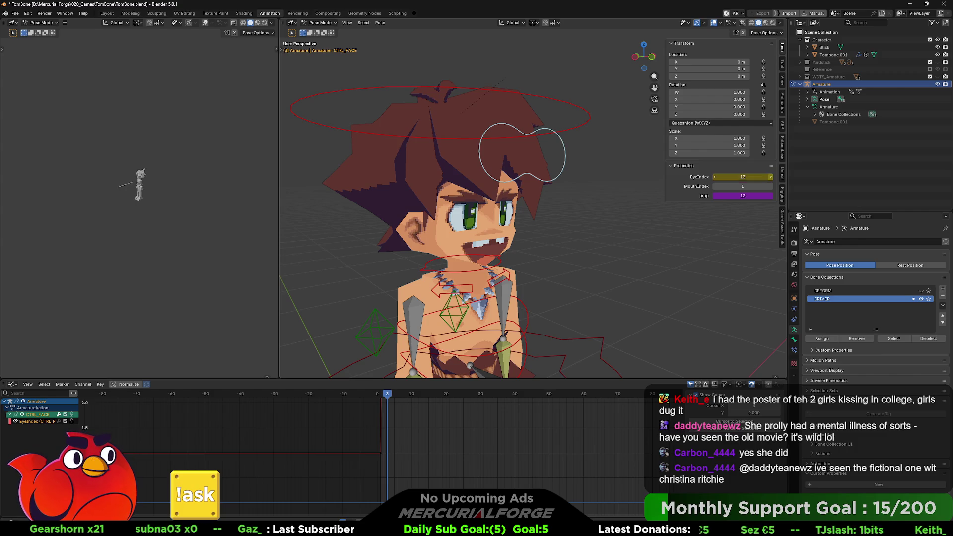
left_click(771, 179)
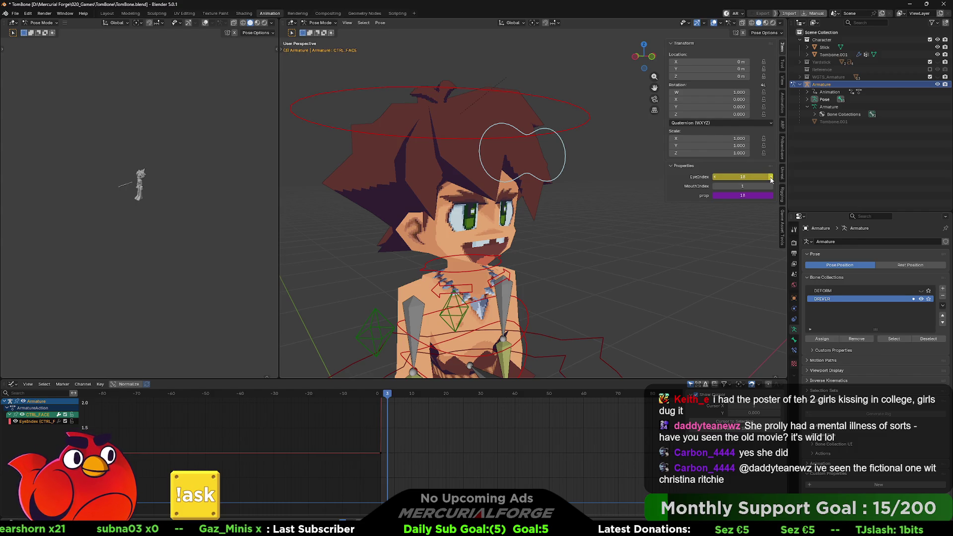
left_click(770, 178)
left_click(770, 179)
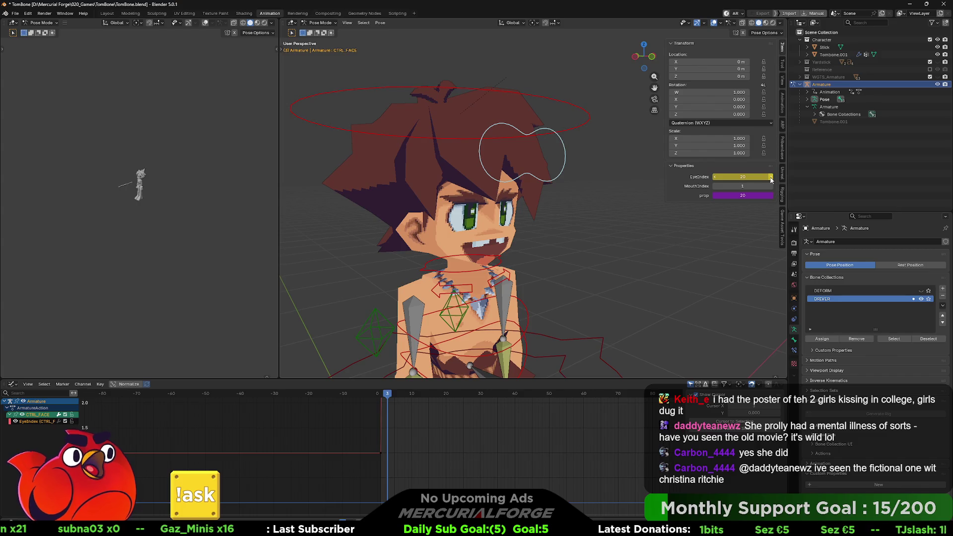
left_click(770, 178)
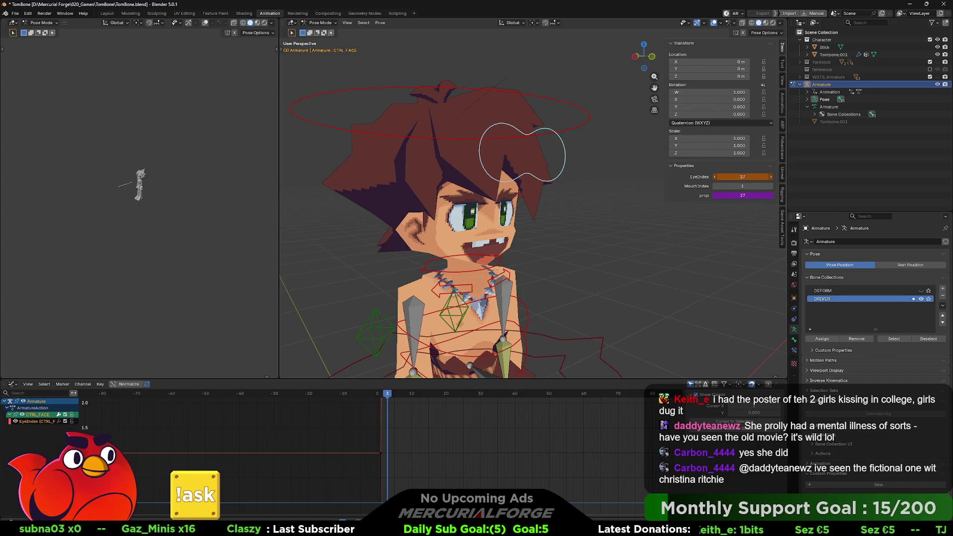
left_click(771, 179)
left_click(771, 178)
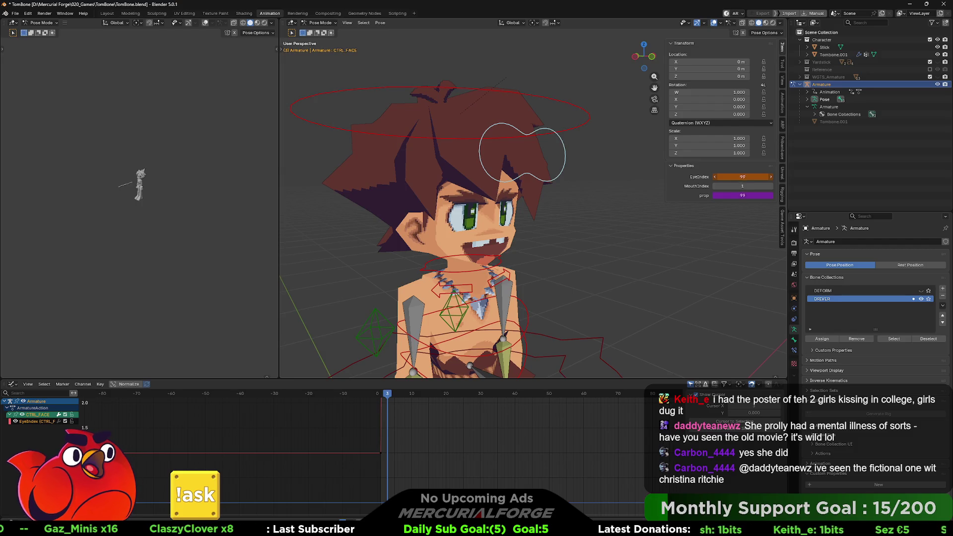
left_click_drag(770, 179, 722, 177)
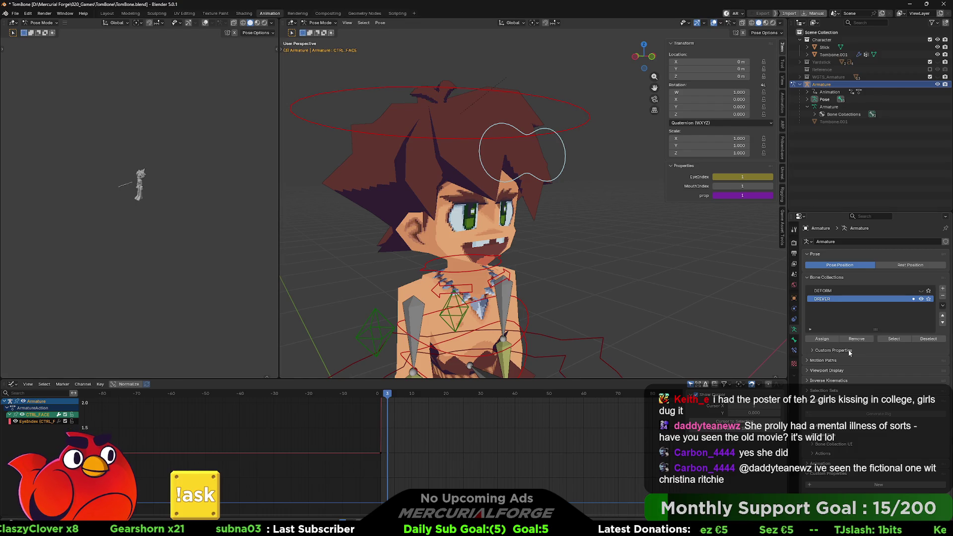
left_click(795, 340)
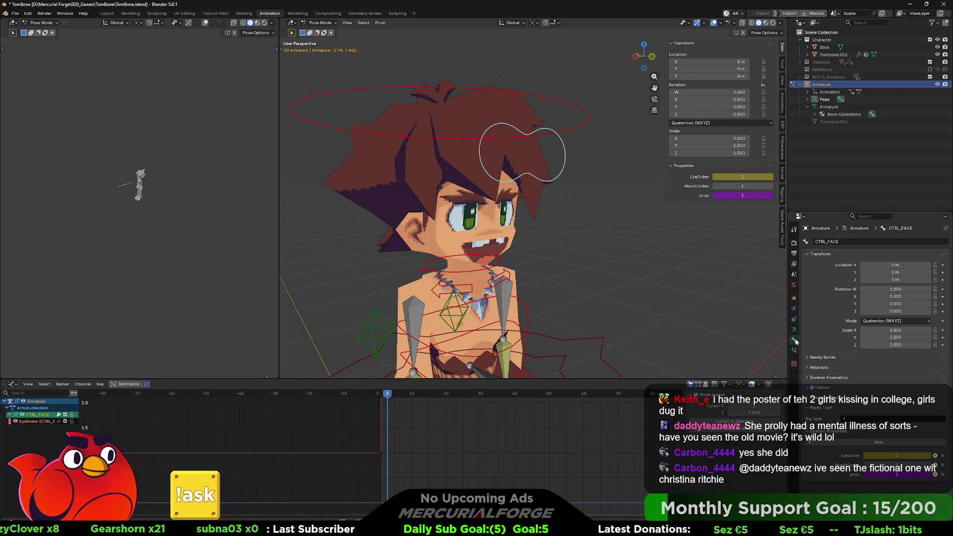
Rename the face control's prop property to EyeOutput and review the MouthIndex property settings
left_click(935, 474)
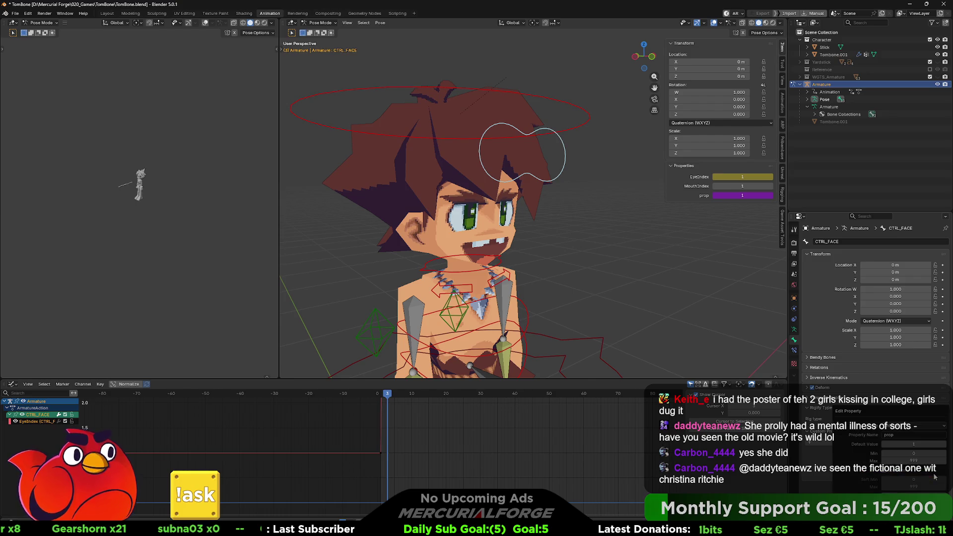
left_click(902, 437)
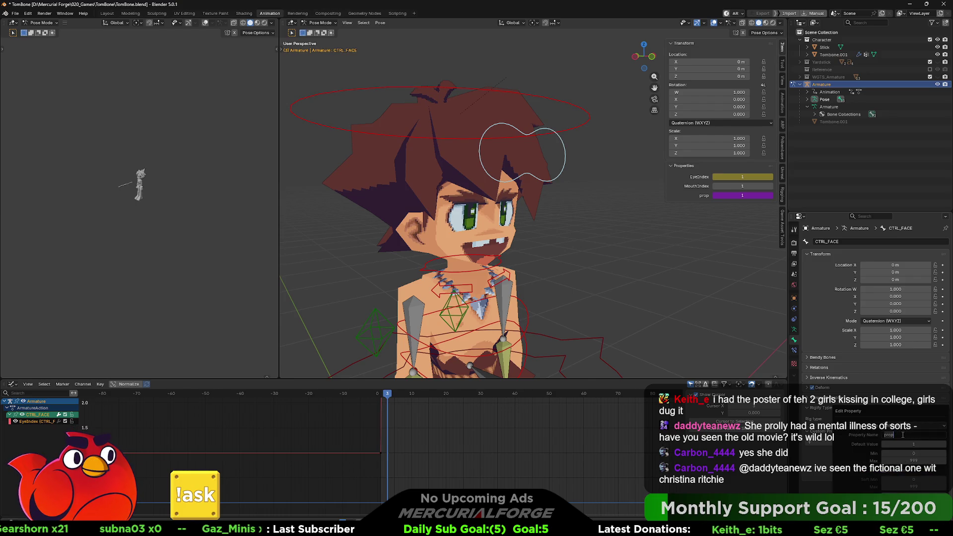
type("Eye")
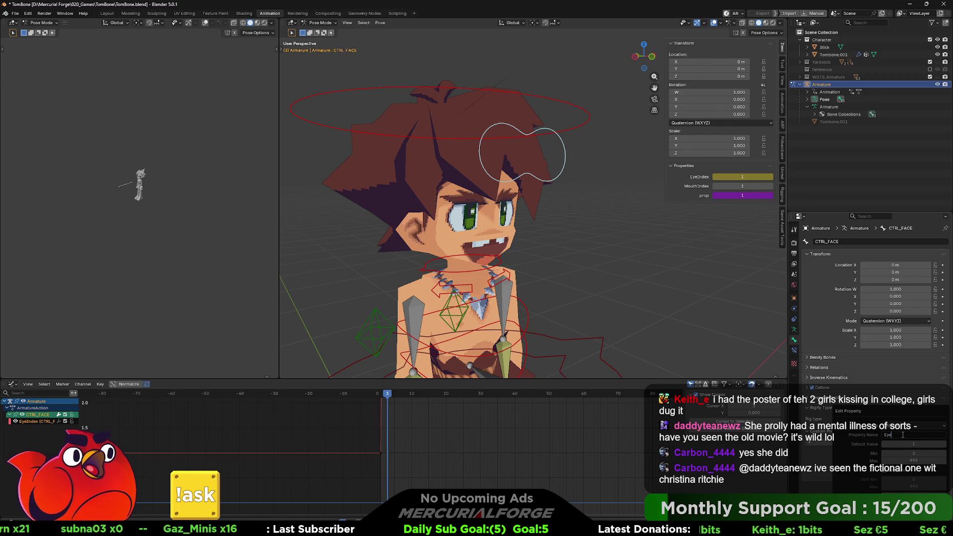
type("Object")
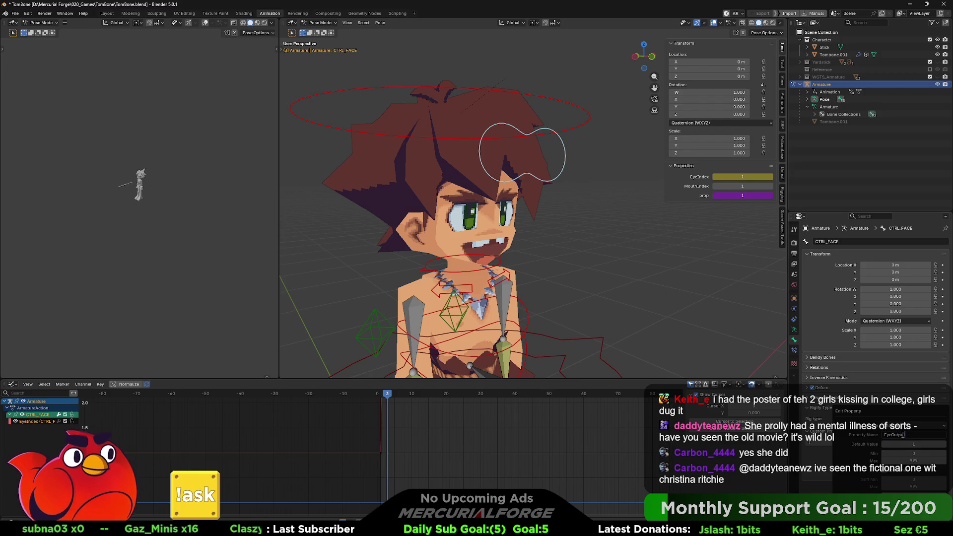
key("Return")
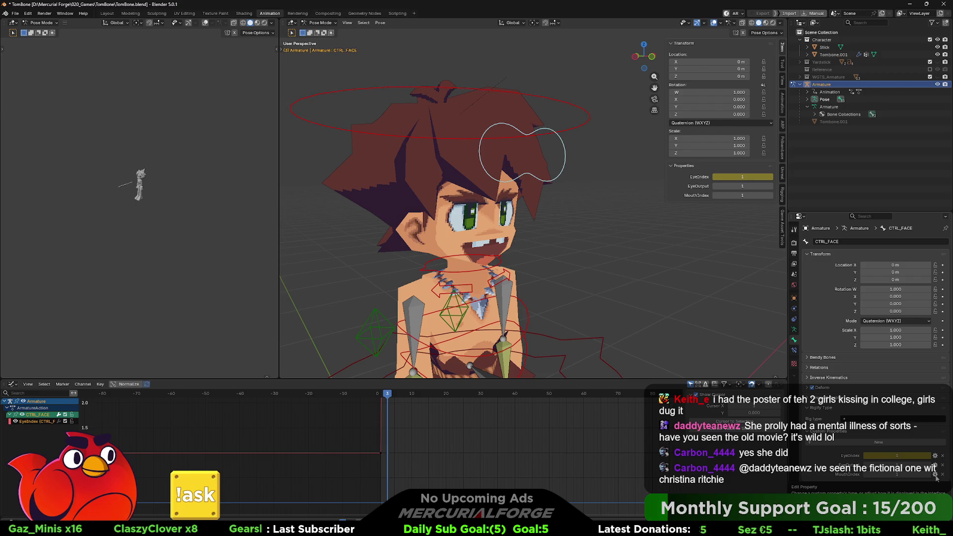
left_click(935, 475)
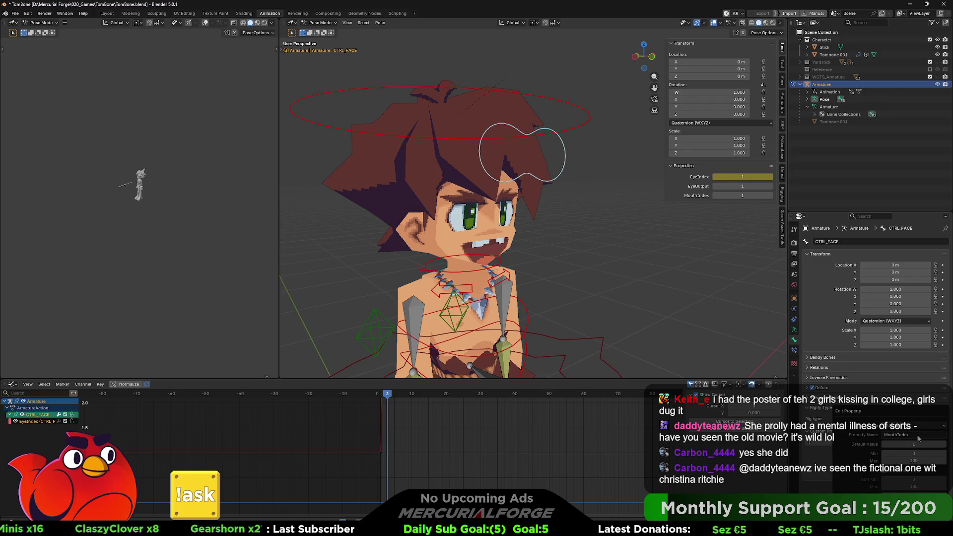
key("Return")
Add a new custom property named X_MouthOutput and rename EyeOutput to X_EyeOutput
left_click(933, 444)
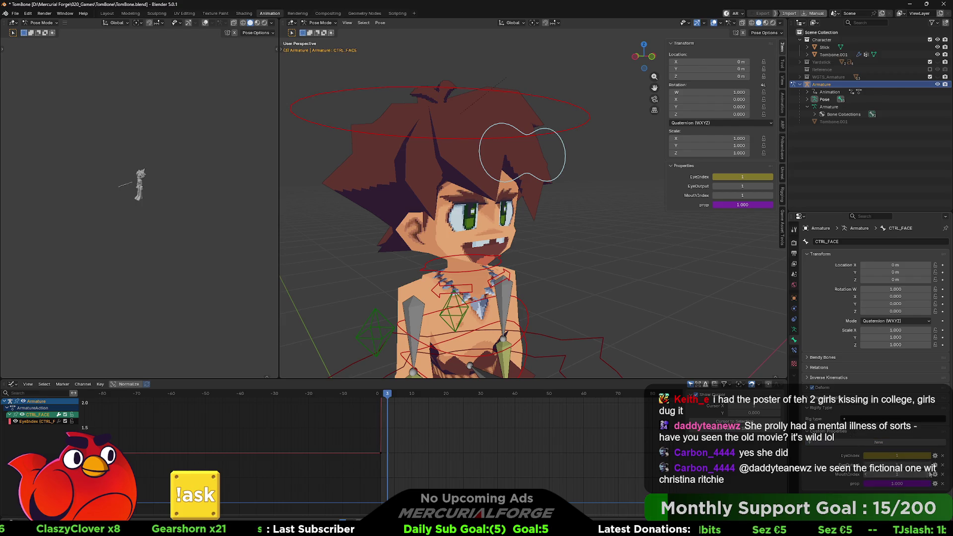
left_click(936, 484)
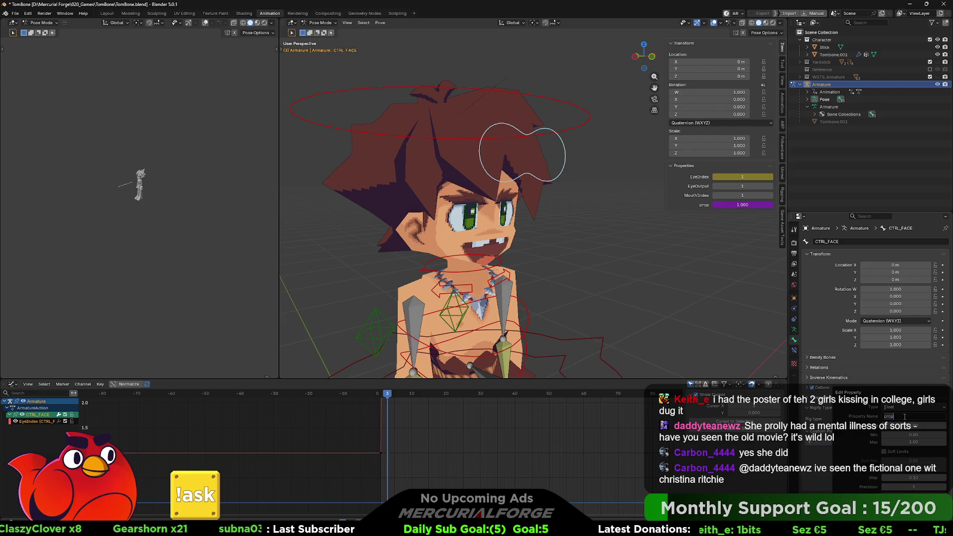
type("Ex")
type("uth")
type("put")
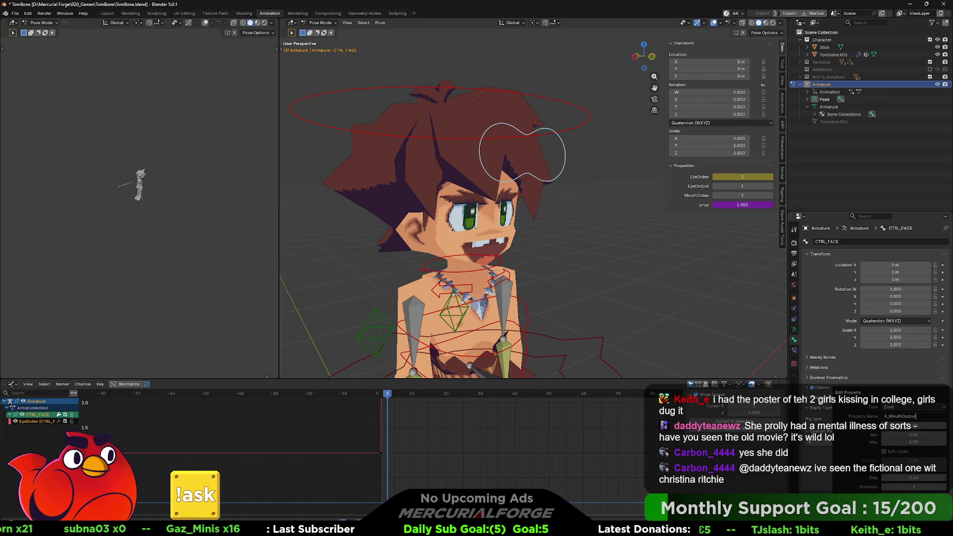
key("Return")
left_click(935, 465)
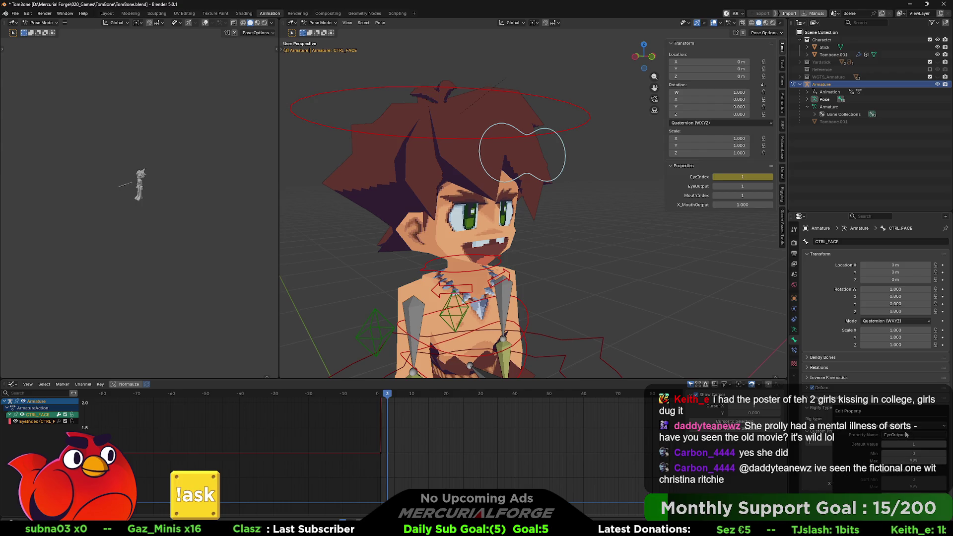
type("X_")
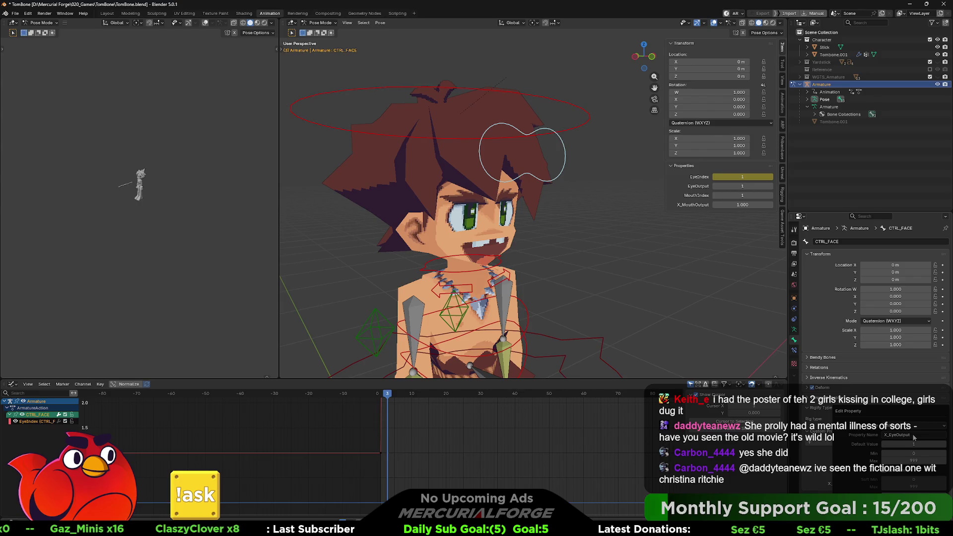
key("Return")
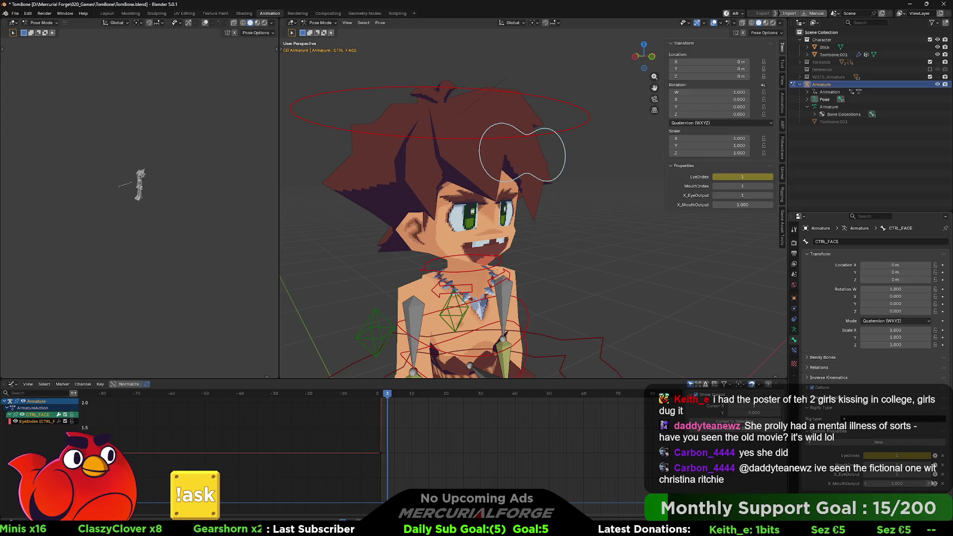
Make X_MouthOutput an Integer property with a new maximum, then bring up MouthIndex's options
left_click(935, 483)
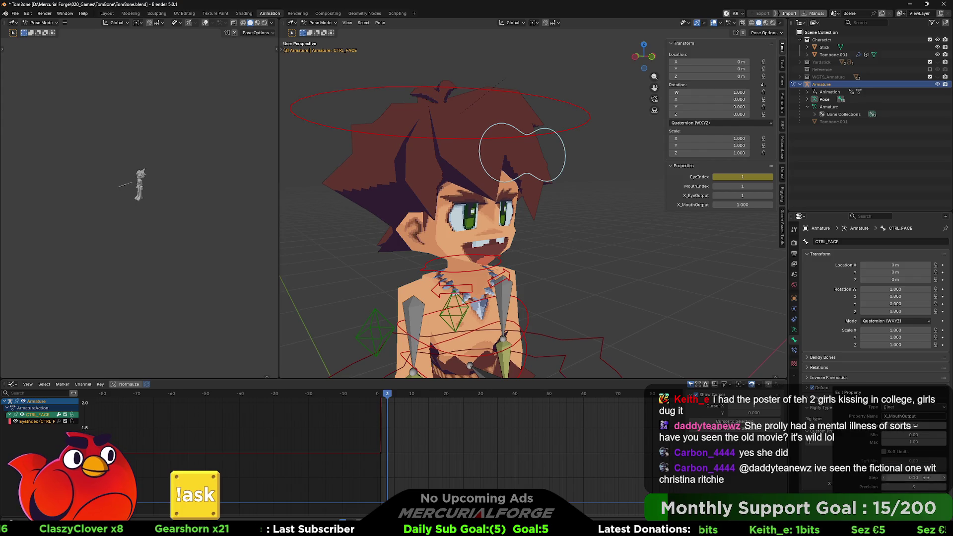
left_click(912, 408)
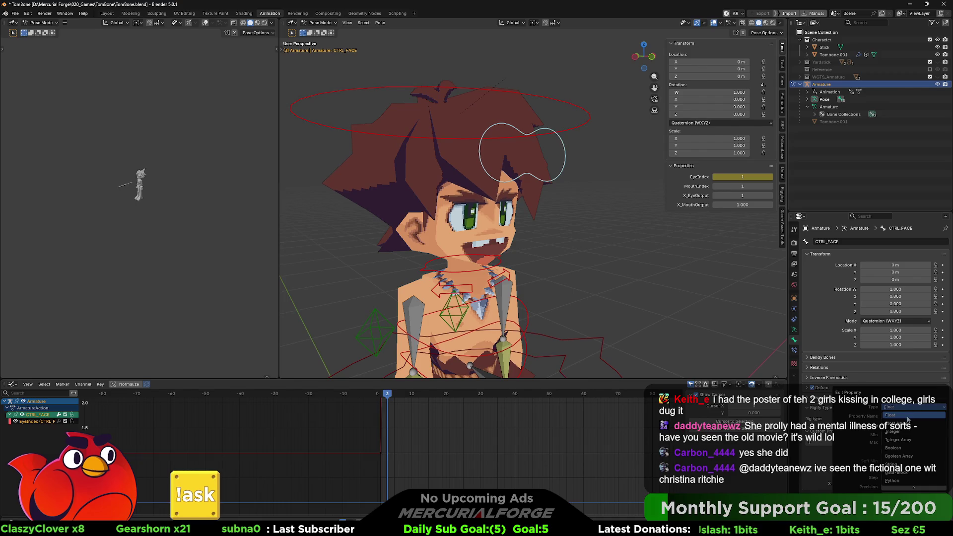
left_click(912, 428)
left_click(918, 440)
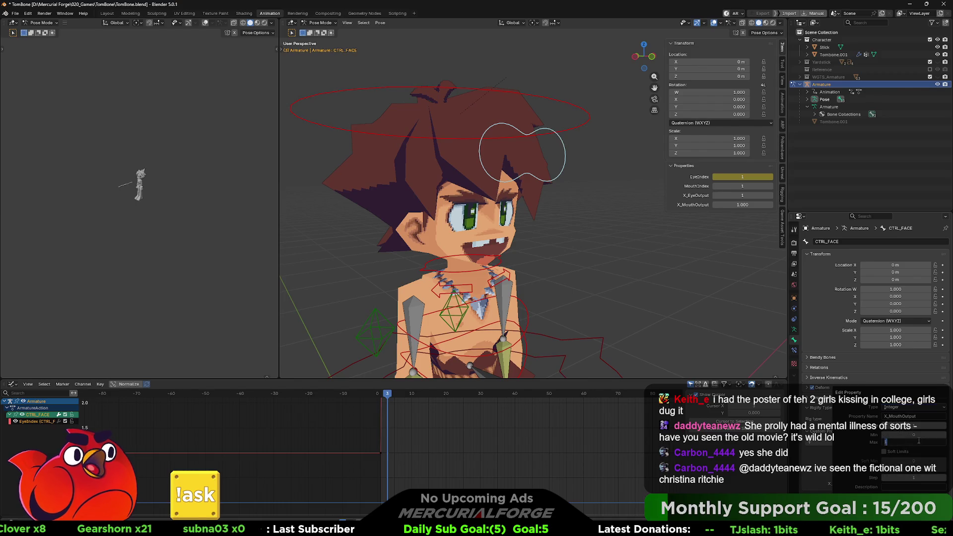
type("99")
key("Return")
key("Return")
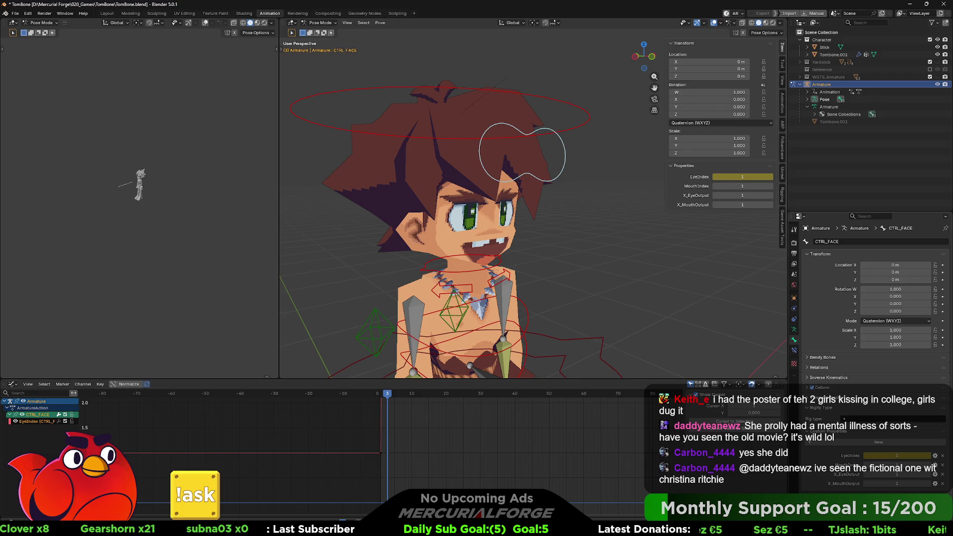
right_click(742, 187)
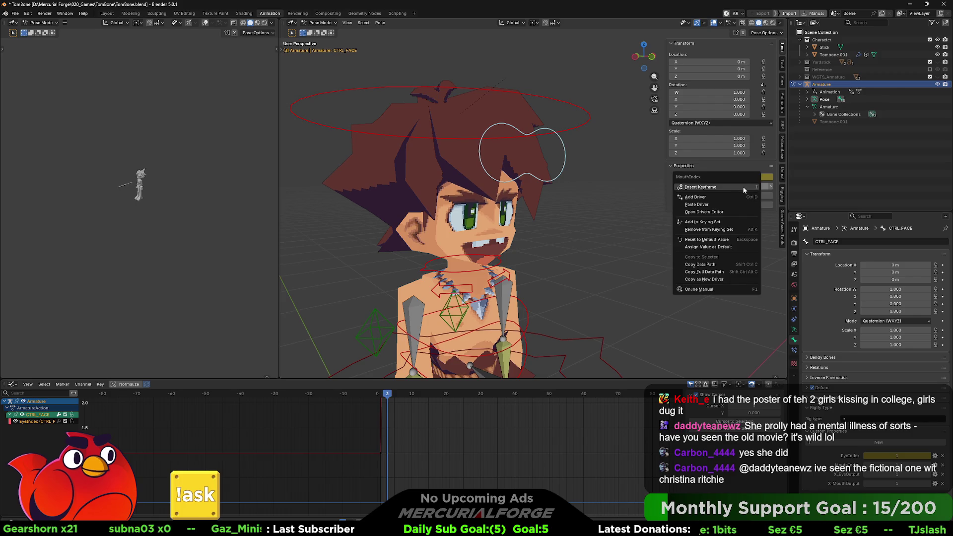
Copy MouthIndex's full data path and return to Object Mode on Tombone.001's shape keys
left_click(715, 274)
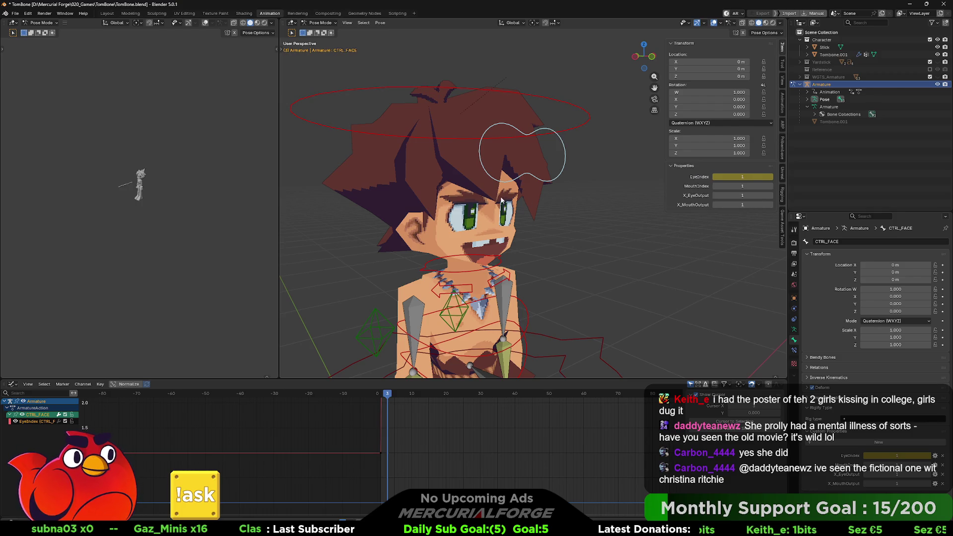
key("ctrl+Tab")
left_click(536, 190)
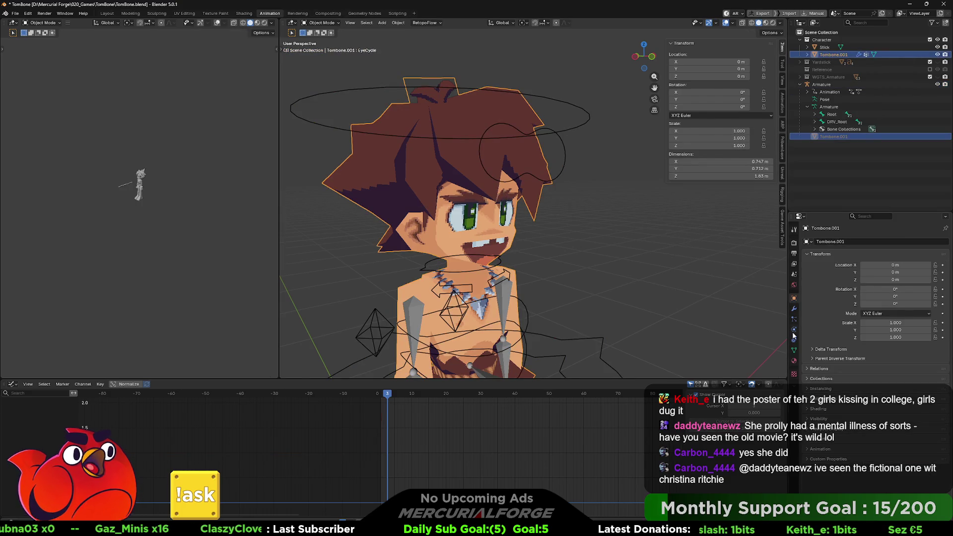
left_click(795, 350)
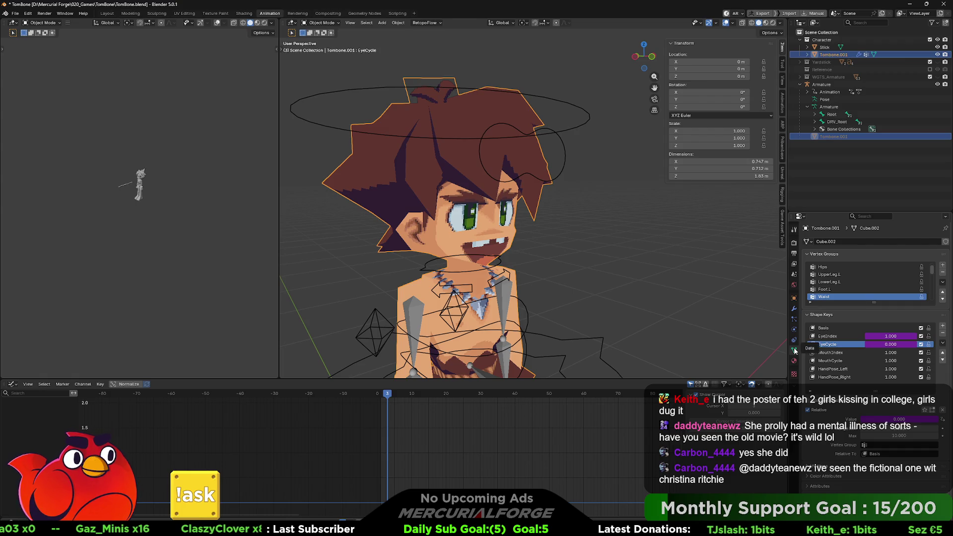
Paste the copied driver onto the MouthIndex and MouthCycle shape key values
right_click(891, 352)
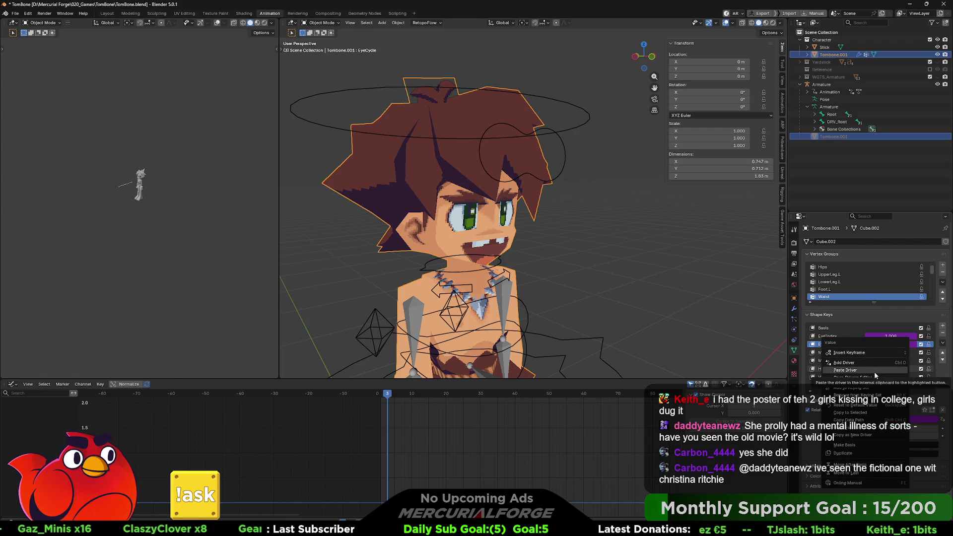
left_click(876, 369)
right_click(891, 361)
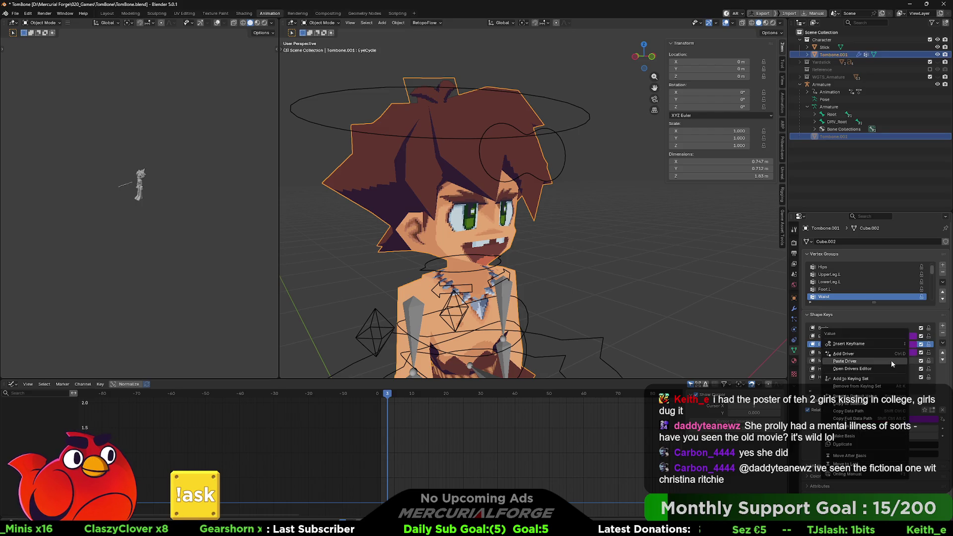
left_click(888, 362)
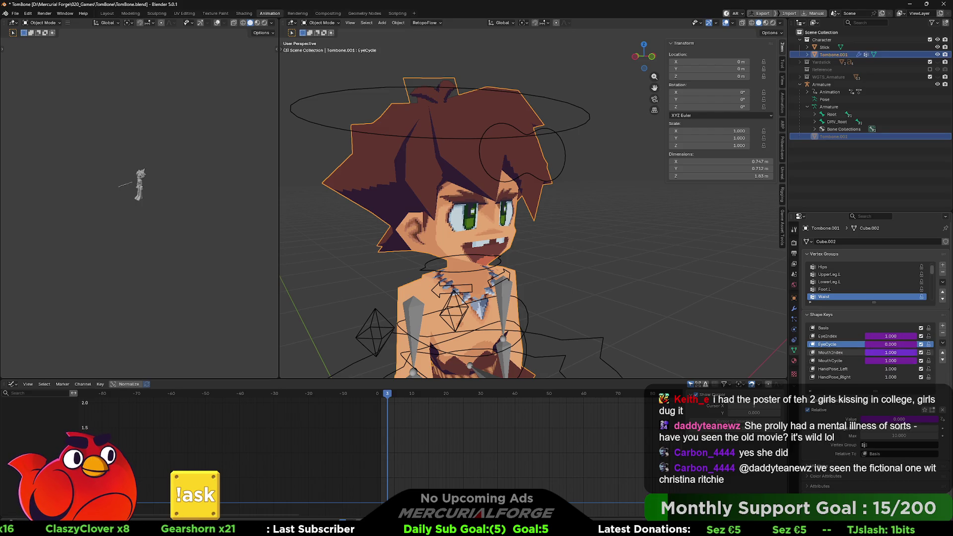
key("Return")
Inspect the pasted mouth shape-key drivers and set them to scripted expressions
right_click(907, 353)
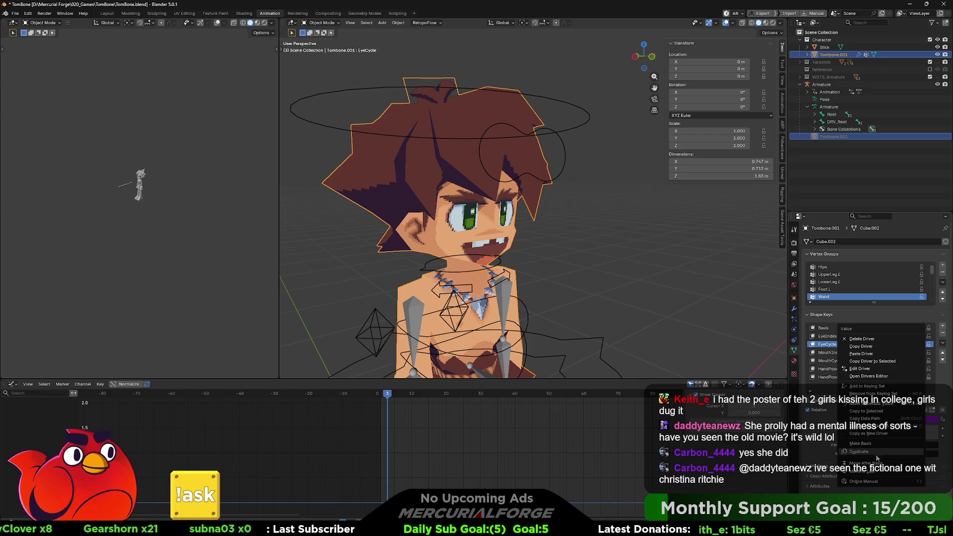
left_click(869, 369)
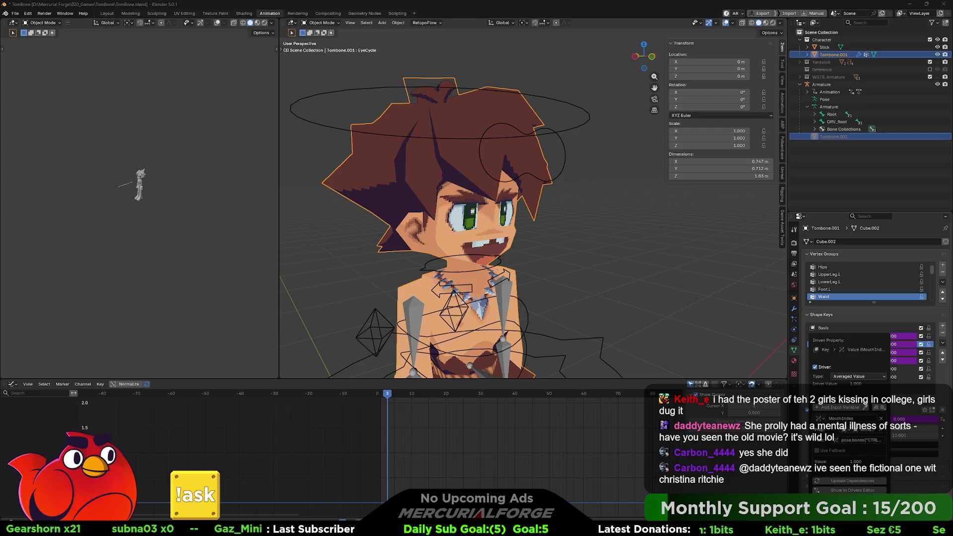
right_click(896, 349)
left_click(896, 351)
left_click(871, 362)
left_click(864, 376)
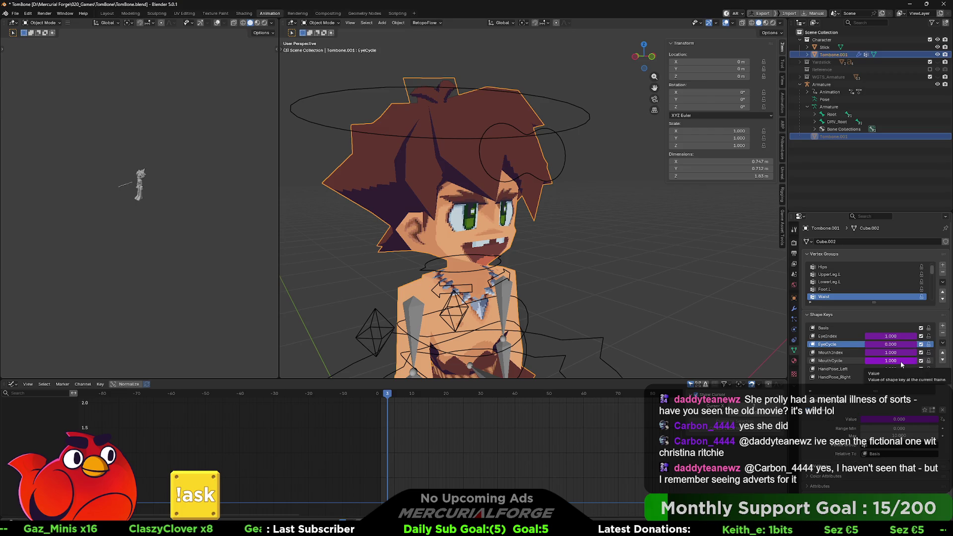
Switch the MouthCycle shape key driver's type from Averaged Value to Scripted Expression
key("ctrl+d")
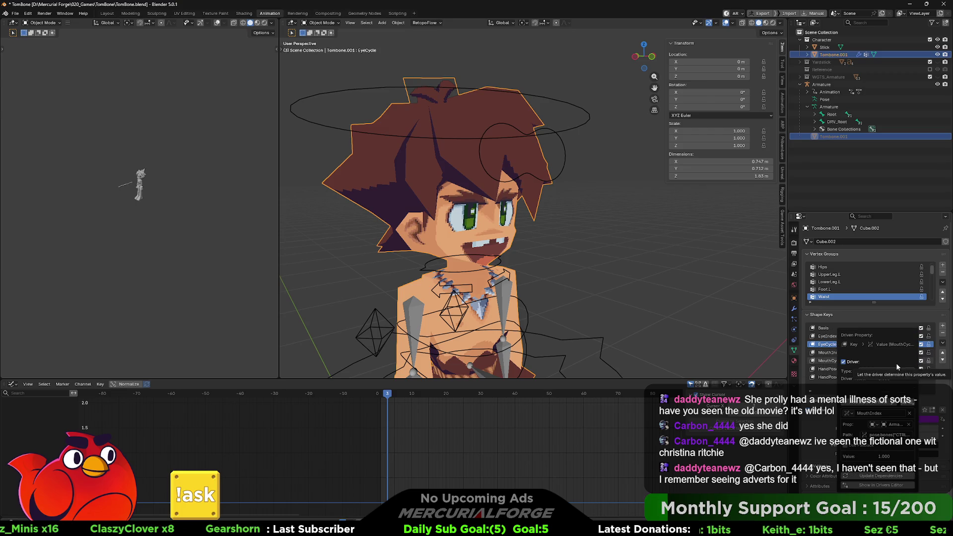
left_click(891, 371)
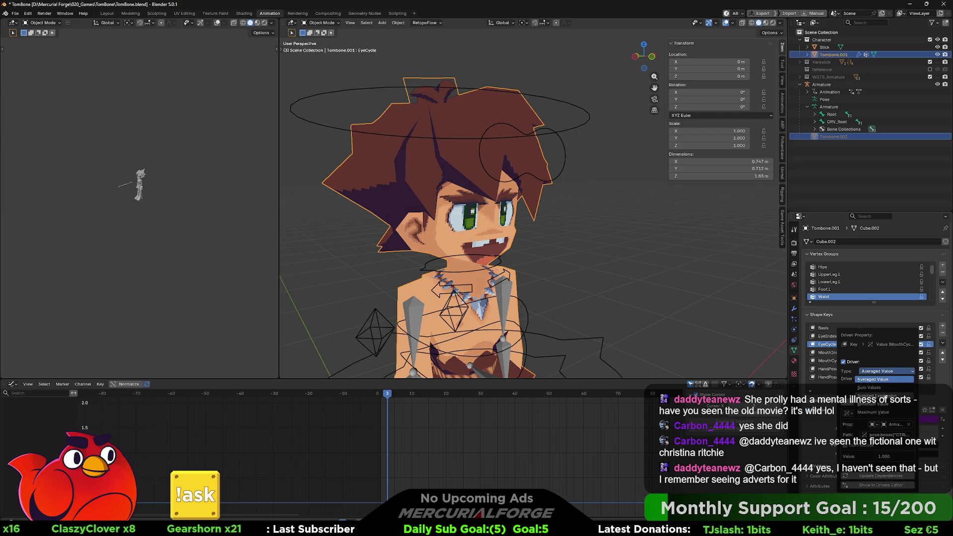
left_click(875, 395)
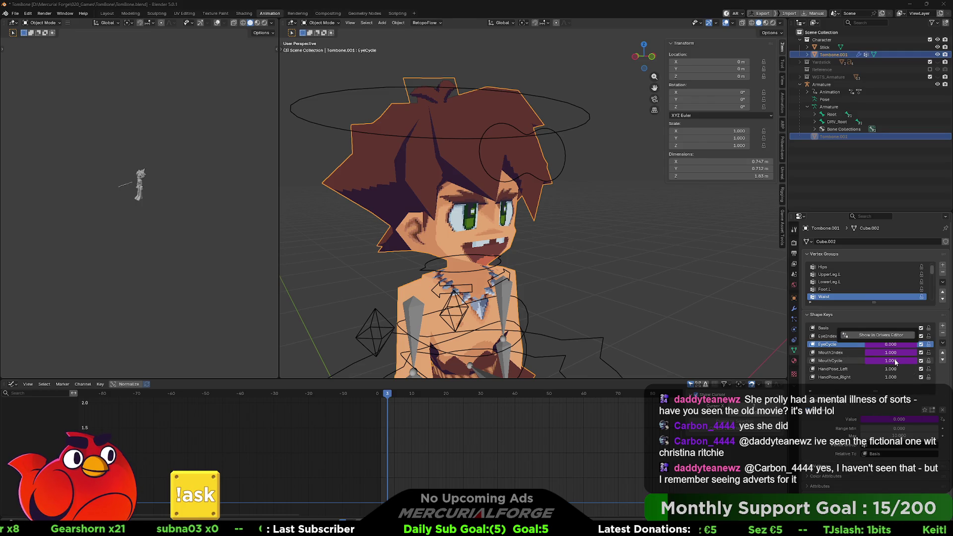
right_click(894, 358)
left_click(884, 360)
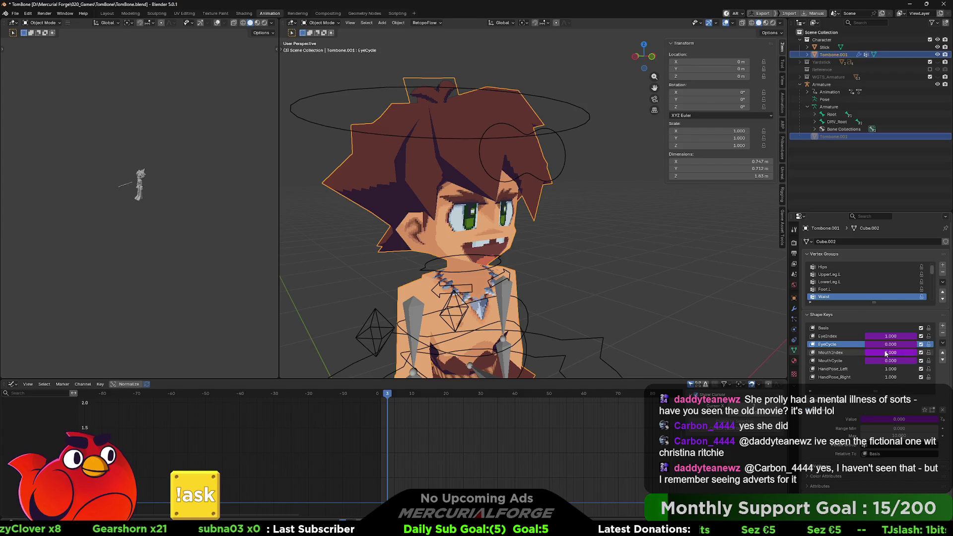
Close the driver options and deselect the Tombone mesh to move on to the armature
right_click(886, 354)
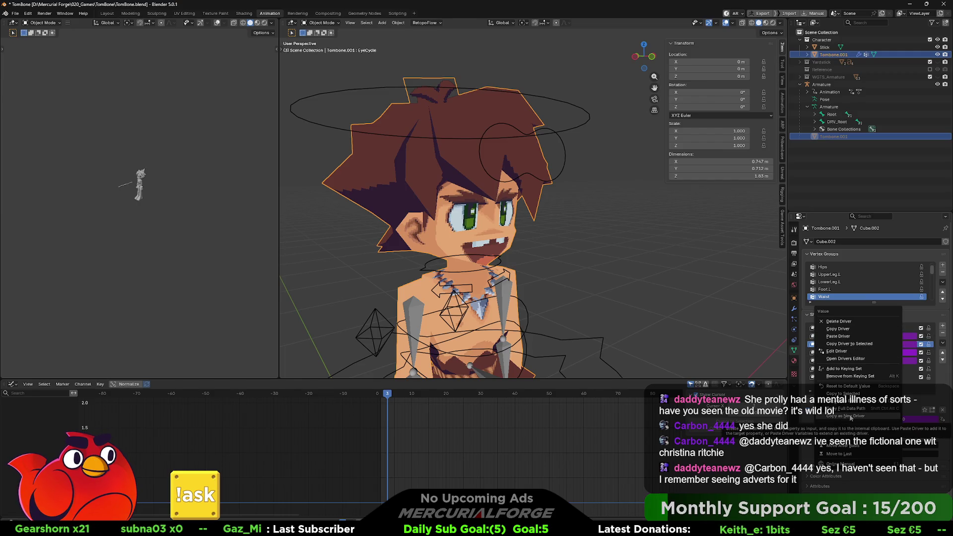
left_click(855, 416)
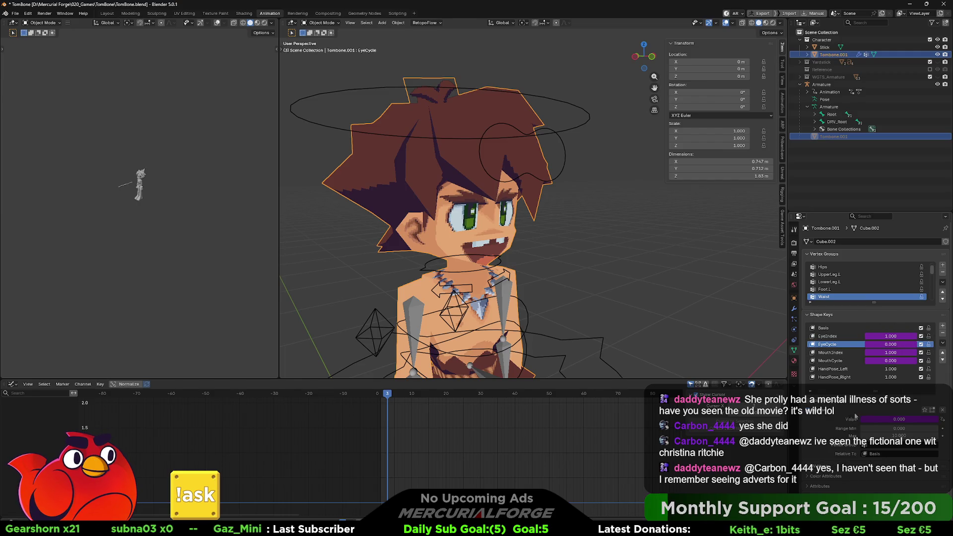
left_click(690, 229)
key("ctrl+Tab")
Select the armature in Pose Mode and set CTRL_FACE's EyeIndex property to 53
left_click(516, 169)
left_click(563, 173)
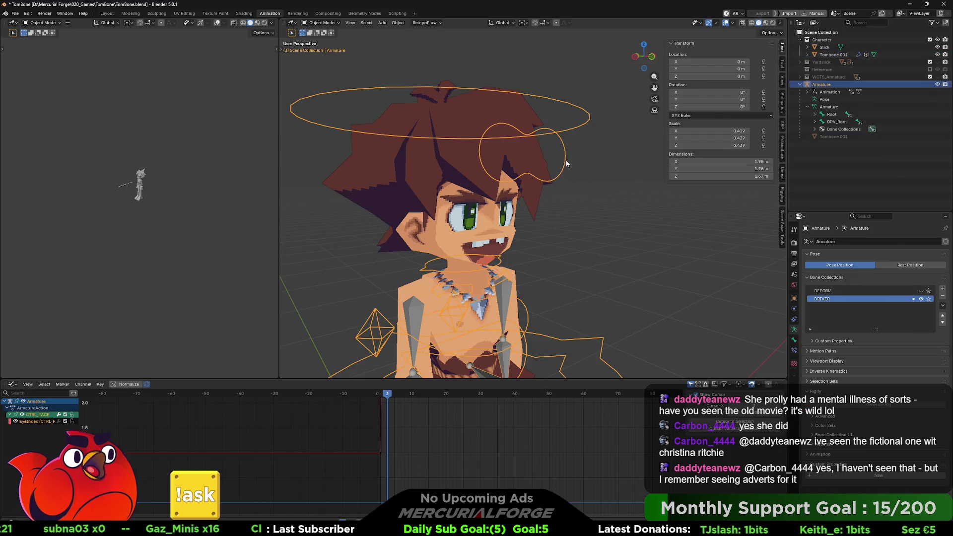
key("ctrl+Tab")
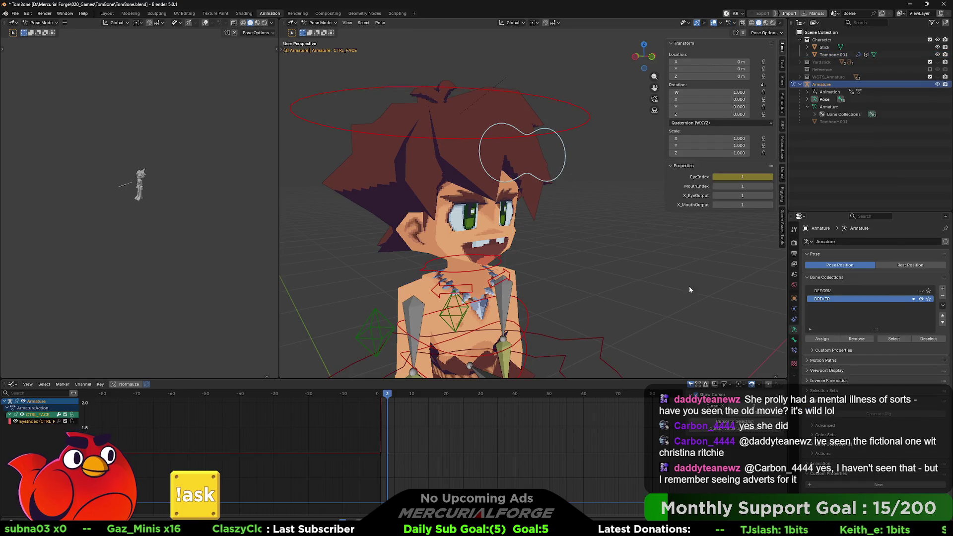
left_click(794, 340)
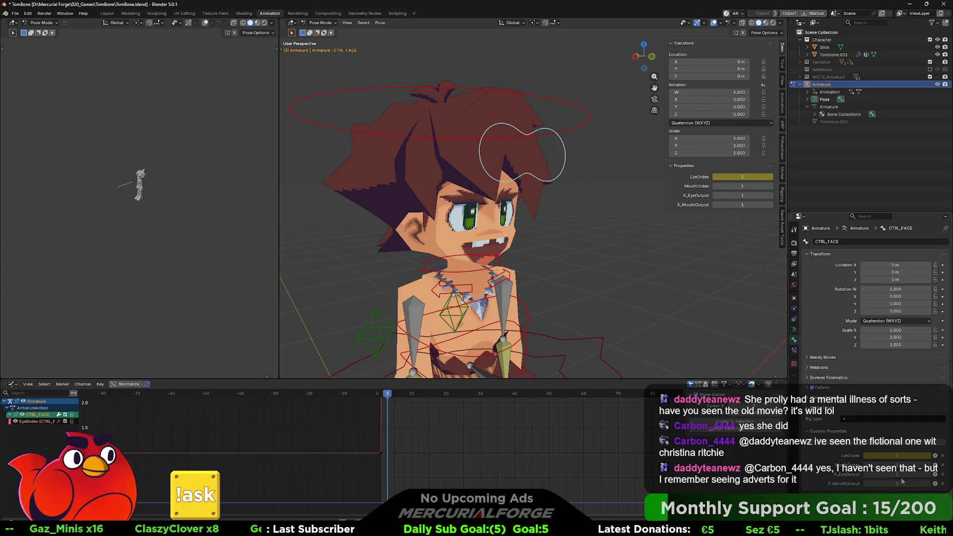
double_click(737, 177)
key("Return")
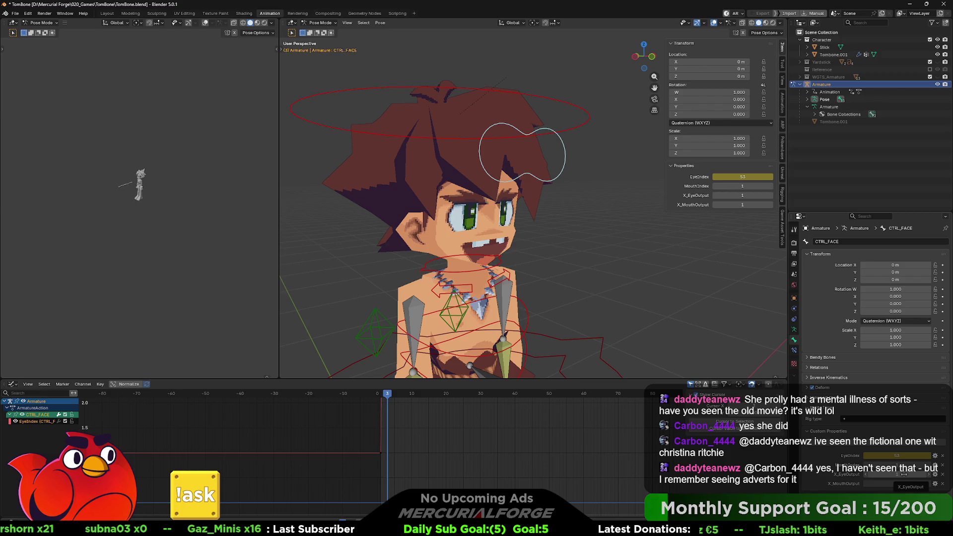
Add a driver to X_MouthOutput and set up its input variable
right_click(899, 483)
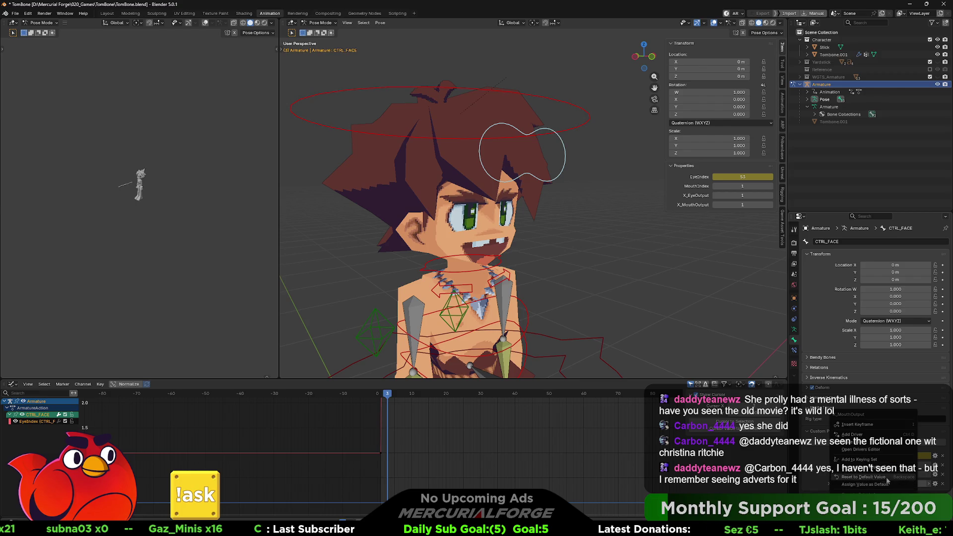
left_click(873, 435)
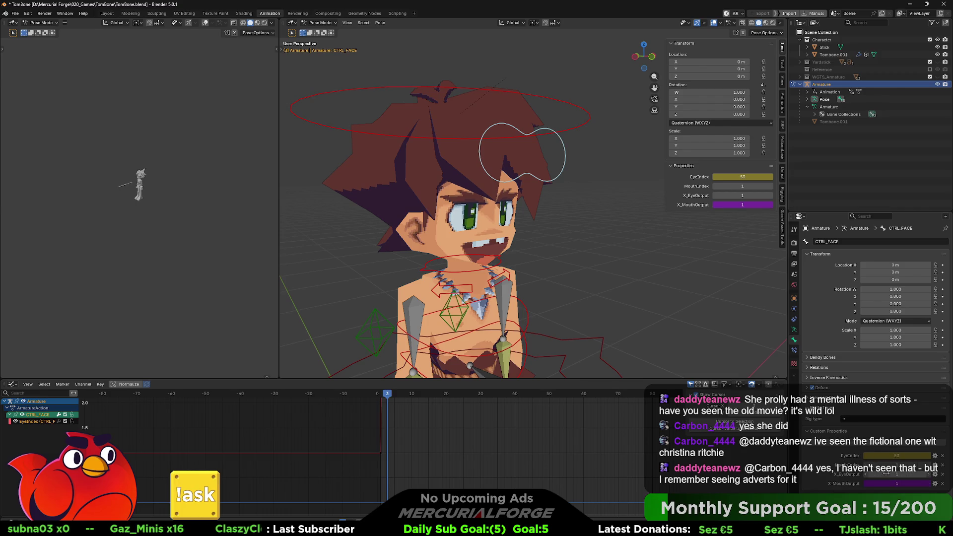
right_click(883, 483)
left_click(840, 411)
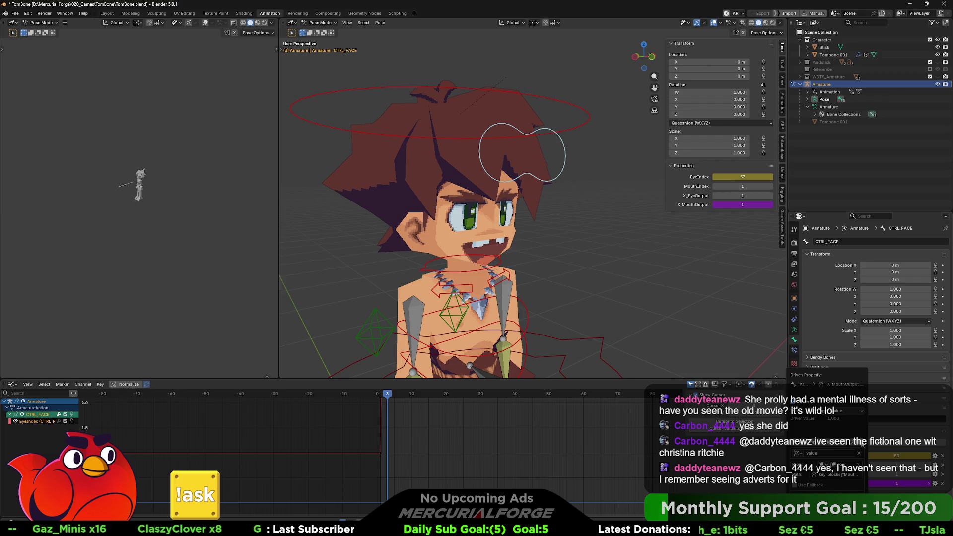
scroll(826, 350, "down", 3)
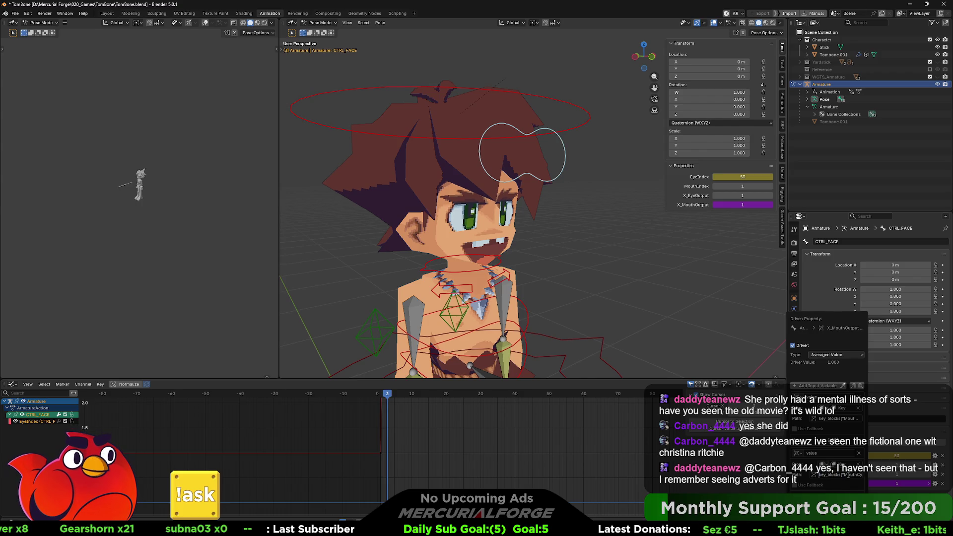
left_click(828, 451)
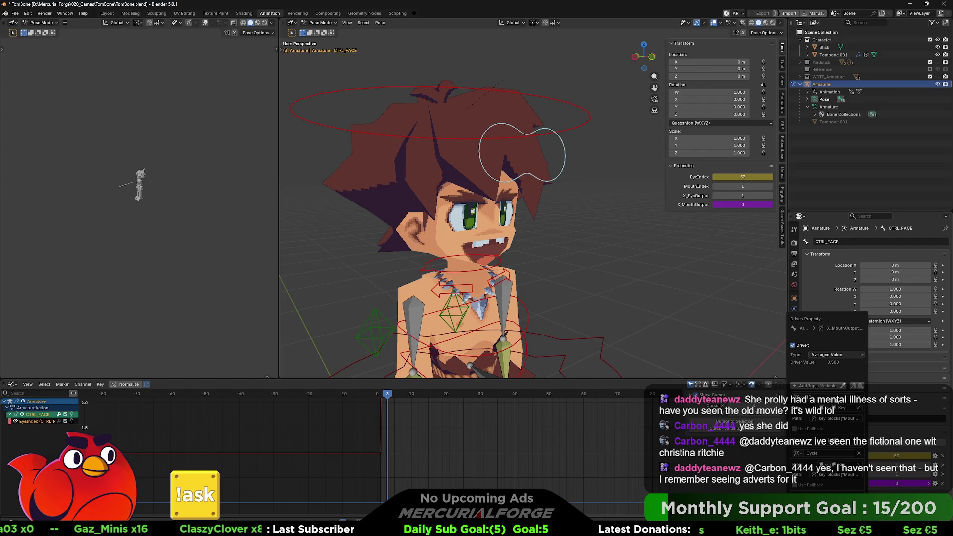
Make X_MouthOutput a scripted expression ID + (Cycle * 10) and test it by changing MouthIndex
left_click(837, 354)
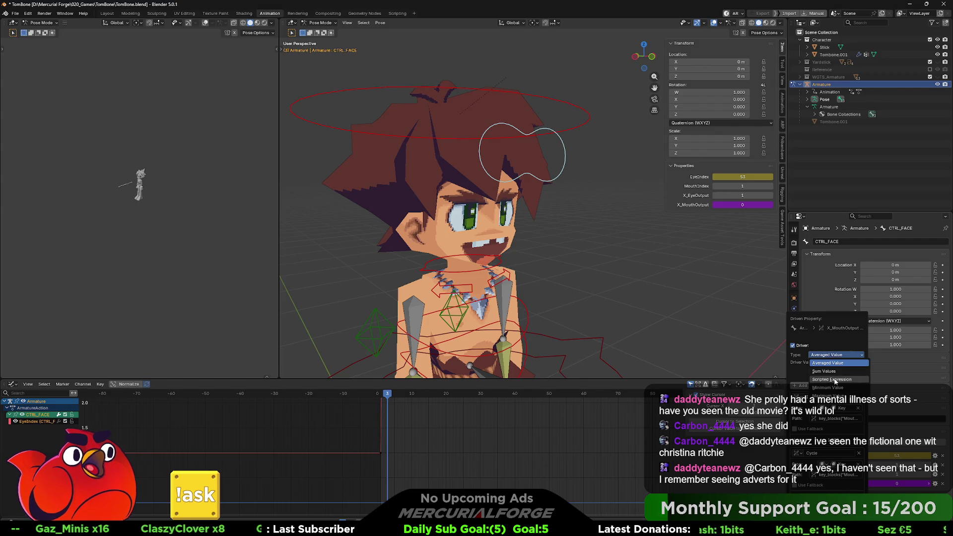
left_click(832, 382)
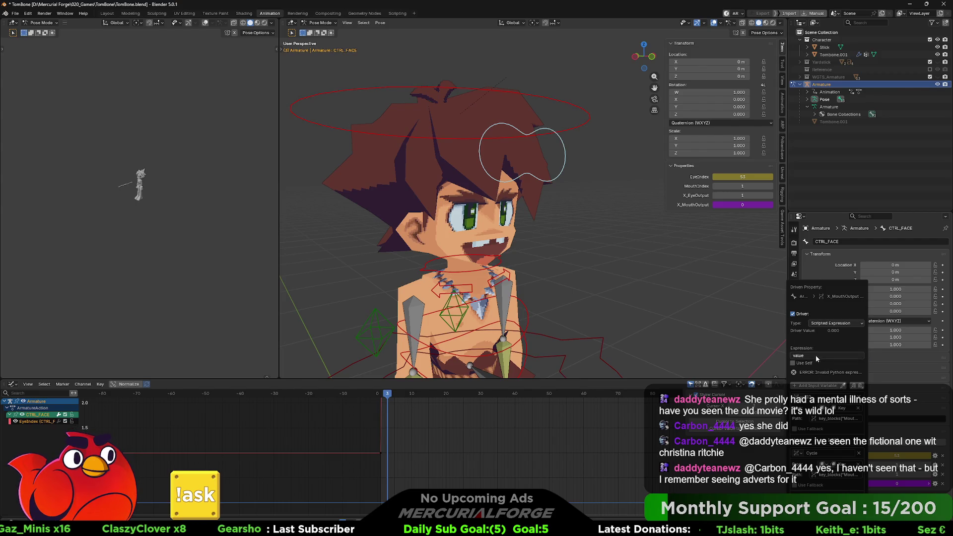
left_click(815, 355)
type("10")
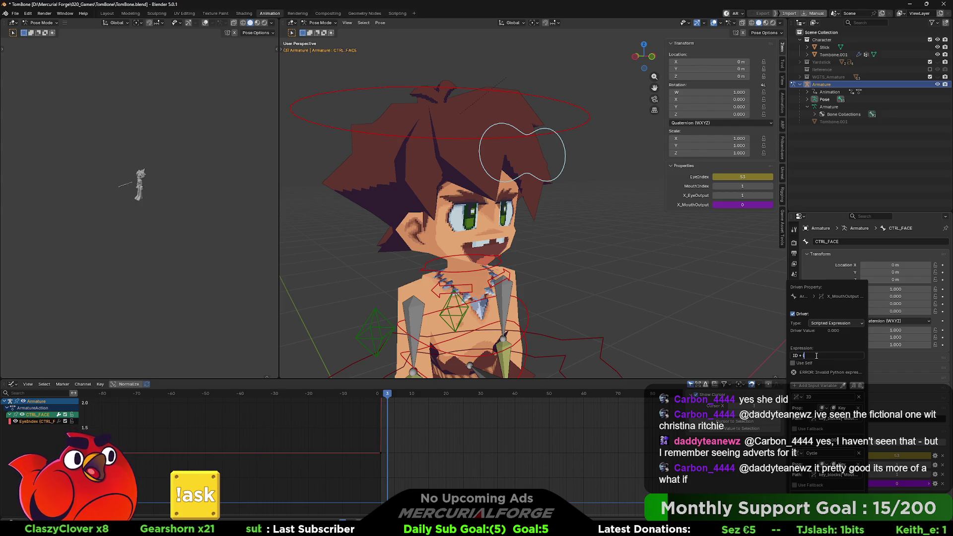
type(" * EyeIndex % 10)")
key("Return")
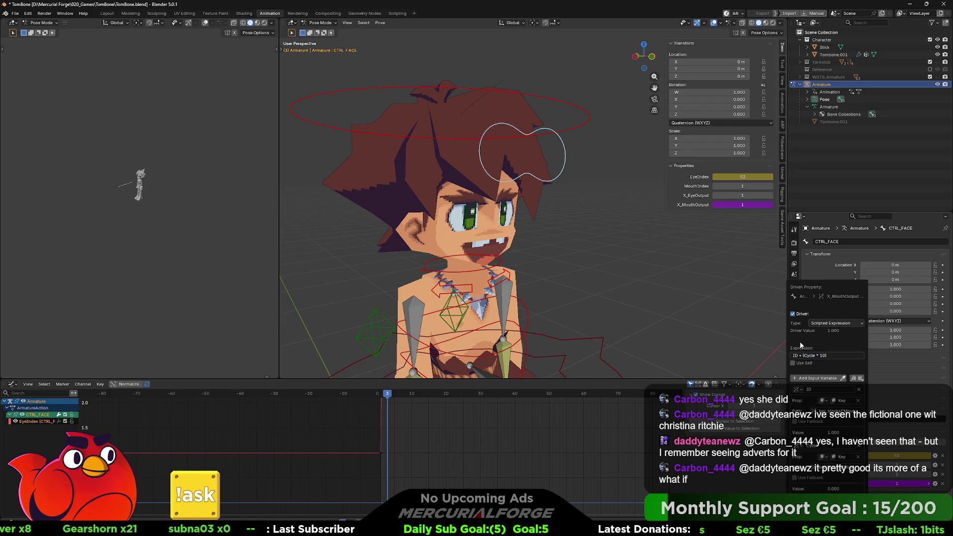
mouse_move(728, 186)
left_mouse_down()
mouse_move(751, 185)
mouse_move(714, 186)
left_mouse_up()
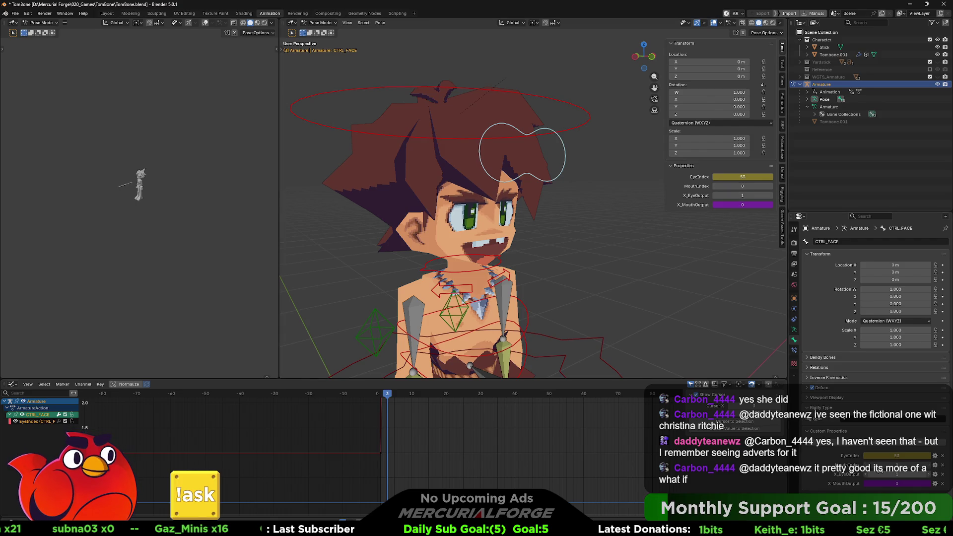
Give X_EyeOutput a driver as well
key("ctrl+d")
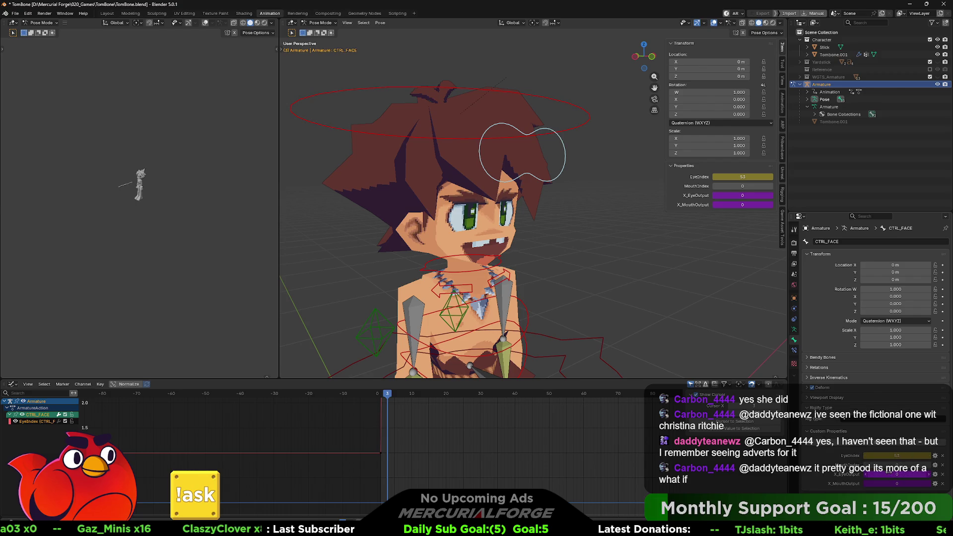
right_click(889, 475)
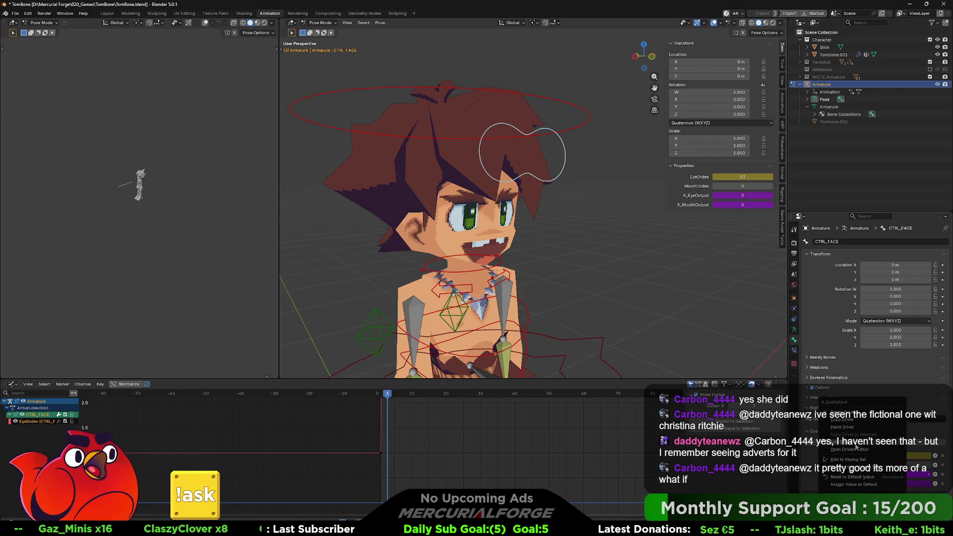
Paste a second variable into X_EyeOutput's driver and name the variables Cycle and ID
left_click(855, 446)
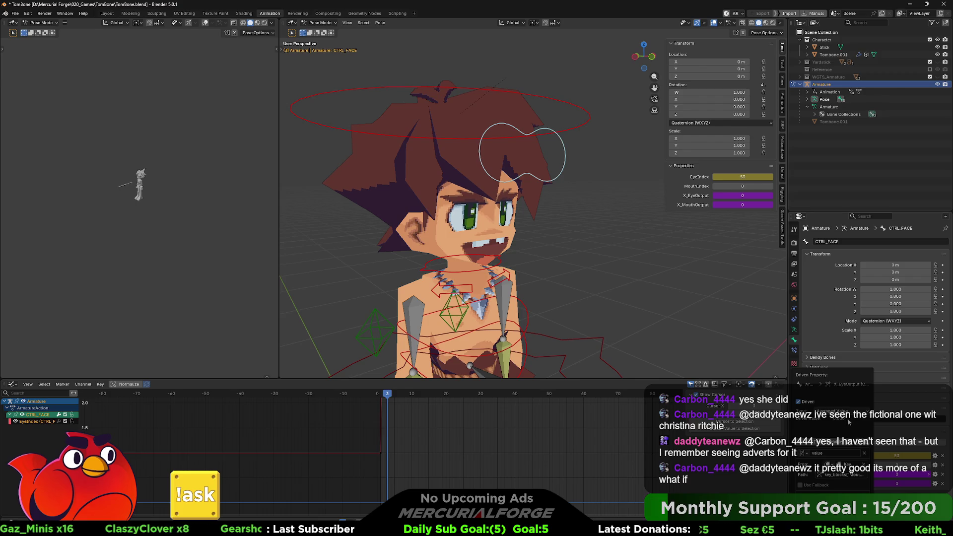
left_click_drag(840, 375, 718, 236)
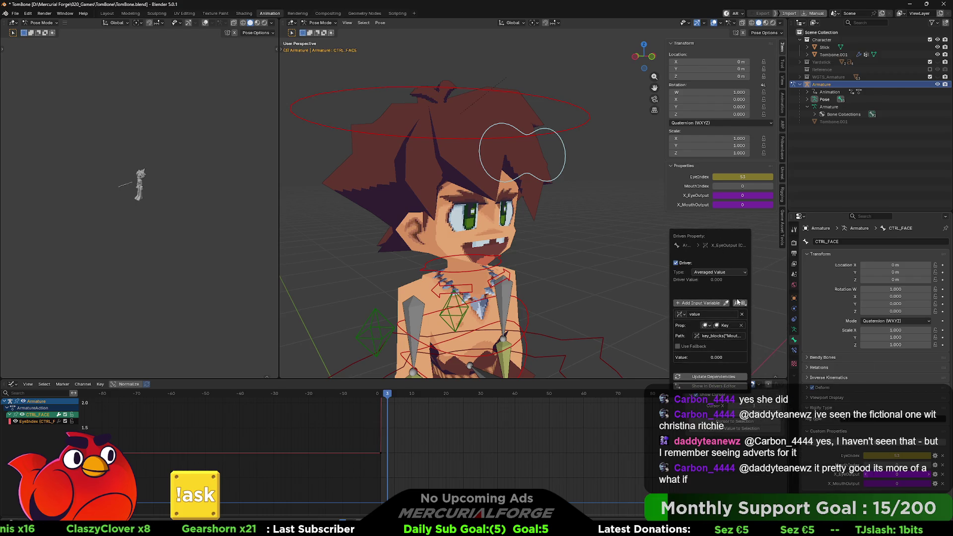
left_click(744, 304)
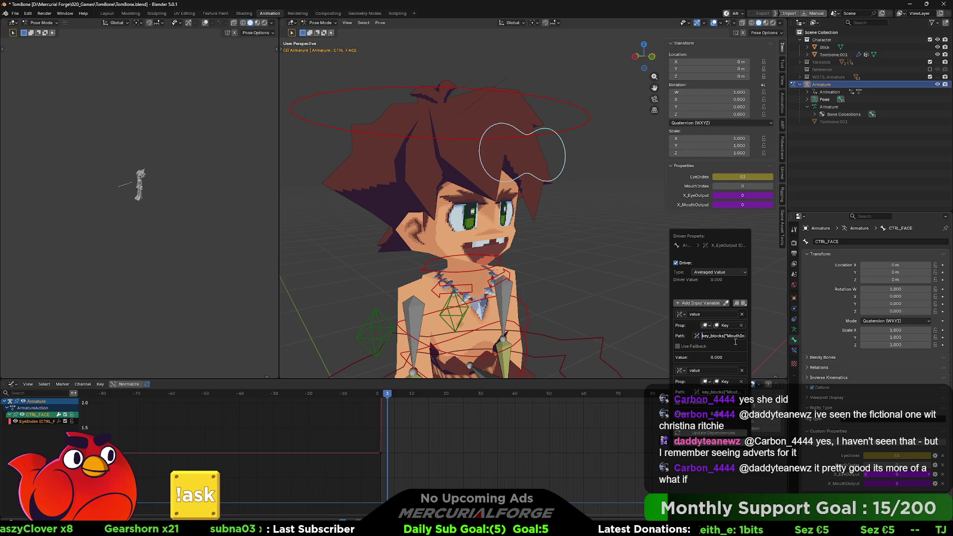
key("End")
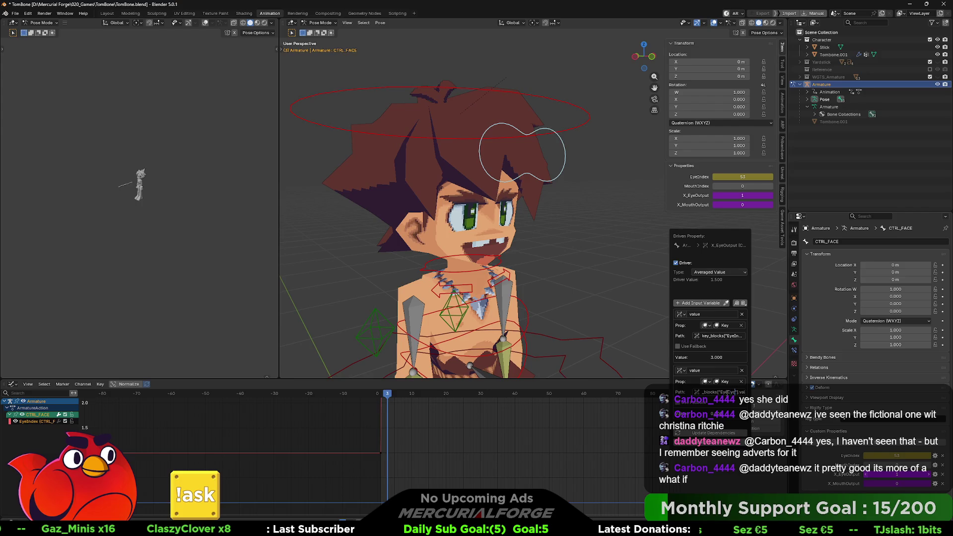
left_click(717, 371)
type("Cycle")
key("Return")
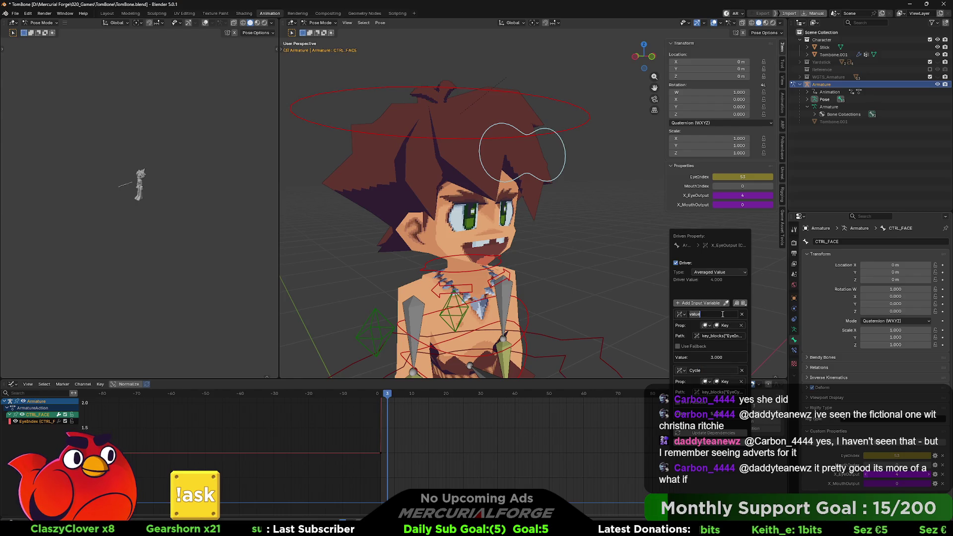
type("ID")
key("Return")
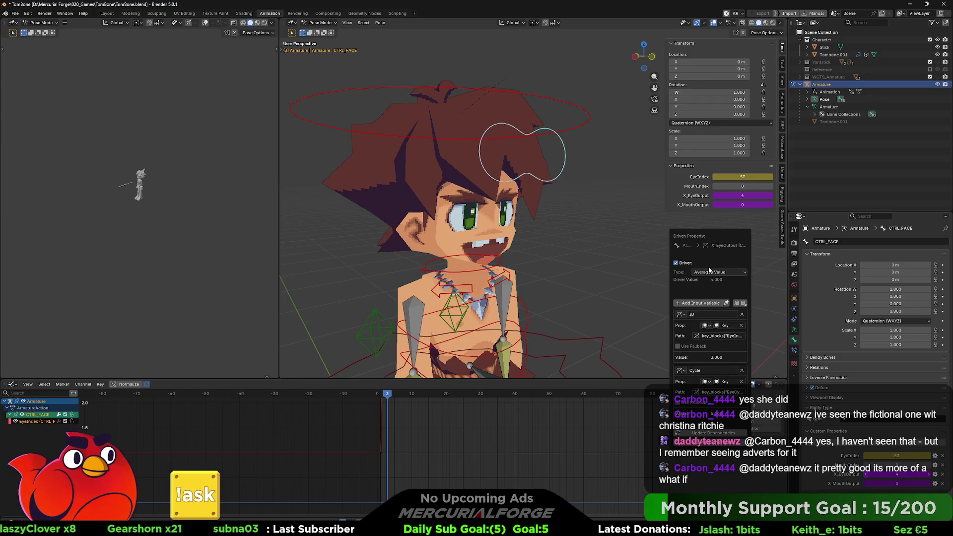
Set the driver to scripted expression ID + (Cycle * 10) and test with MouthIndex 35 and EyeIndex
left_click(708, 272)
left_click(704, 293)
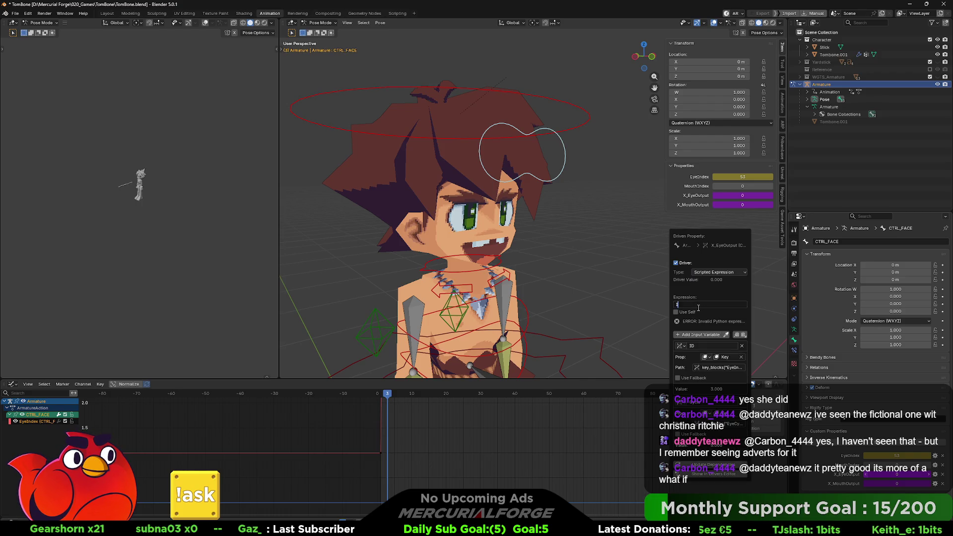
type("ID * (")
type("EyeIn")
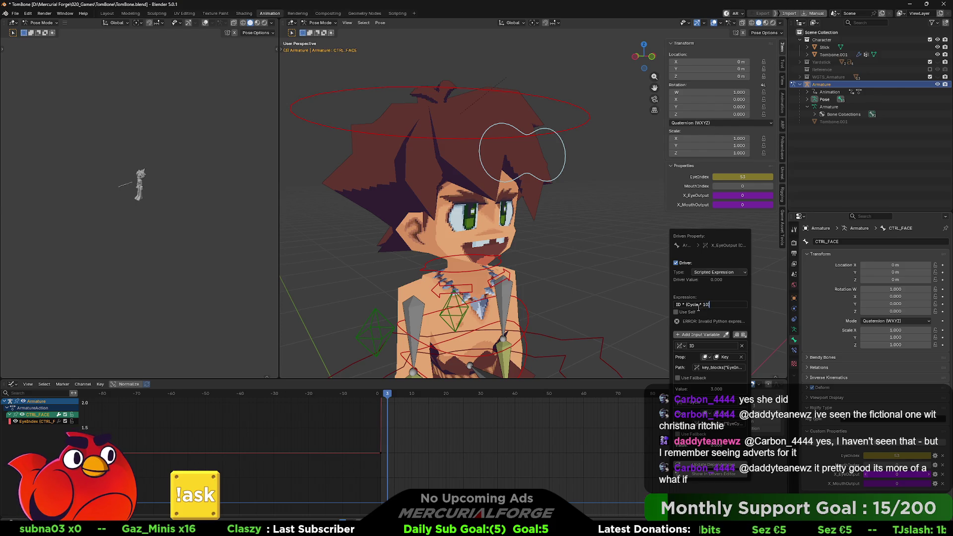
type(")")
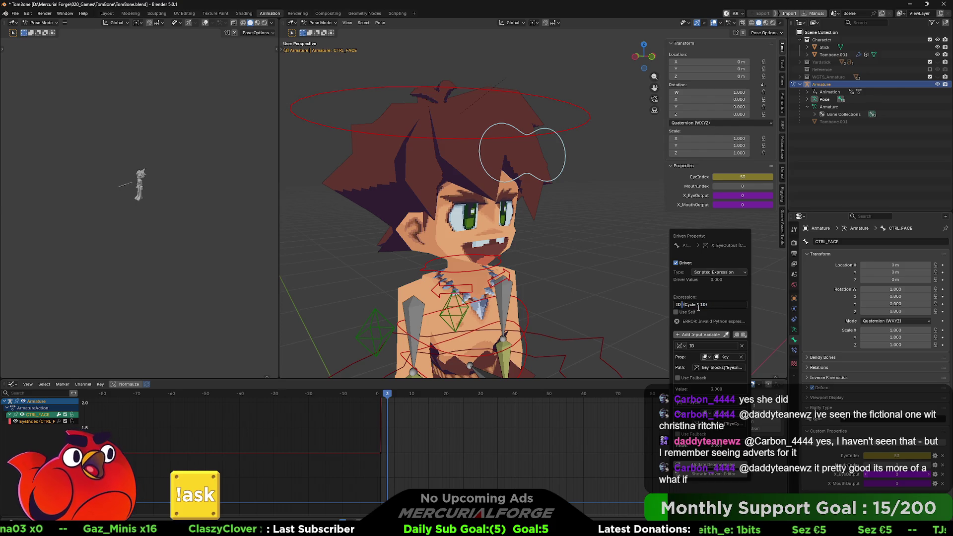
key("Return")
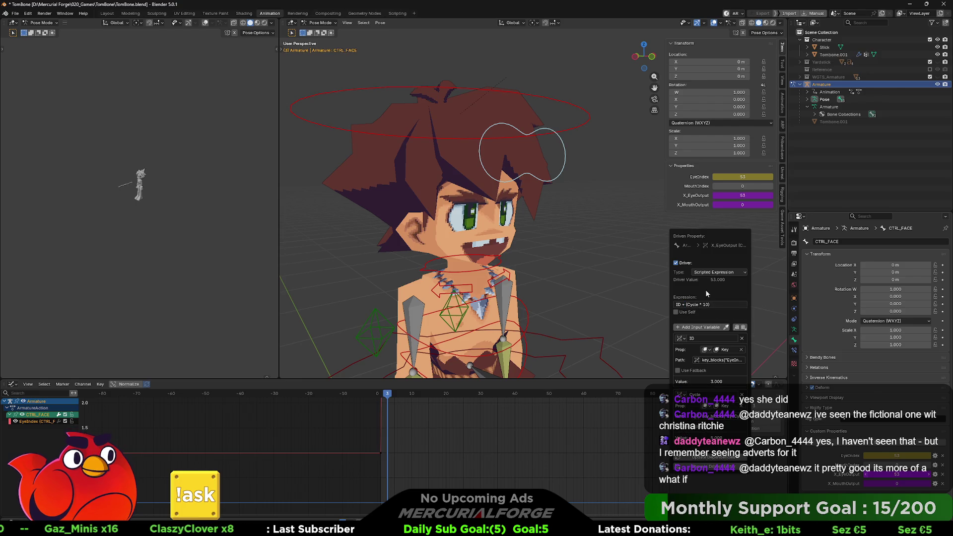
left_click(742, 185)
type("3")
key("Return")
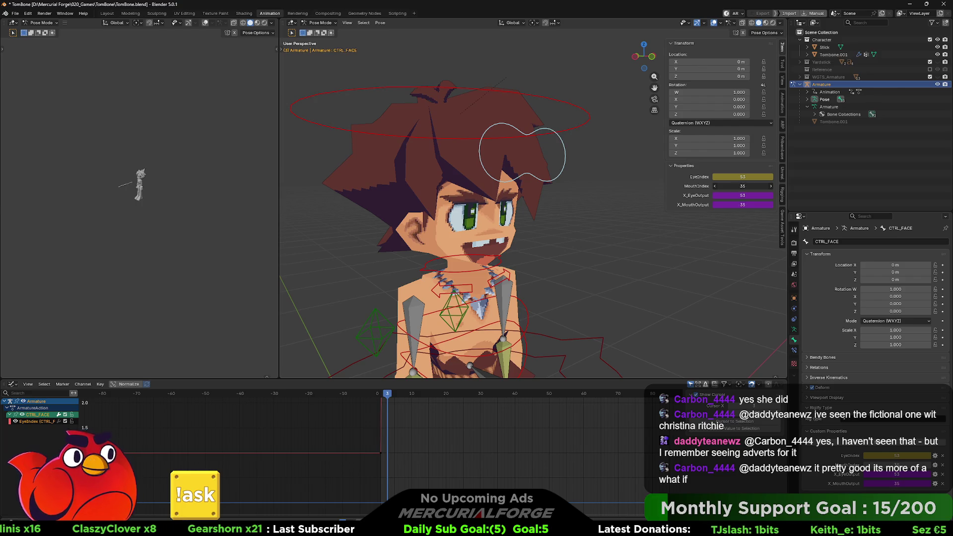
left_click_drag(742, 177, 755, 177)
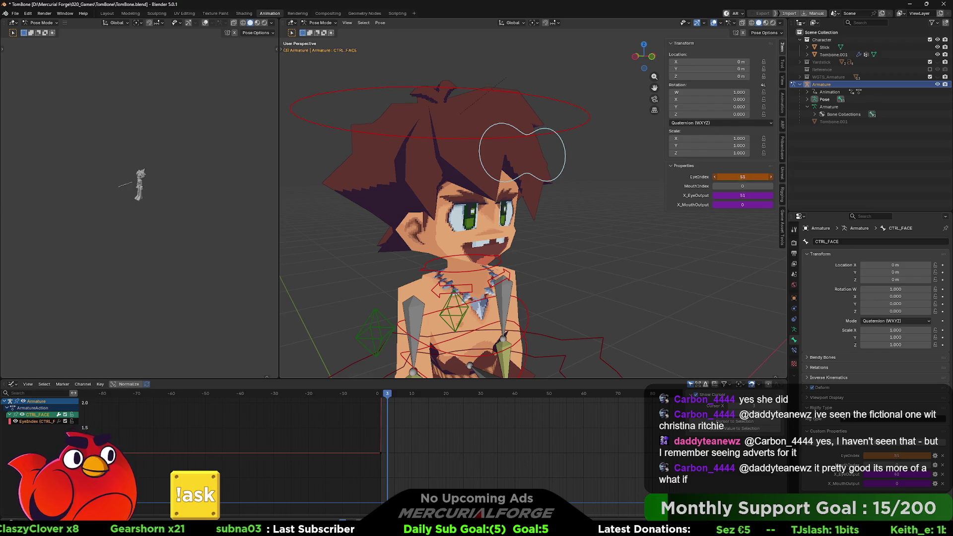
Drag EyeIndex back down to 1 and orbit out to the whole character
left_click_drag(754, 176, 728, 183)
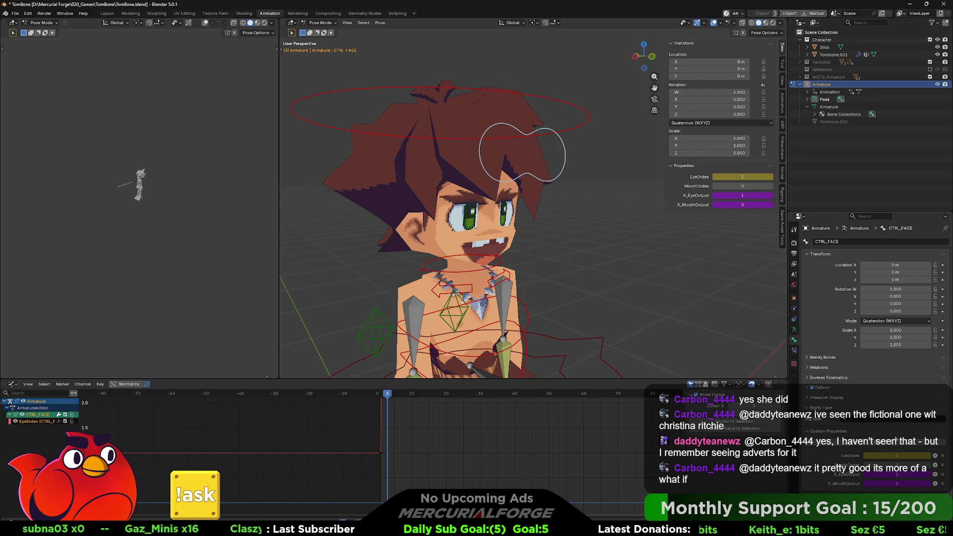
scroll(623, 277, "down", 5)
mouse_move(624, 259)
middle_mouse_down()
mouse_move(611, 257)
mouse_move(621, 196)
mouse_move(511, 200)
mouse_move(559, 212)
middle_mouse_up()
scroll(559, 212, "up", 3)
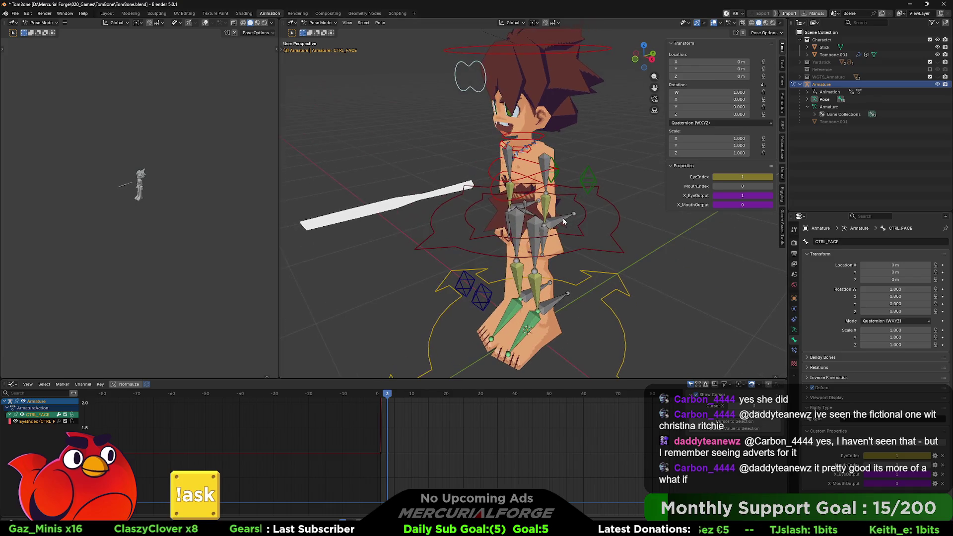
Add an integer custom property named HandPose_Left to CTRL_IKARM_L
left_click(564, 219)
left_click(937, 442)
left_click(935, 456)
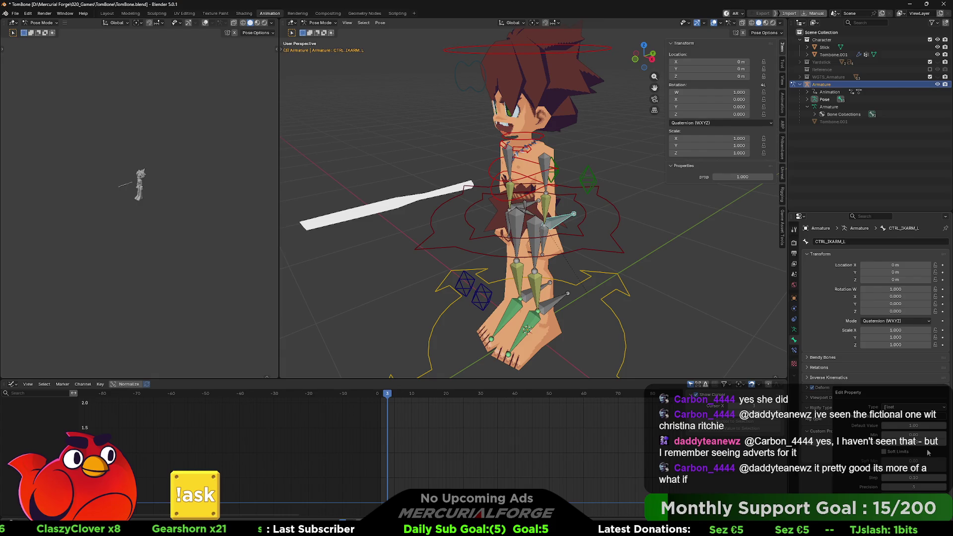
left_click(912, 407)
left_click(897, 431)
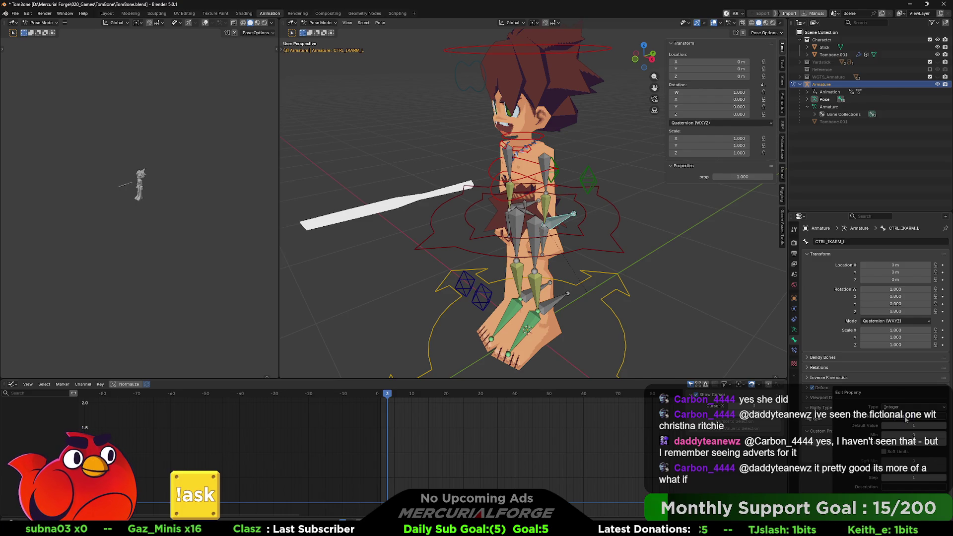
left_click(889, 507)
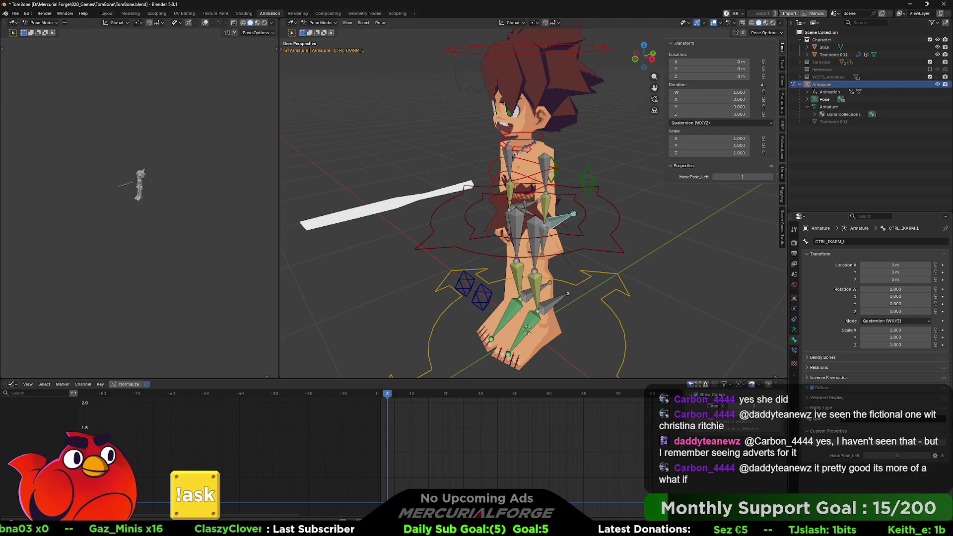
right_click(886, 458)
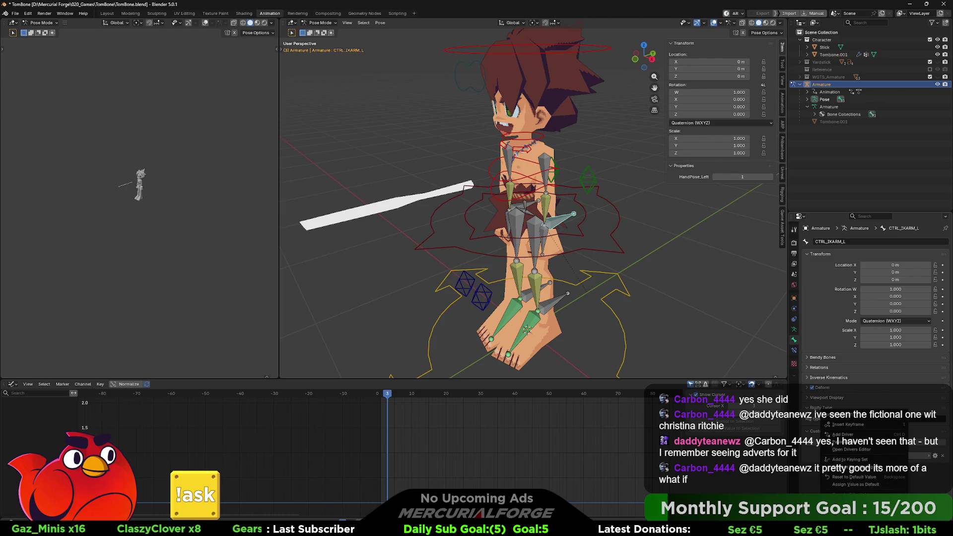
key("Escape")
Switch to Object Mode on the Tombone.001 mesh
left_click(457, 100)
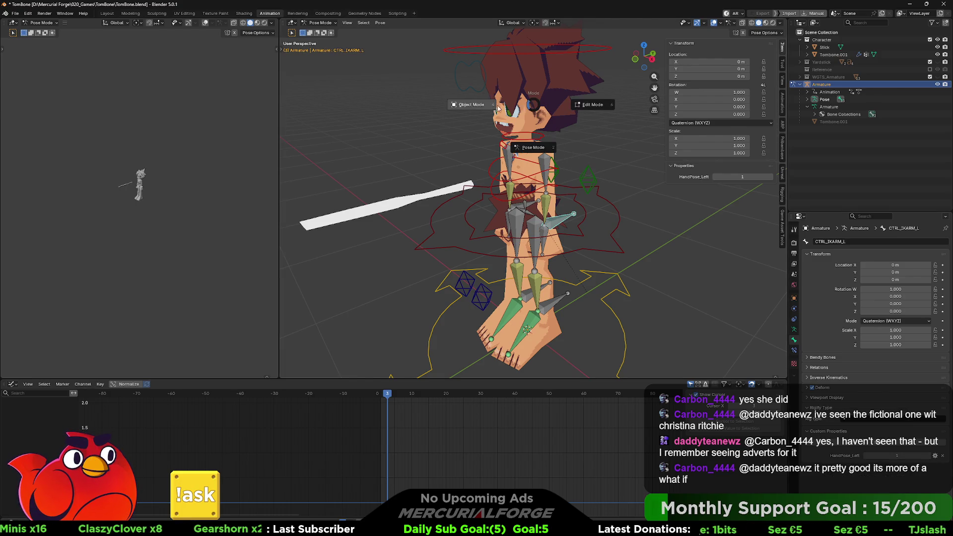
left_click(755, 261)
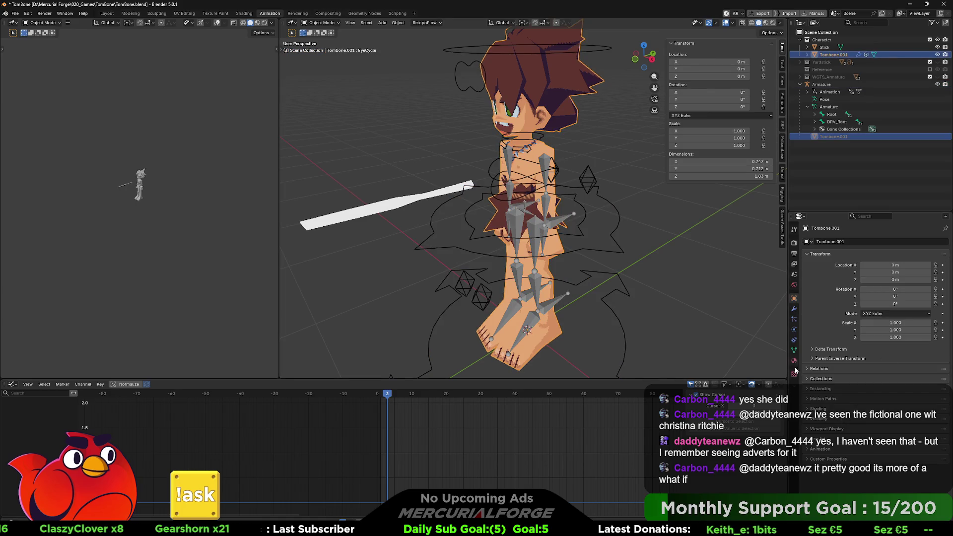
Paste a driver onto the HandPose_Left shape key and point its path at HandPose_Left
left_click(793, 348)
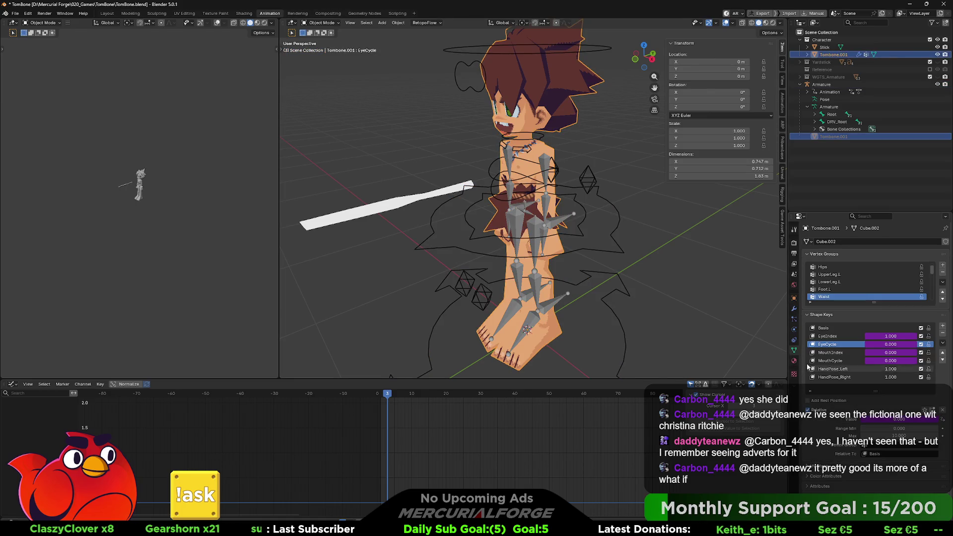
right_click(885, 372)
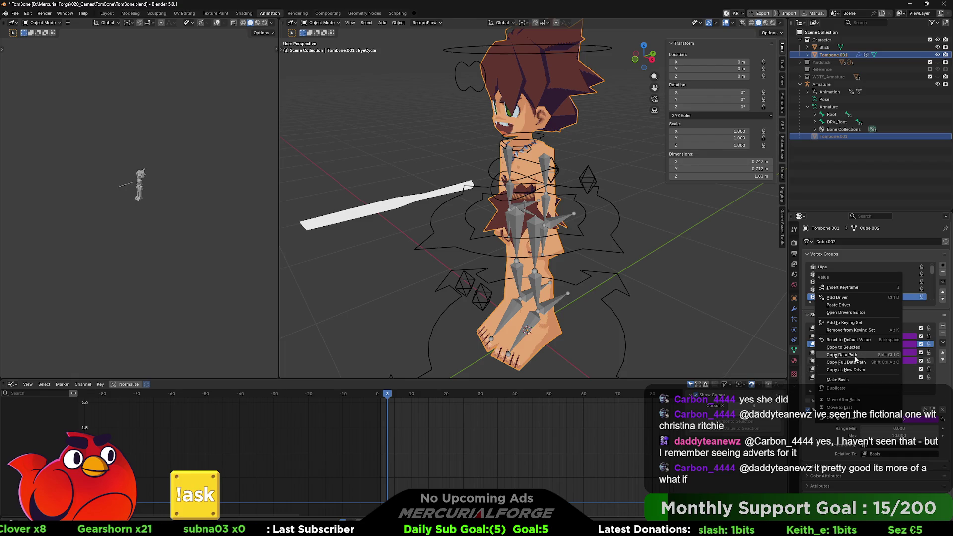
left_click(848, 305)
right_click(890, 371)
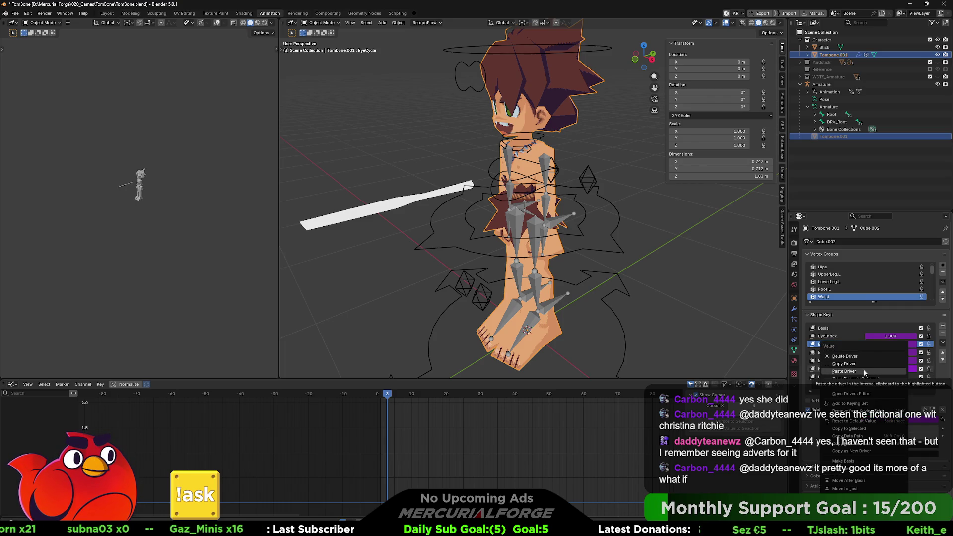
left_click(854, 383)
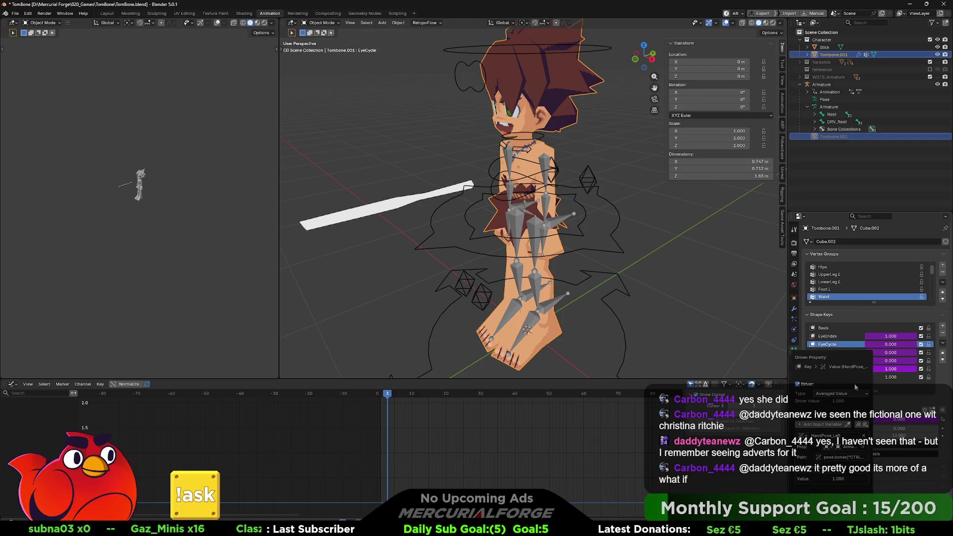
left_click(853, 460)
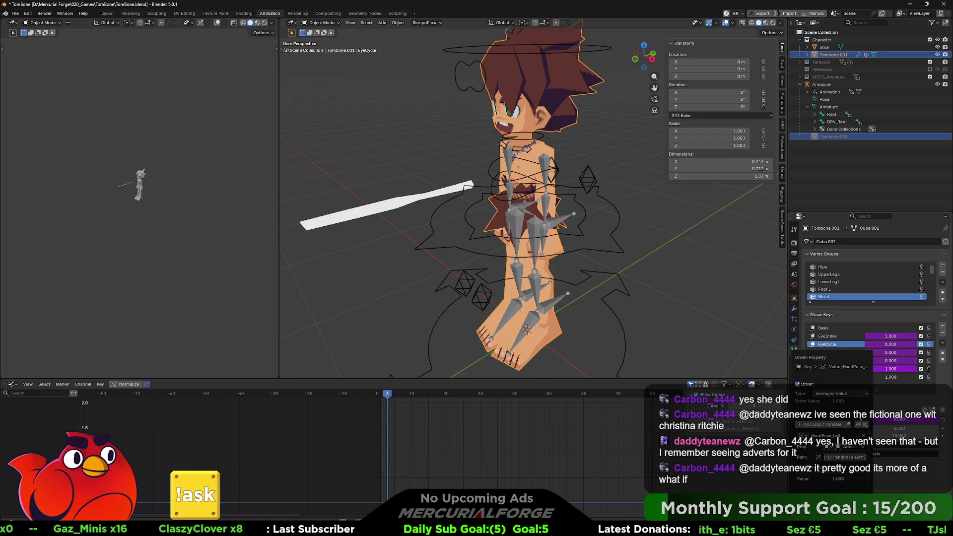
key("Return")
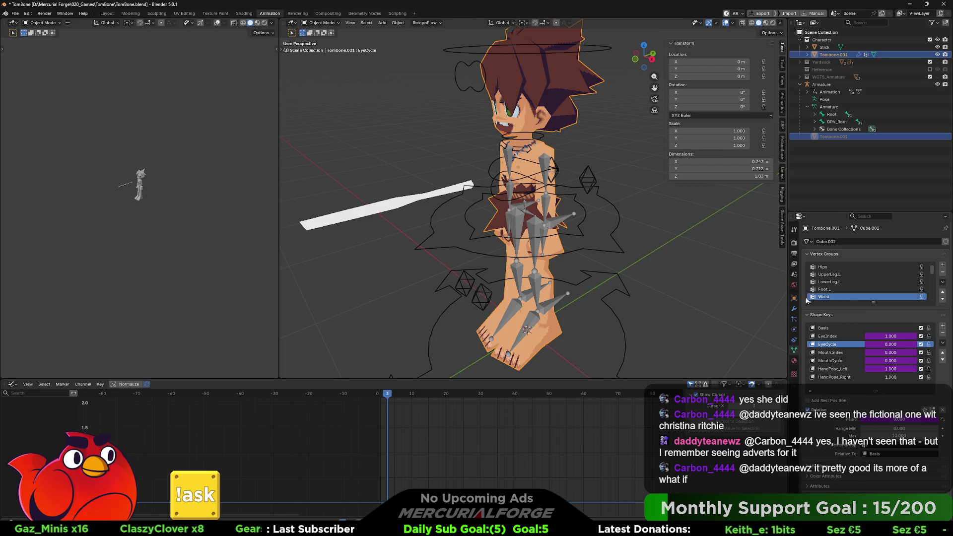
Deselect the mesh and put the armature back into Pose Mode
left_click(687, 252)
right_click(654, 243)
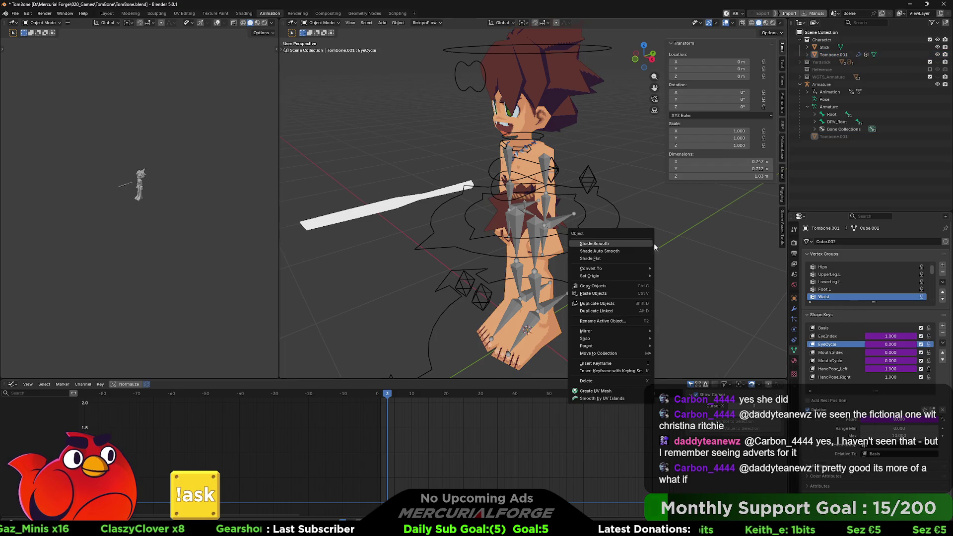
left_click(567, 220)
key("ctrl+Tab")
left_click(534, 256)
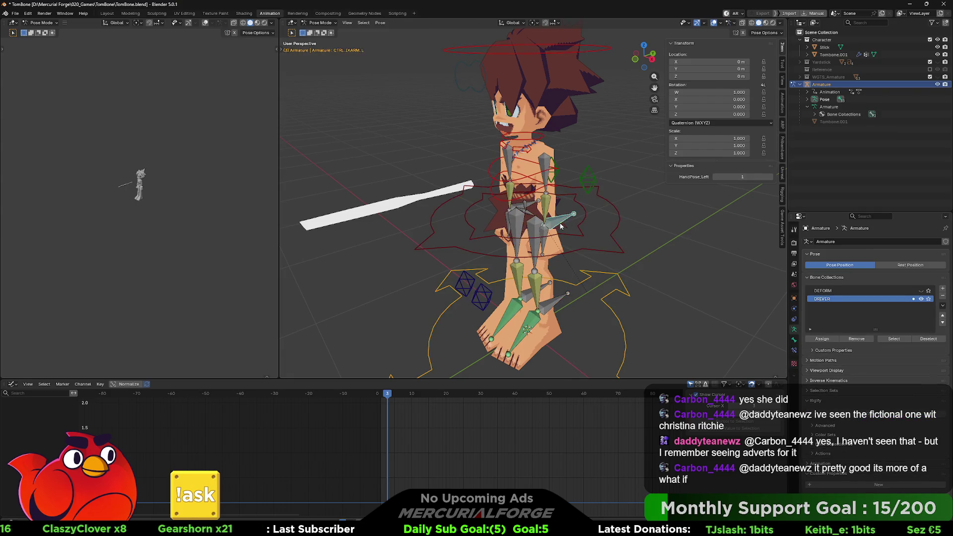
Set the HandPose_Left property's minimum value to 1
left_click(793, 339)
left_click(934, 457)
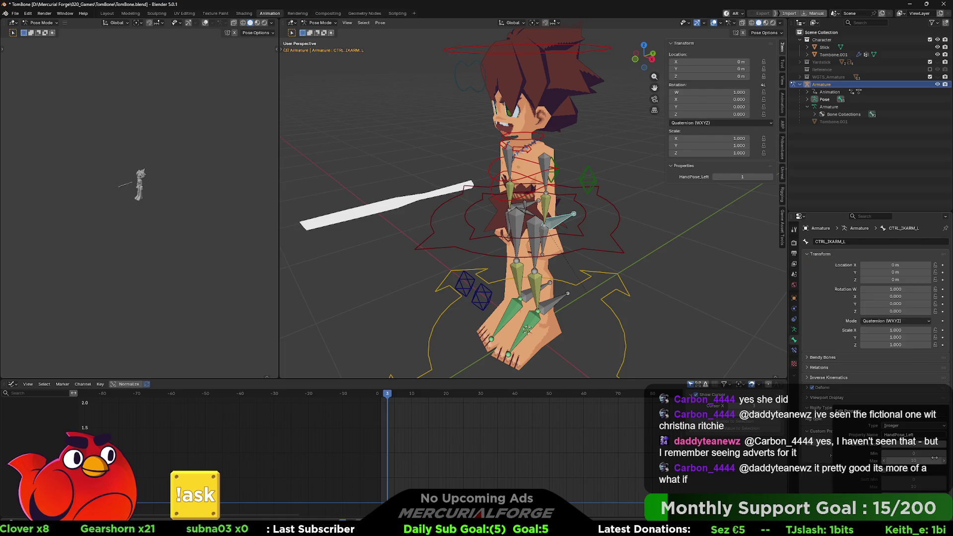
left_click(931, 453)
type("1")
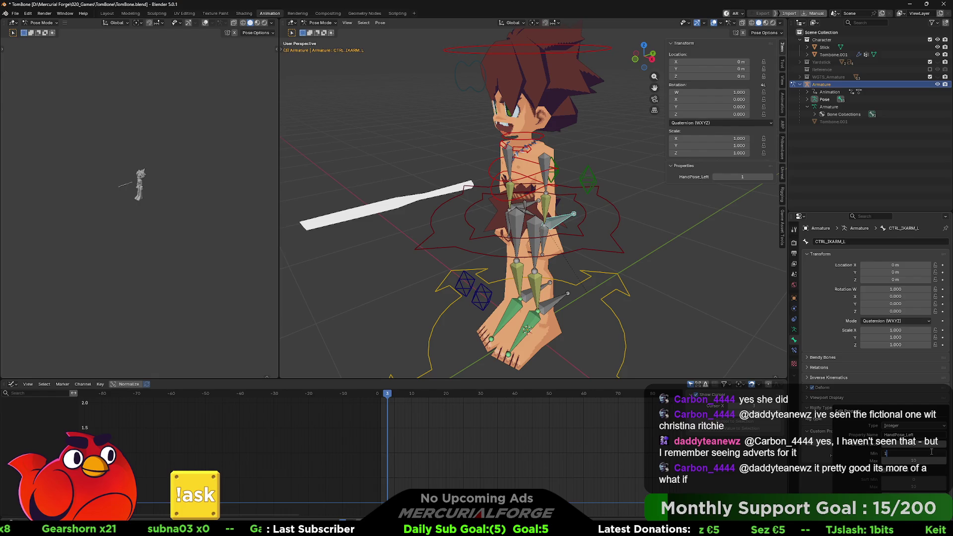
key("Return")
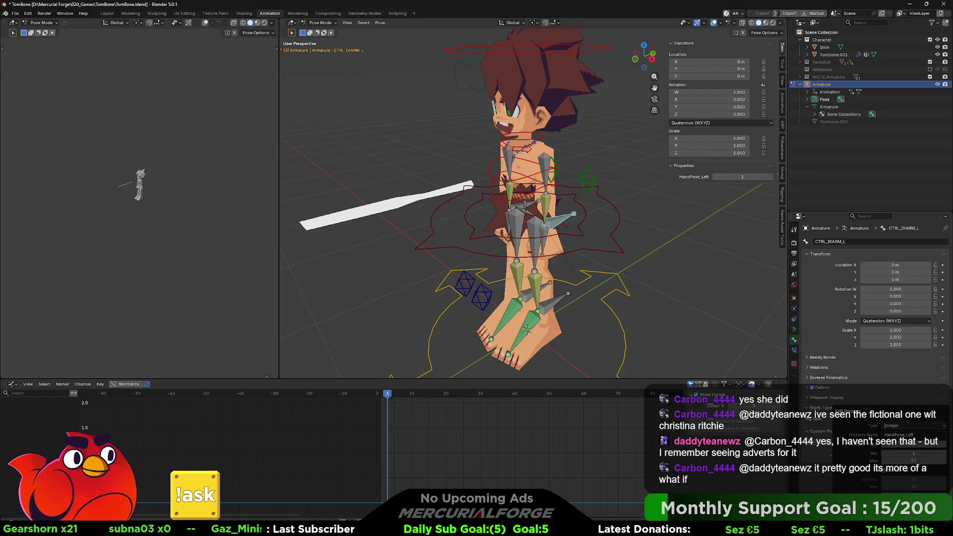
key("Return")
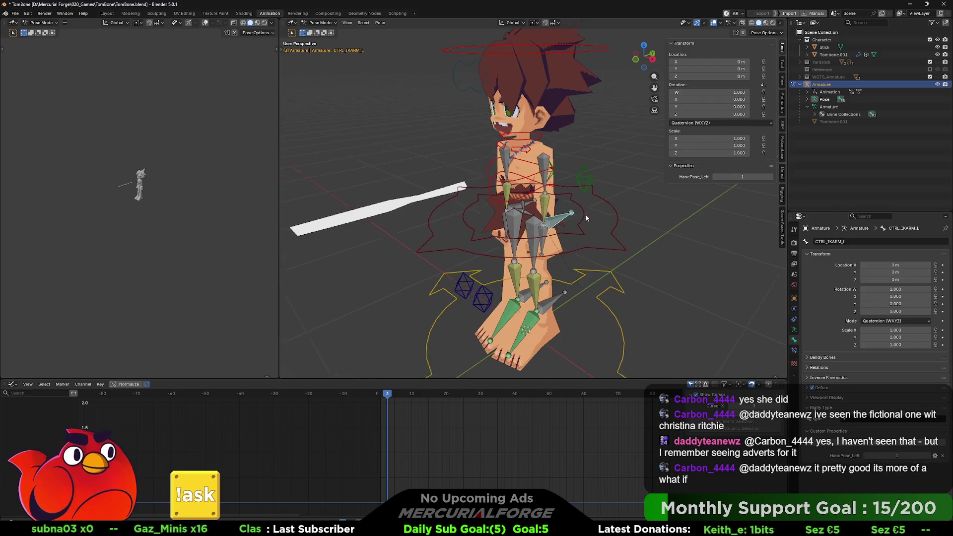
Orbit to a side view and select the right arm IK control
middle_click_drag(618, 236, 709, 227)
left_click(482, 275)
middle_click_drag(482, 274, 521, 269)
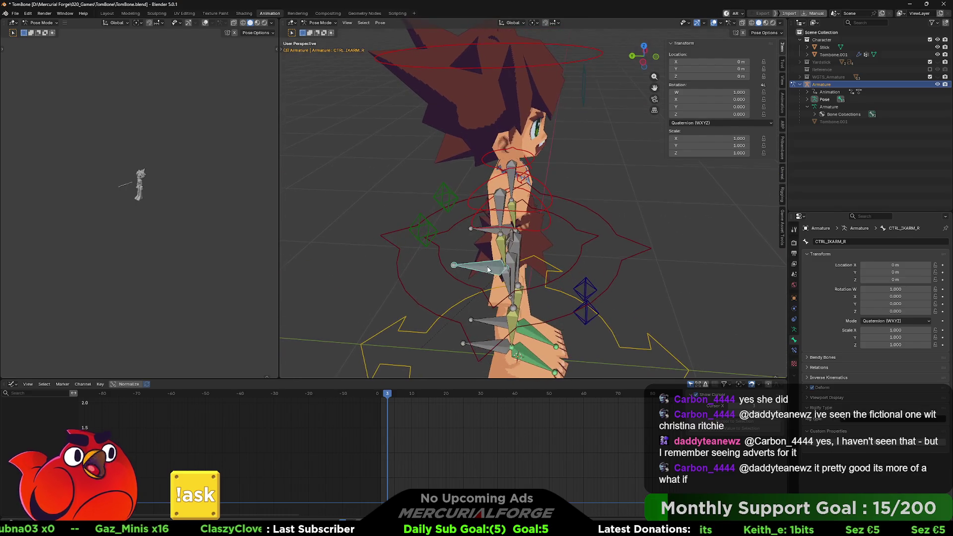
left_click(901, 442)
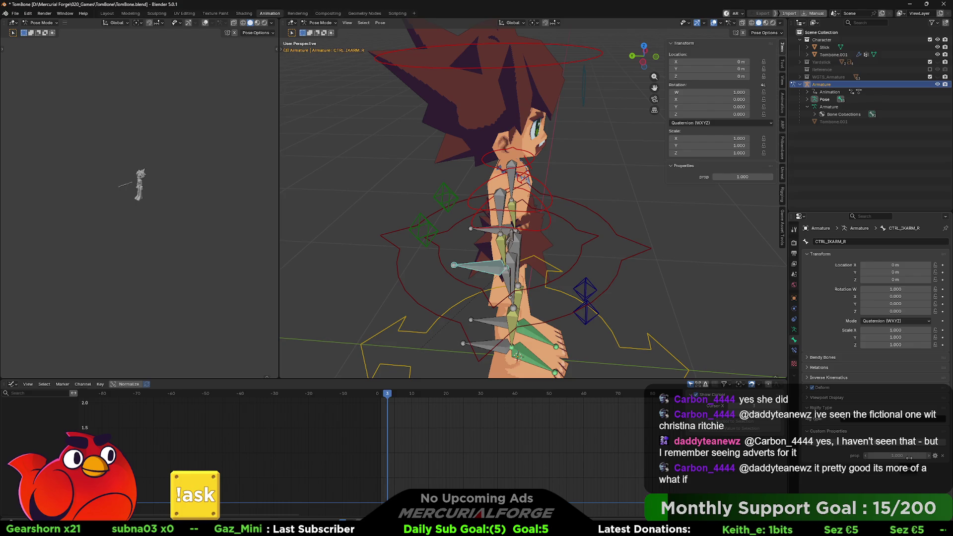
middle_click_drag(632, 222, 565, 221)
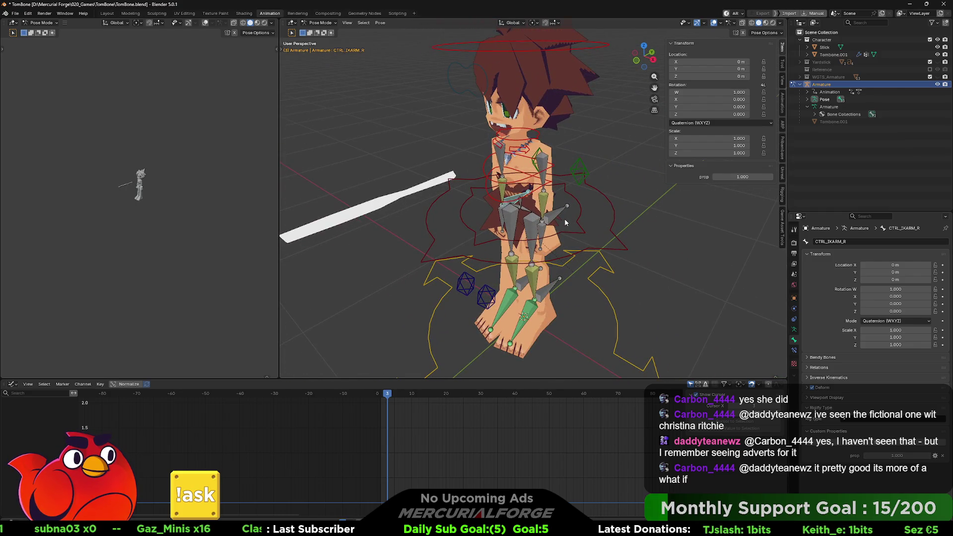
middle_click_drag(564, 219, 574, 217)
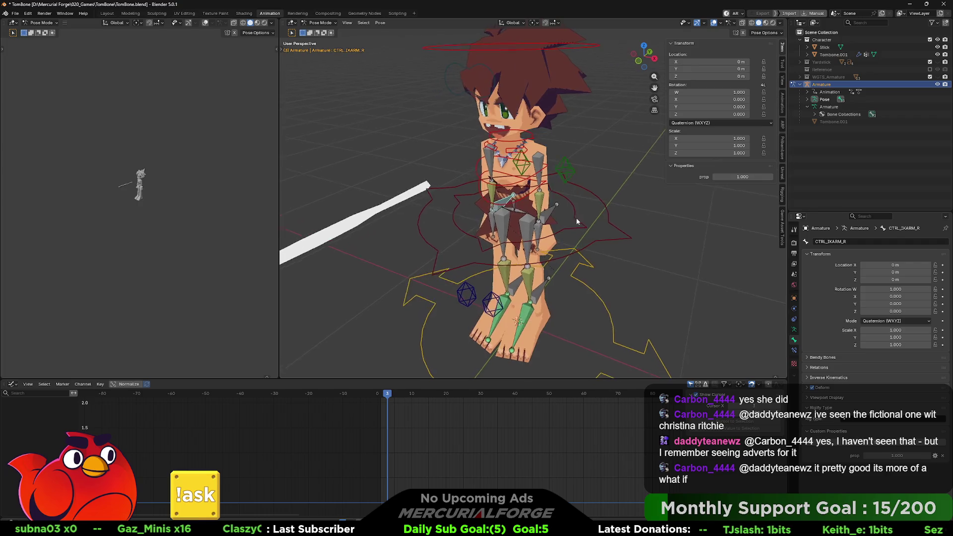
left_click(547, 209)
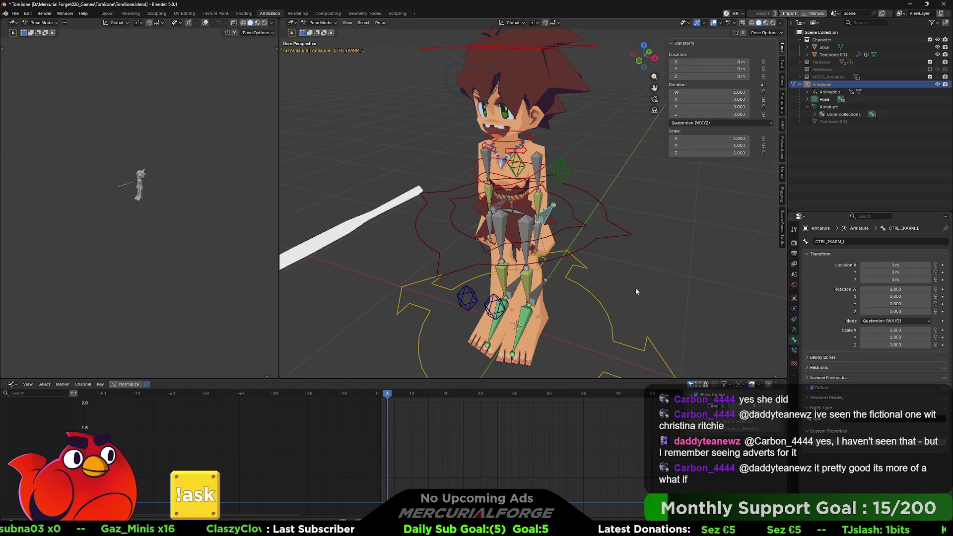
scroll(559, 265, "up", 3)
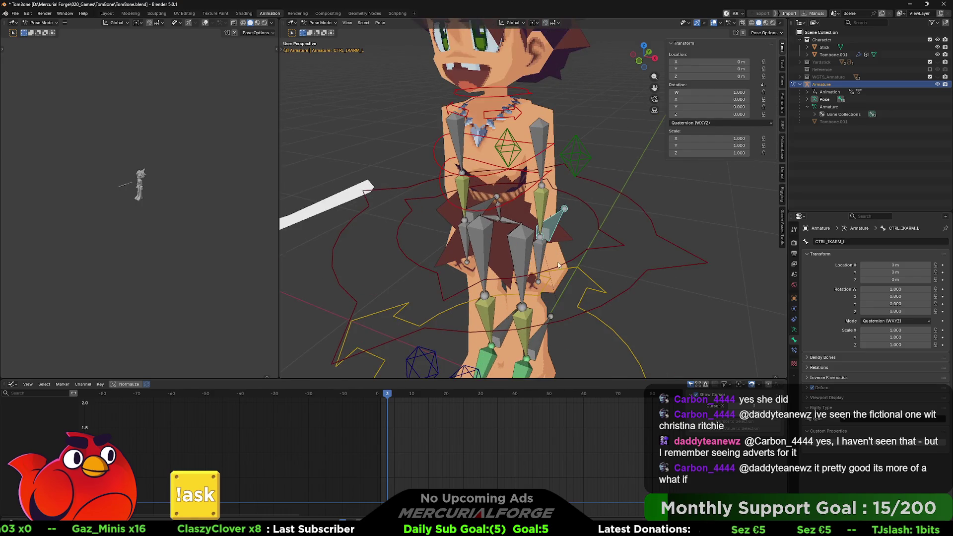
Enter Edit Mode on the armature and extrude mirrored bones upward from DRV_Hand.L along Z
left_click(540, 286)
key("ctrl+Tab")
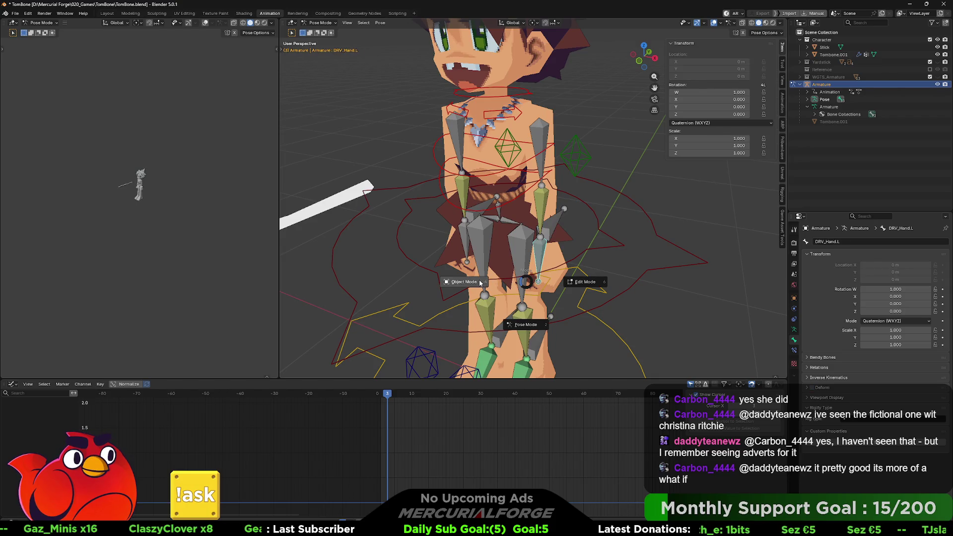
left_click(480, 282)
middle_click_drag(480, 282, 547, 292)
scroll(570, 201, "up", 4)
middle_click_drag(569, 201, 561, 215)
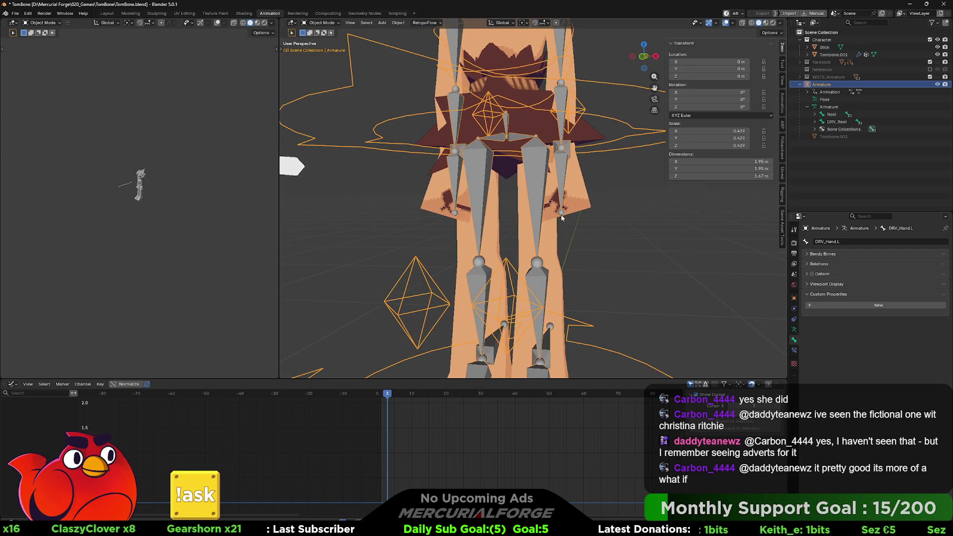
key("ctrl+Tab")
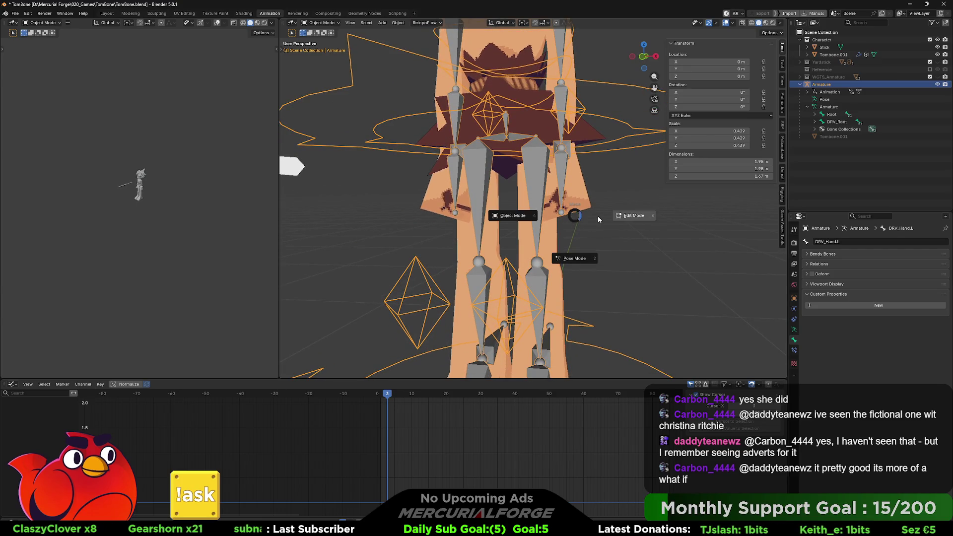
left_click(599, 220)
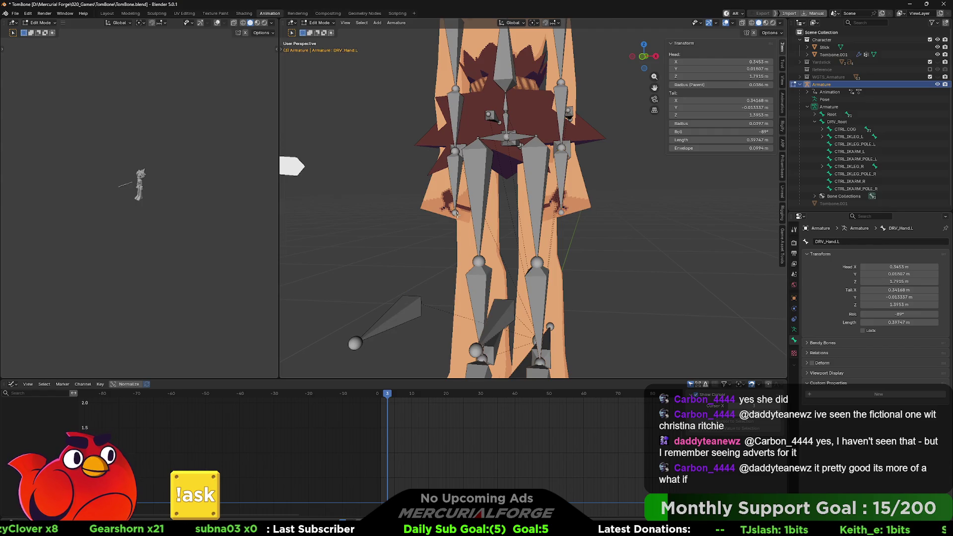
key("e")
key("z")
left_click(456, 245)
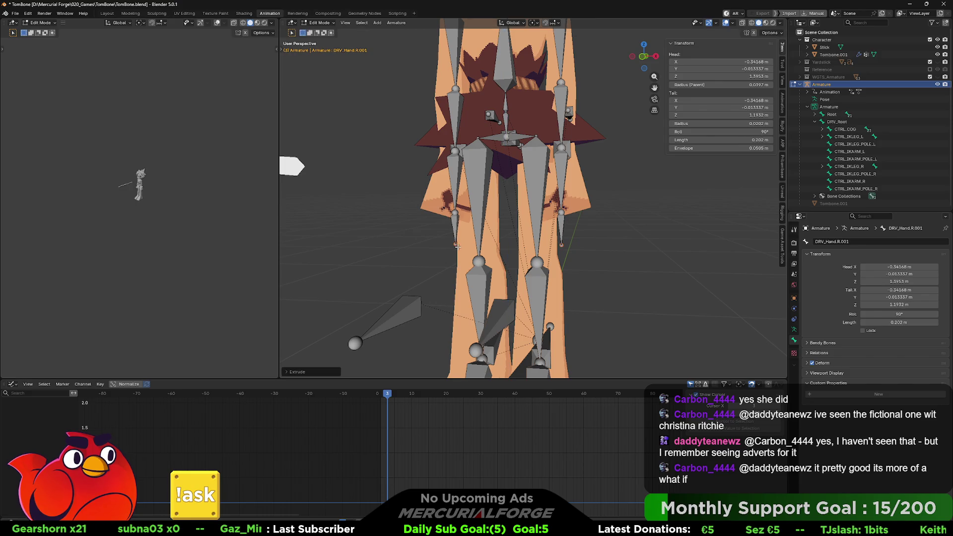
left_click(453, 222)
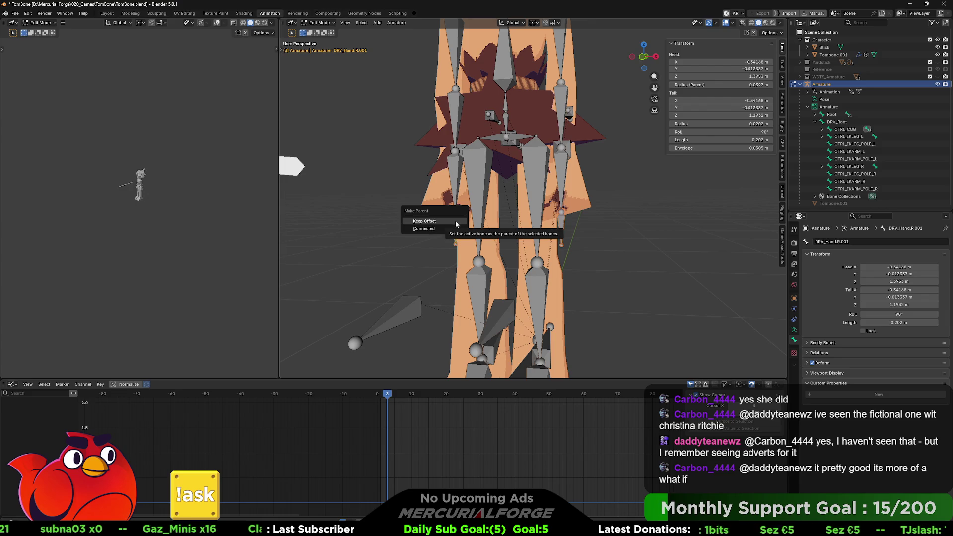
Clear the parent of the new hand bones and select both of them
left_click(560, 223)
key("alt+p")
left_click(559, 220)
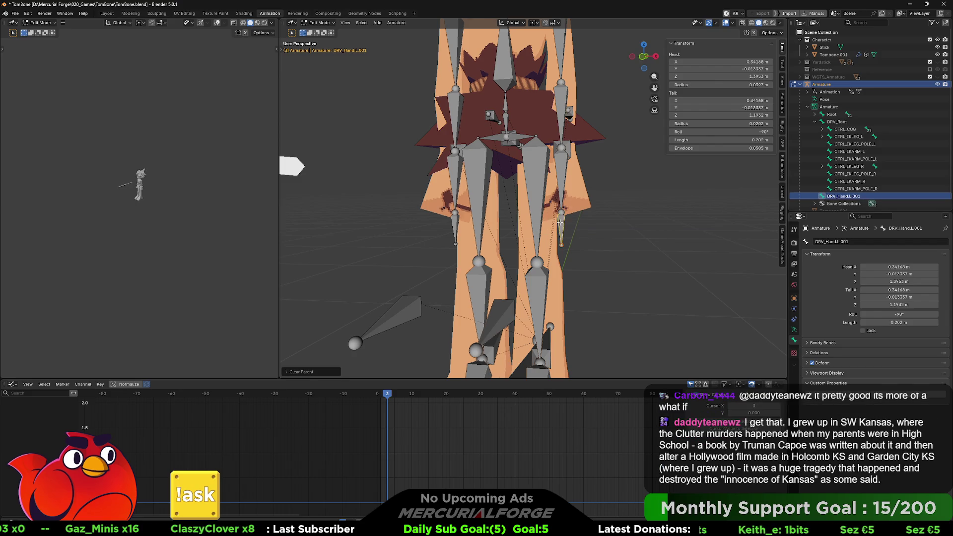
left_click(456, 226)
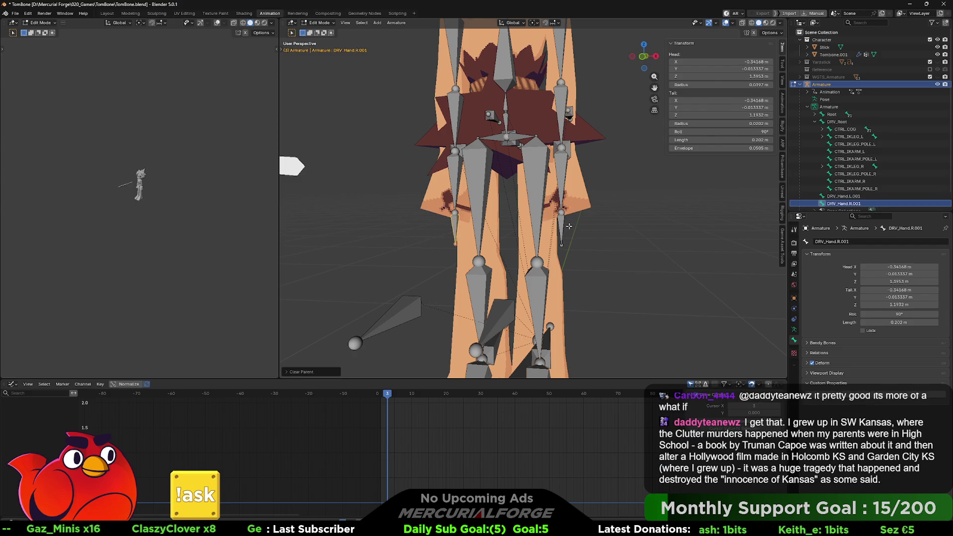
left_click(563, 221)
left_click(456, 222, "shift")
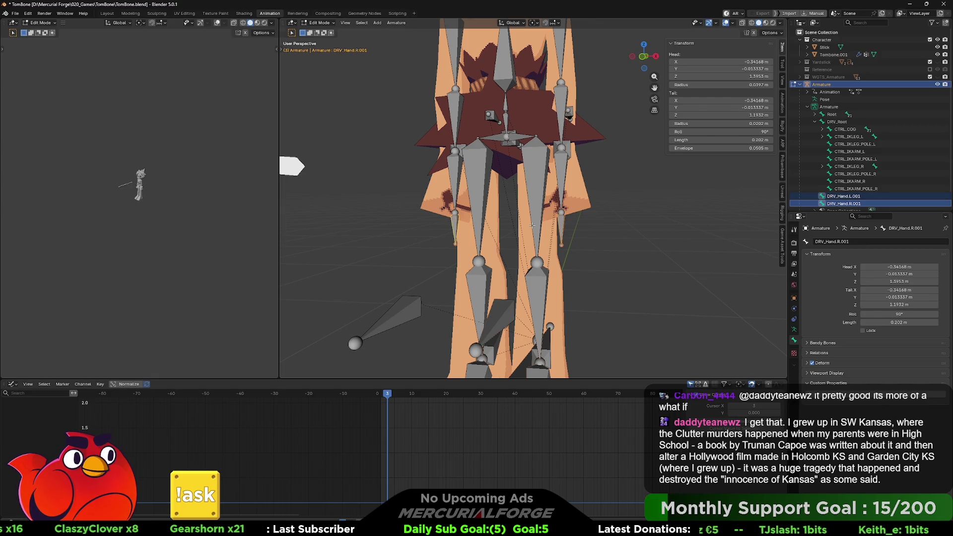
Spread the two bones apart on X, raise them on Z, and return to Pose Mode
key("s")
key("x")
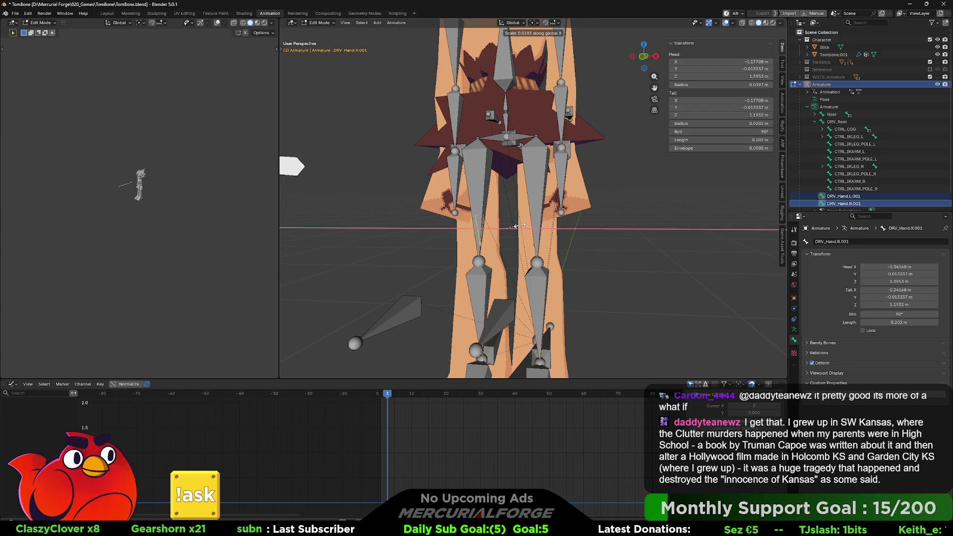
left_click(549, 225)
key("g")
key("z")
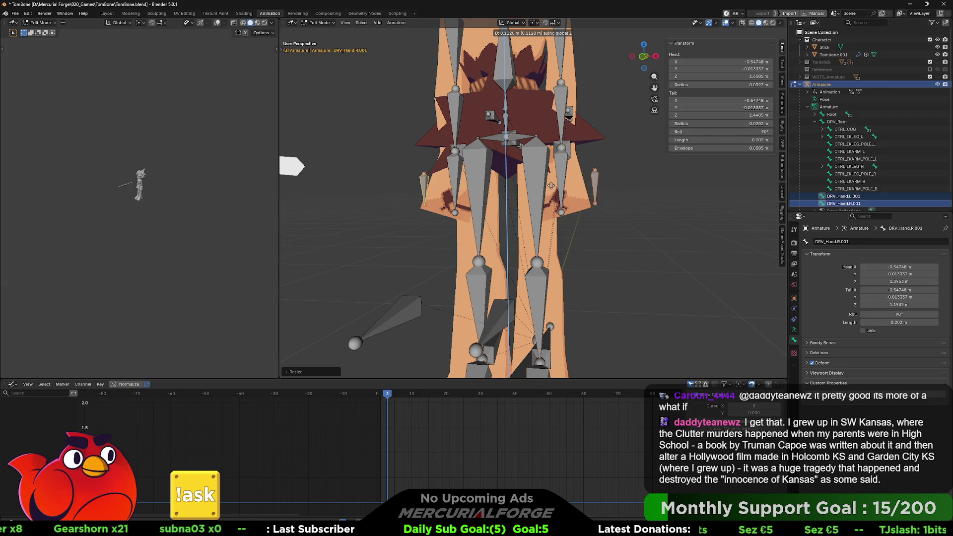
left_click(552, 186)
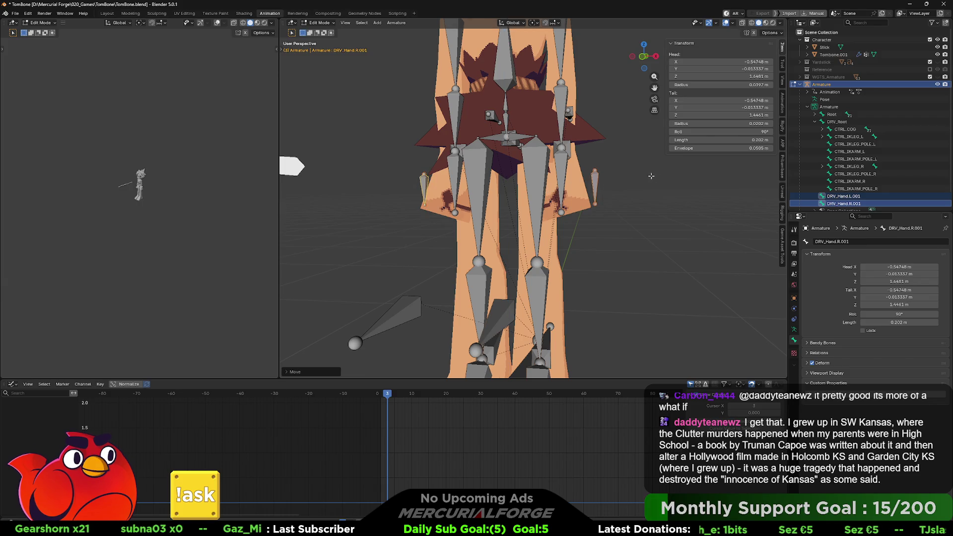
middle_click_drag(645, 175, 634, 187)
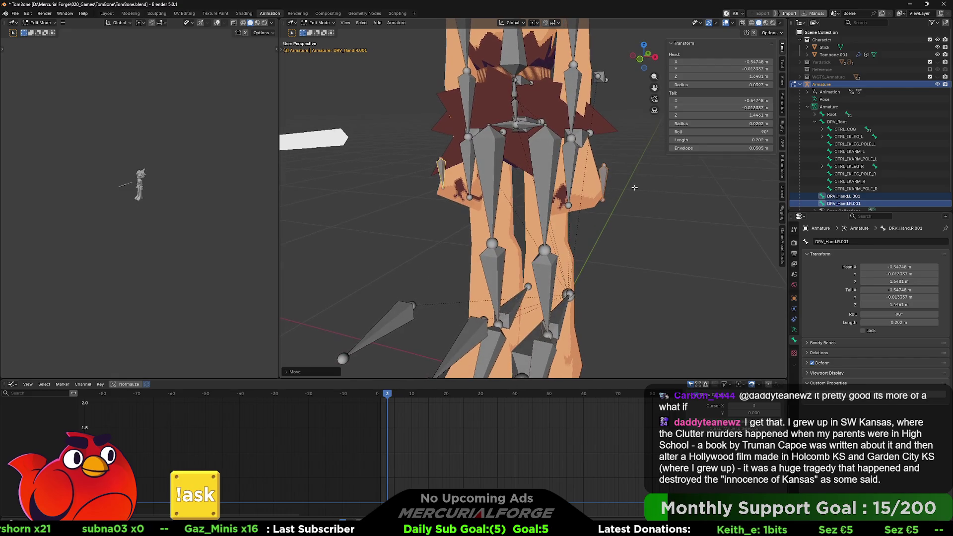
left_click(604, 179)
middle_click_drag(604, 178, 633, 170)
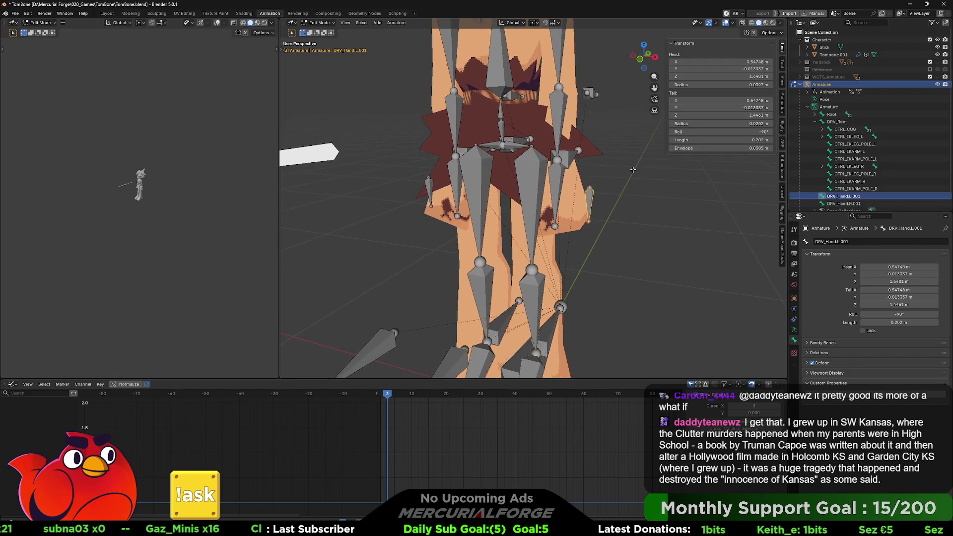
key("ctrl+Tab")
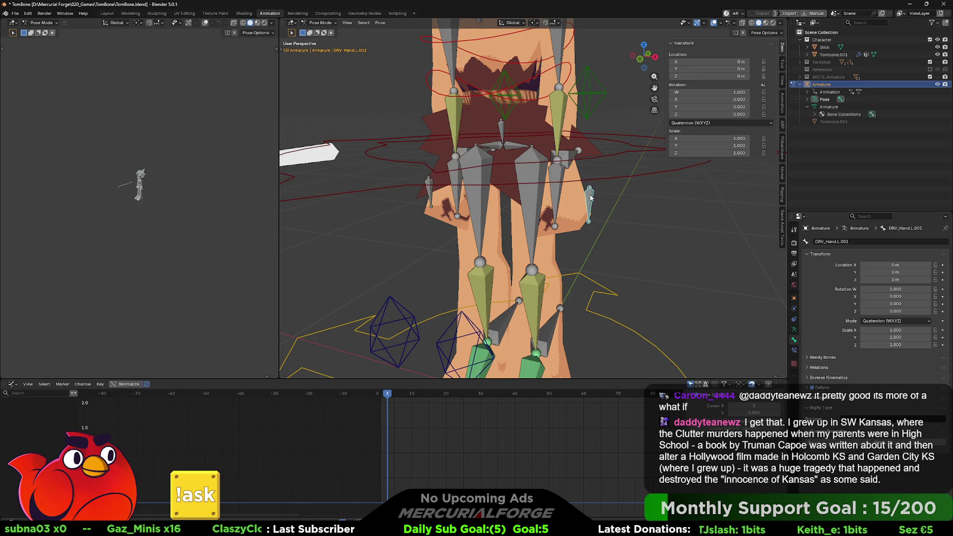
Create a Gear Simple bone widget on DRV_Hand.L.001 and start editing its shape
left_click(782, 216)
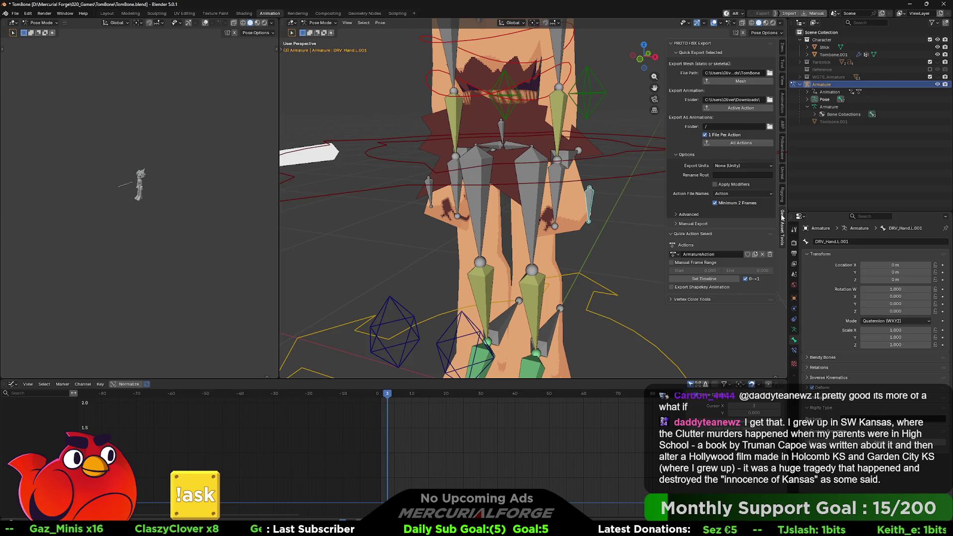
left_click(782, 195)
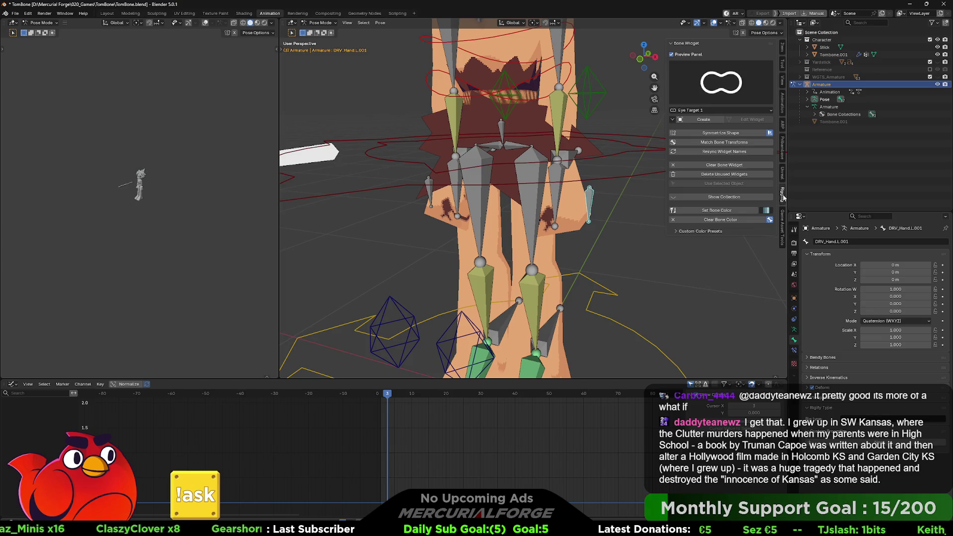
left_click(720, 83)
left_click(732, 154)
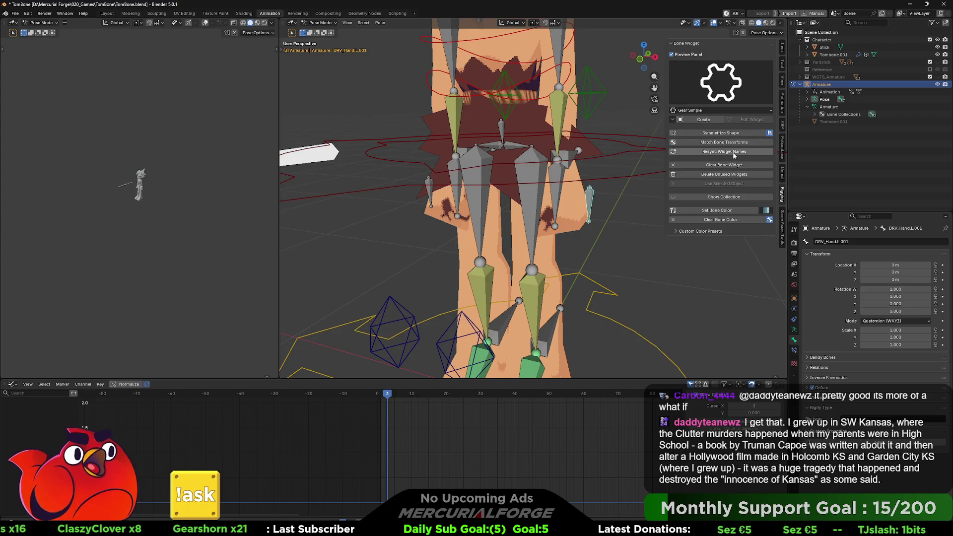
left_click(703, 119)
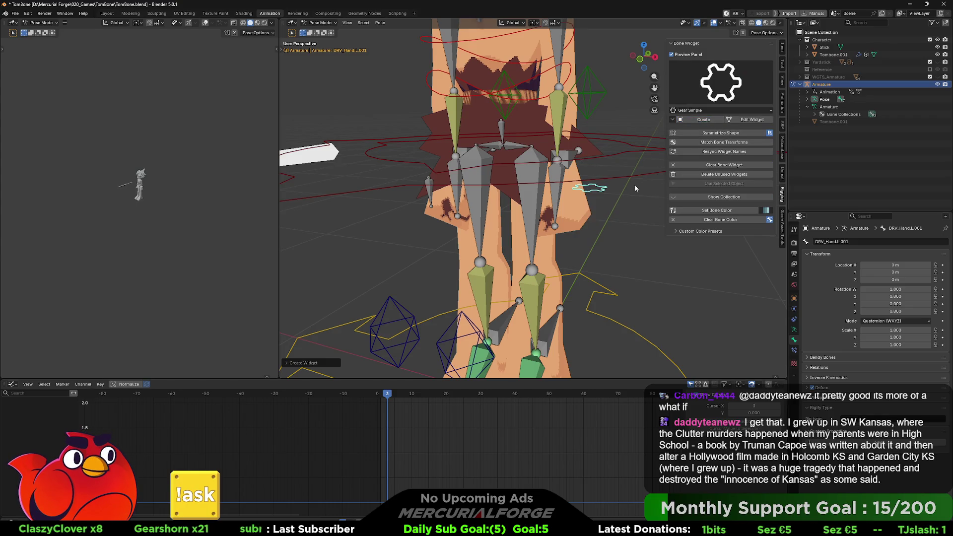
left_click(752, 119)
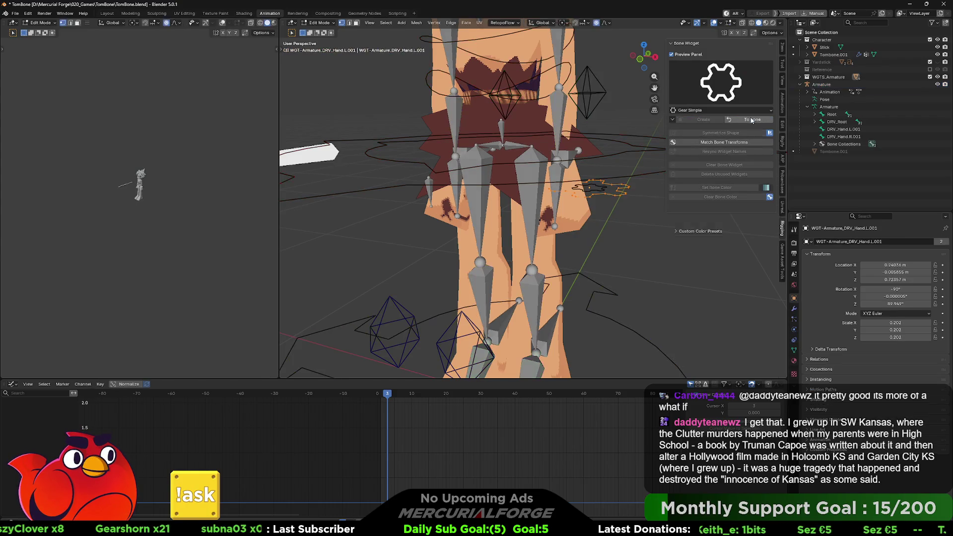
type("r")
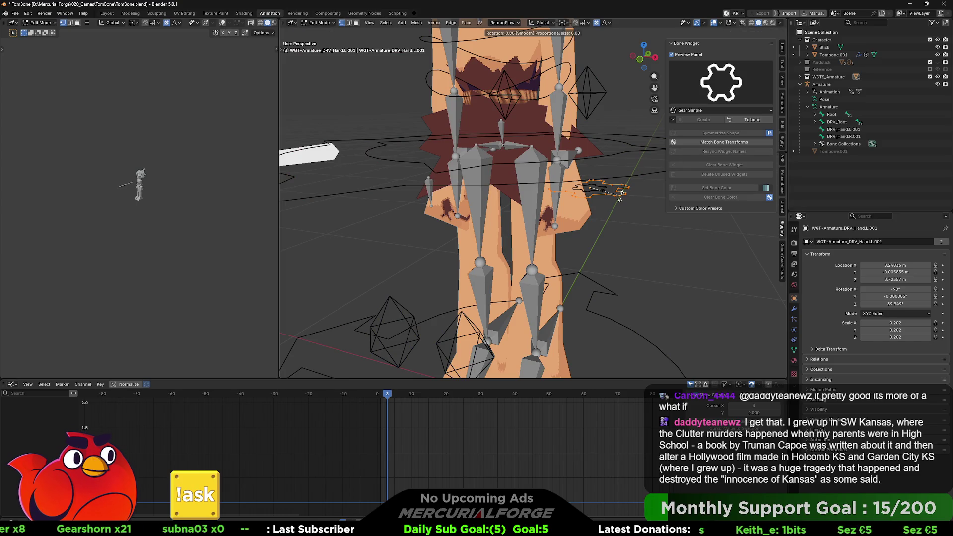
type("y90")
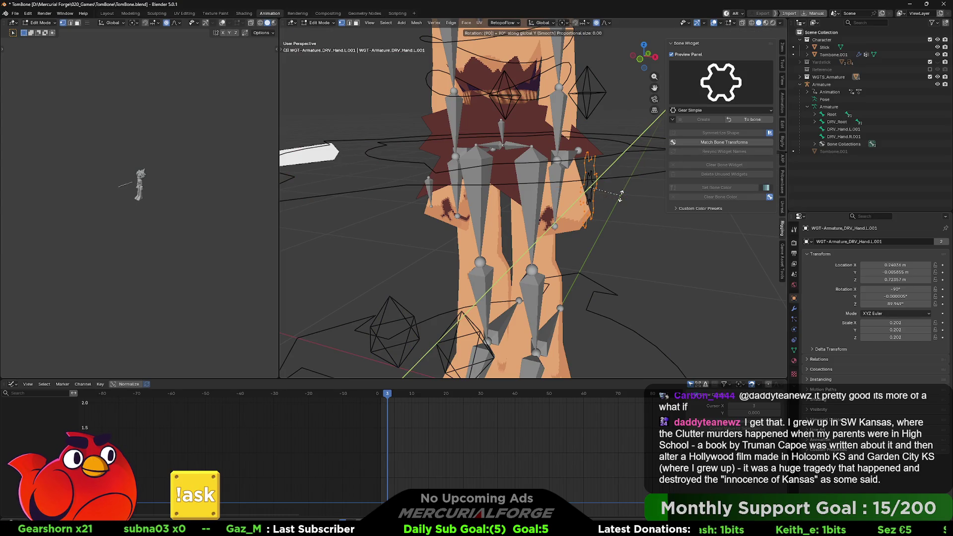
Confirm the first 90° turn, rotate the gear widget another 90°, and return the armature to Pose Mode
key("Return")
key("r")
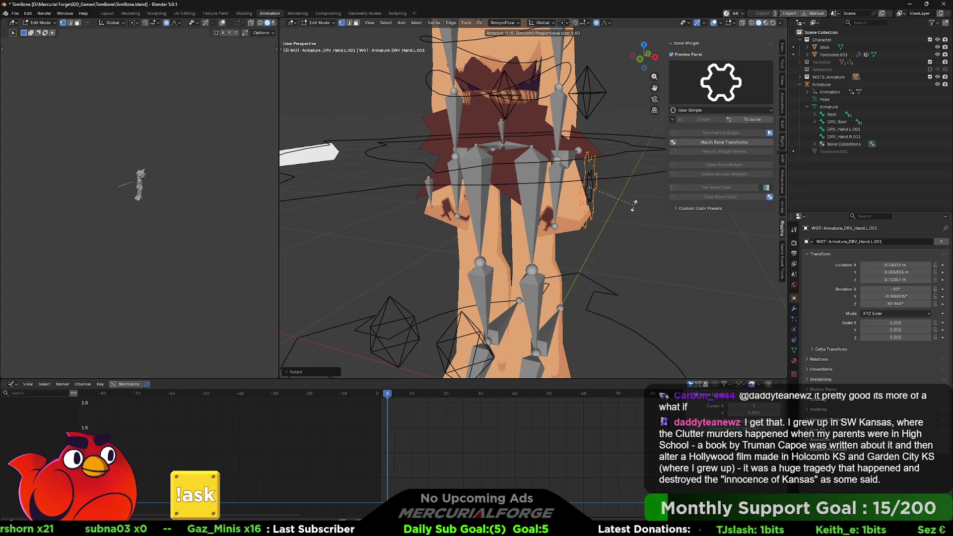
key("x")
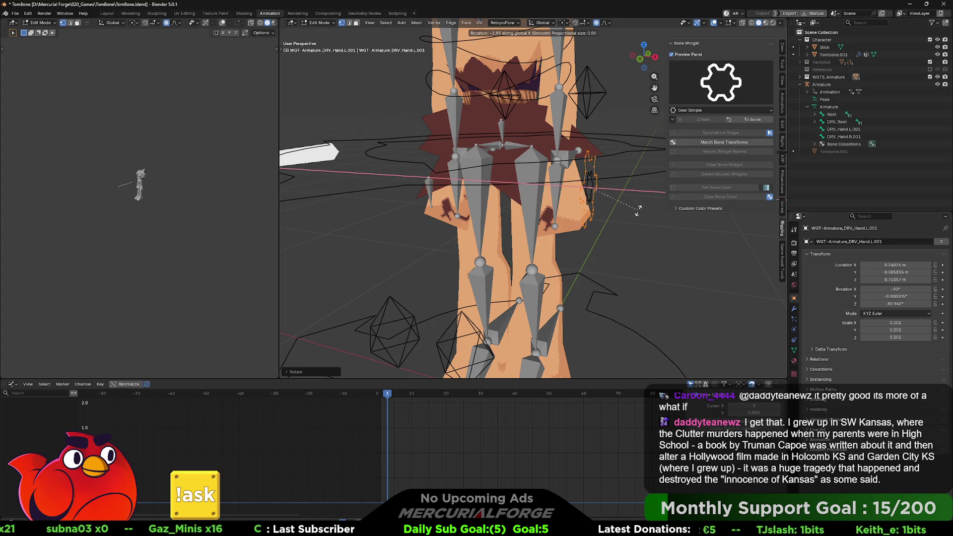
type("z90")
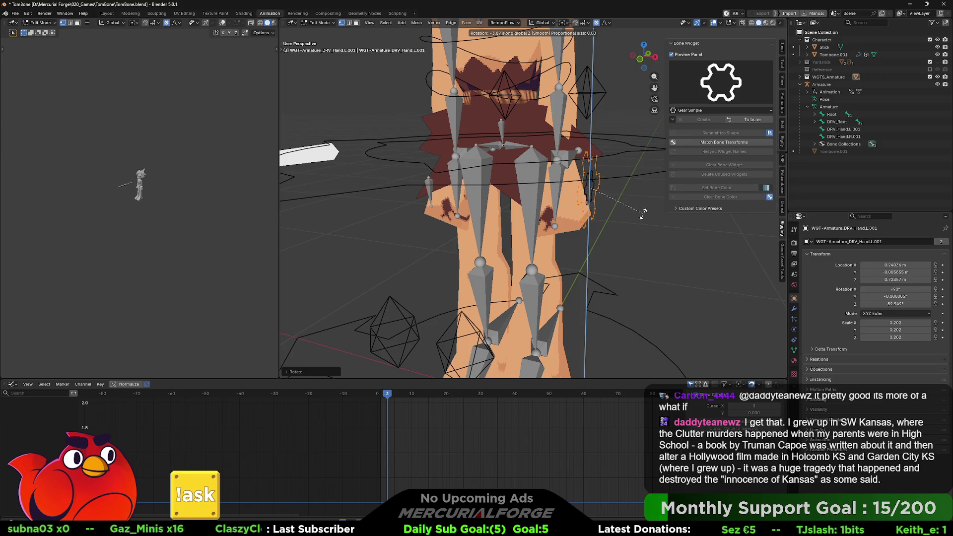
key("Return")
key("Tab")
key("ctrl+Tab")
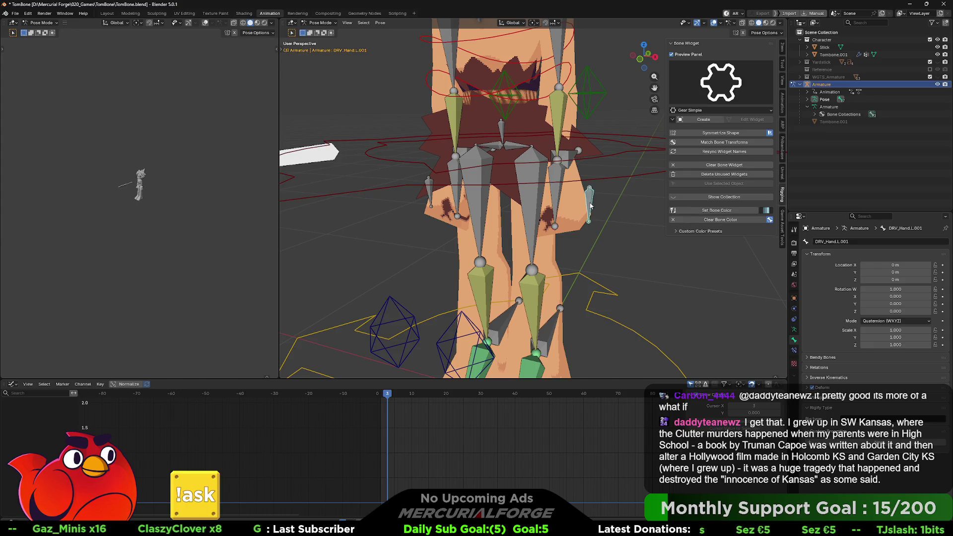
Tidy the Outliner bone hierarchy, enter Edit Mode on the armature and select DRV_Hand.L
middle_click_drag(629, 201, 596, 199)
left_click(812, 99)
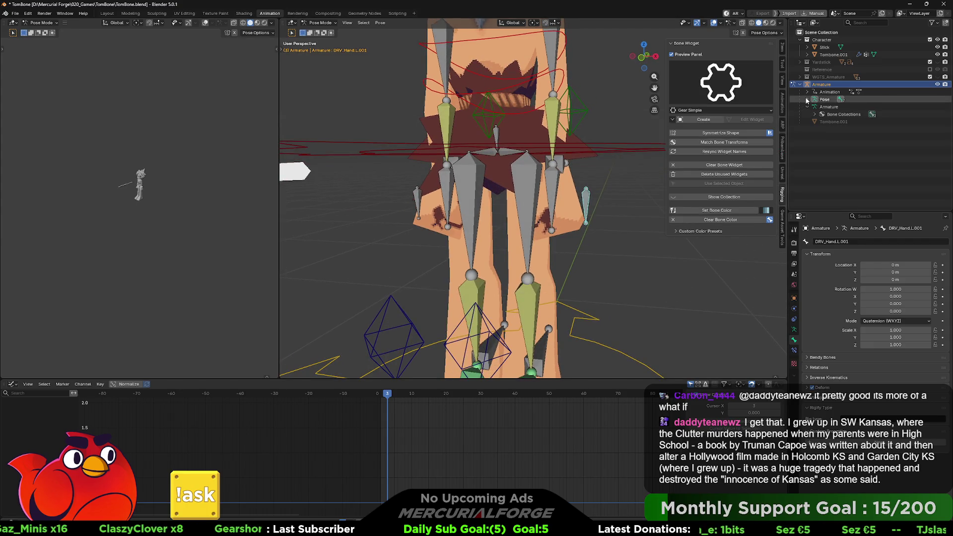
left_click(812, 107)
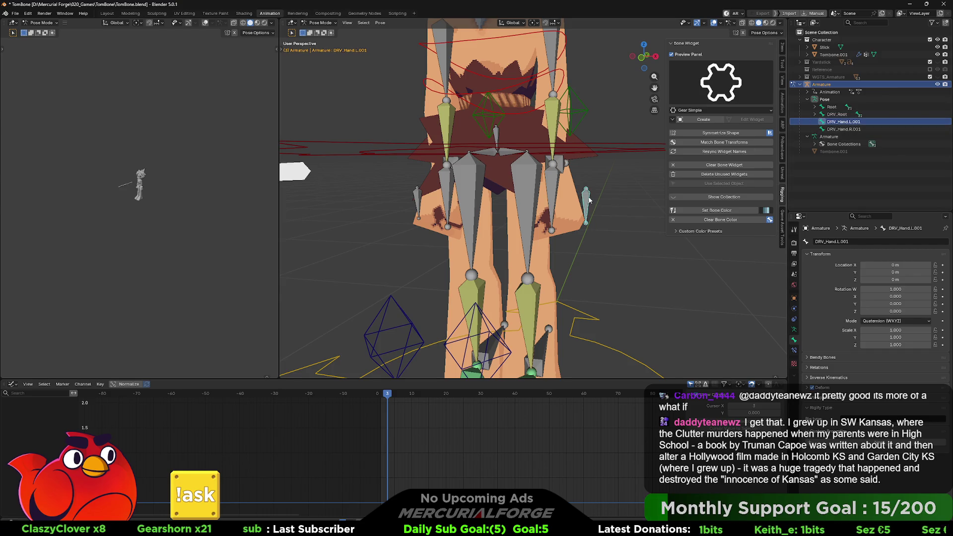
key("Tab")
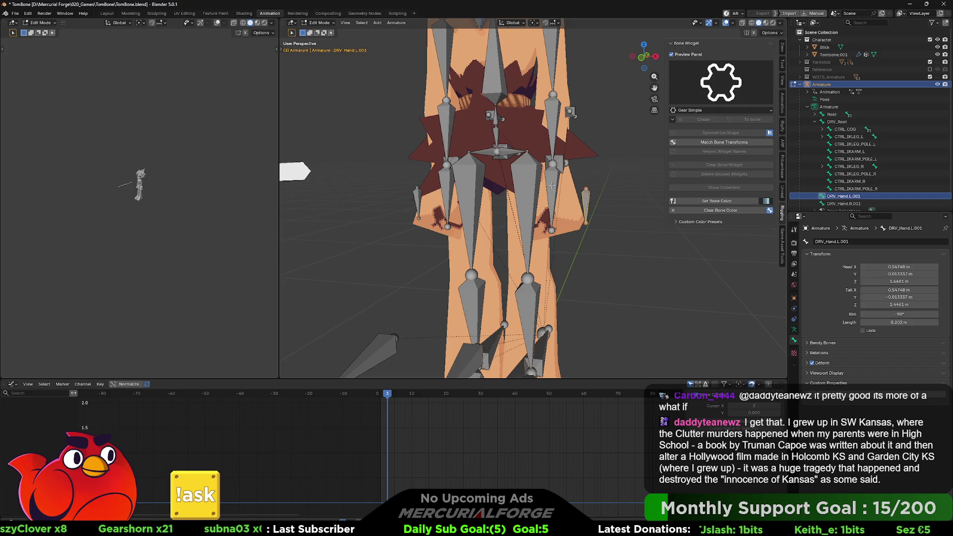
left_click(552, 183)
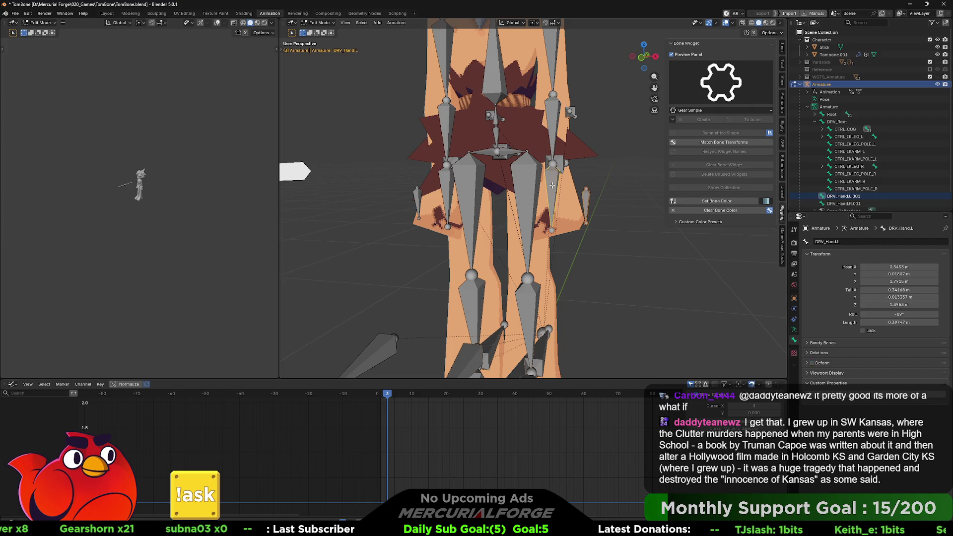
Parent both duplicate hand bones with Keep Offset
key("ctrl+p")
left_click(553, 186)
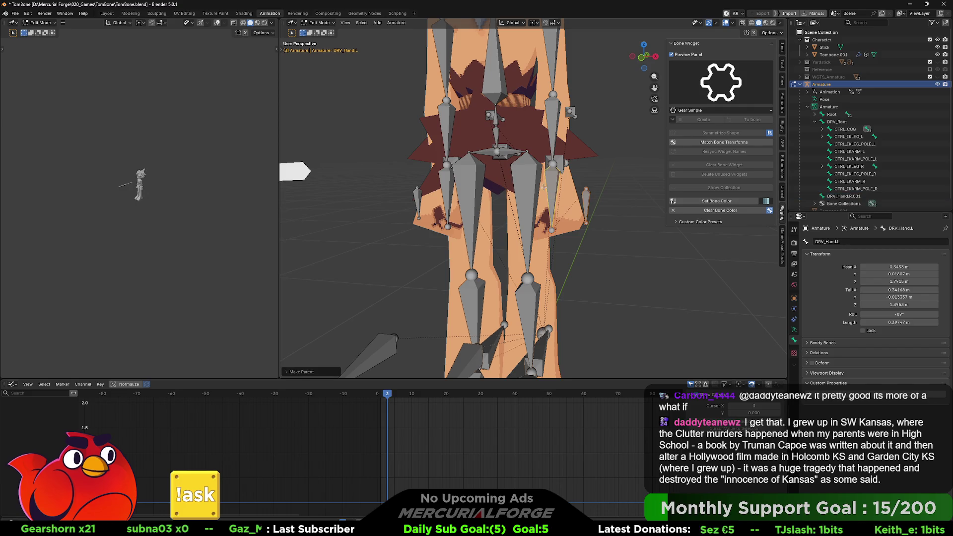
left_click(420, 192)
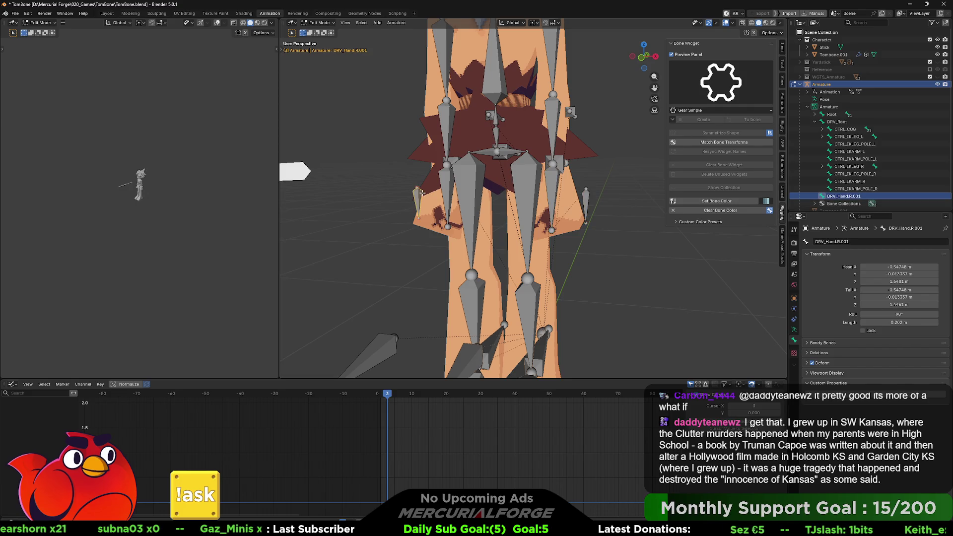
left_click(447, 186, "shift")
key("ctrl+p")
left_click(447, 186)
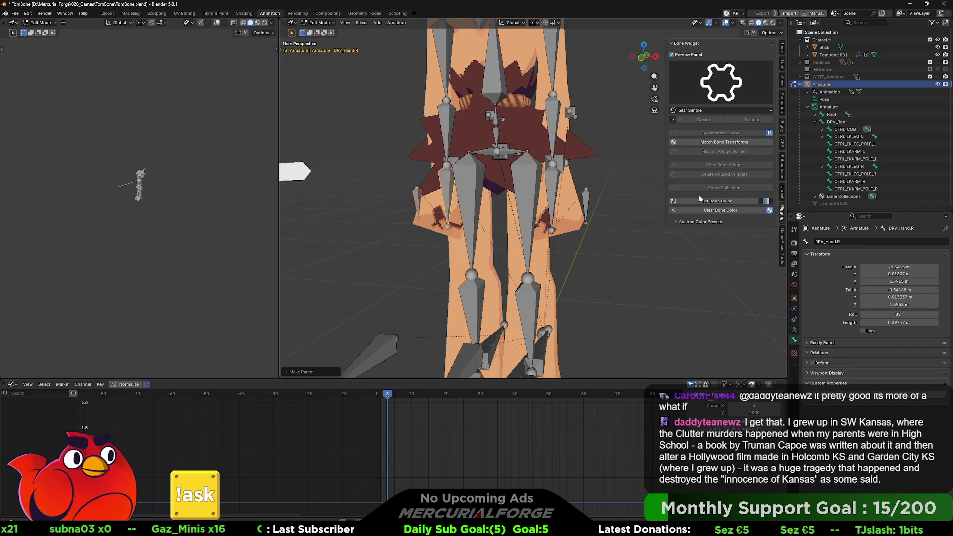
Rename the left duplicate hand bone DRV_Hand.L.001 to CTRL_HANDPOSES_L
left_click(446, 189)
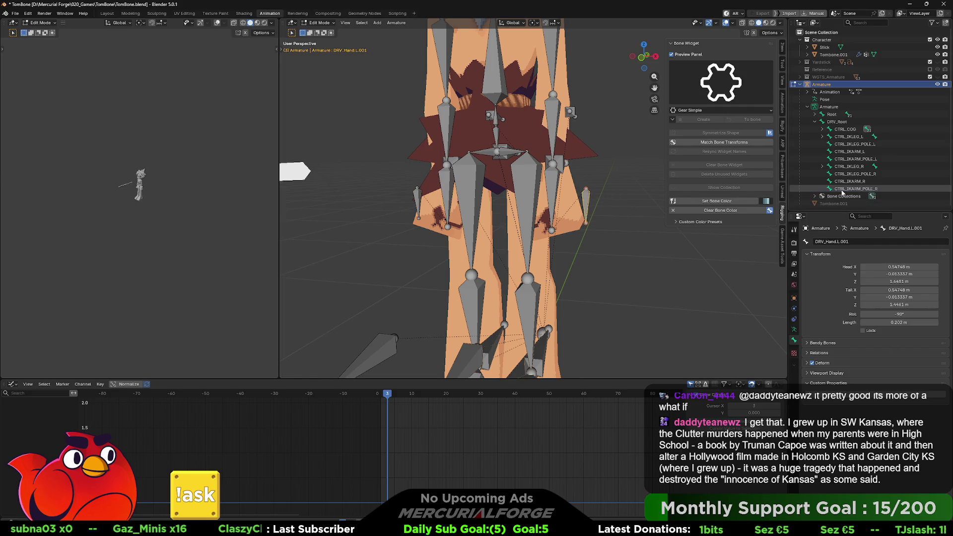
key("F2")
left_click(612, 206)
key("BackSpace")
key("BackSpace")
key("BackSpace")
type("CTRL_")
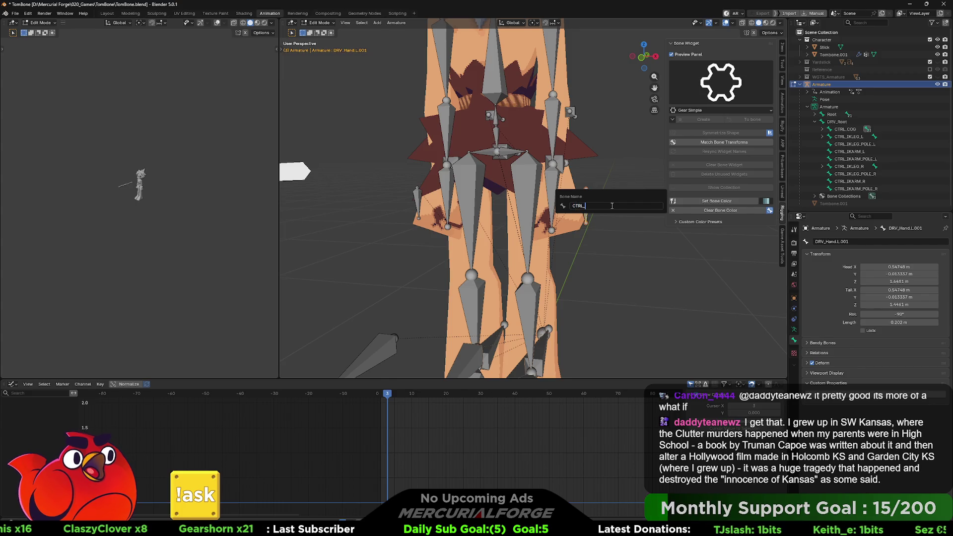
type("H")
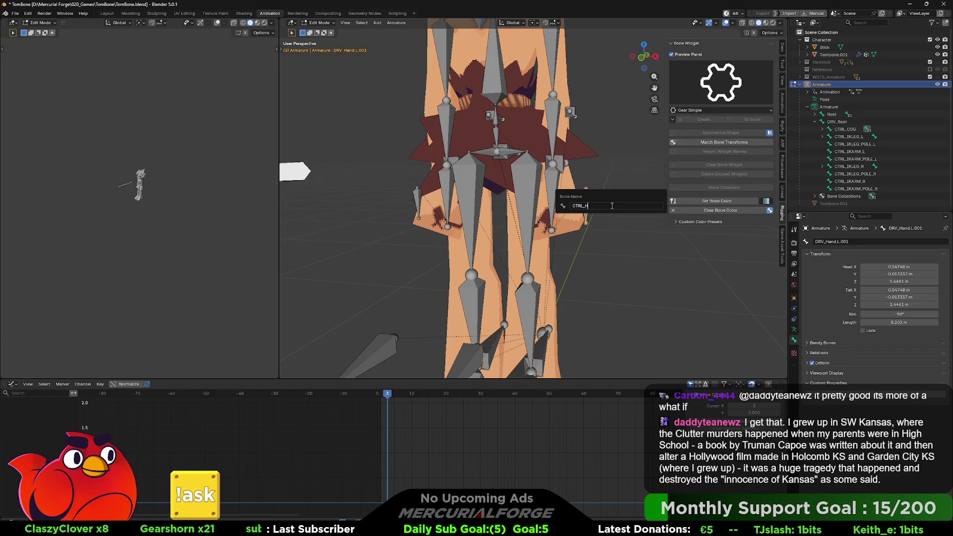
type("A")
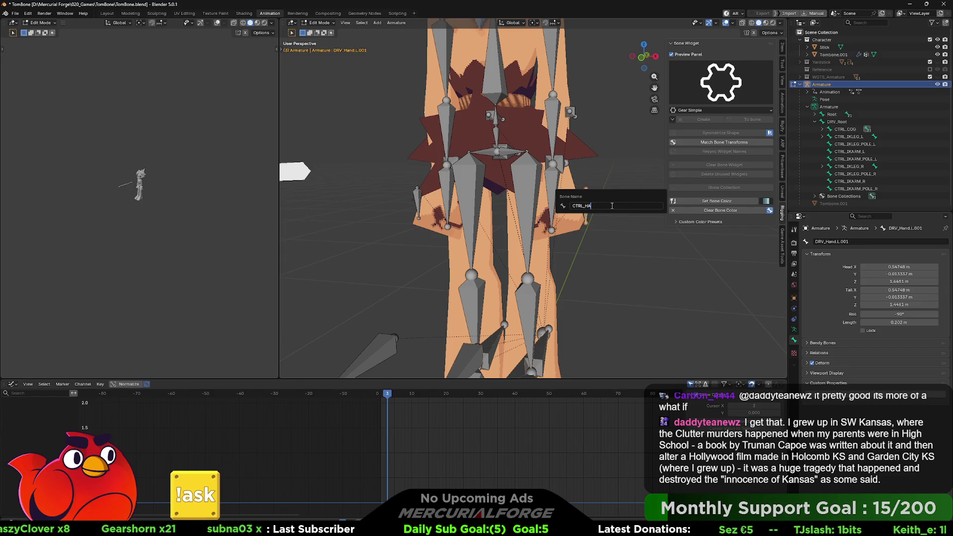
type("ES")
key("Return")
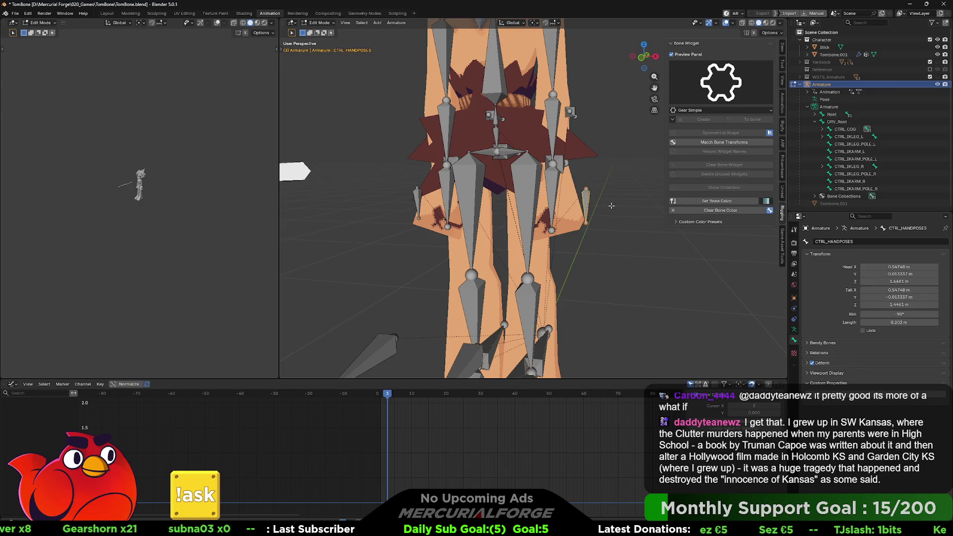
key("F2")
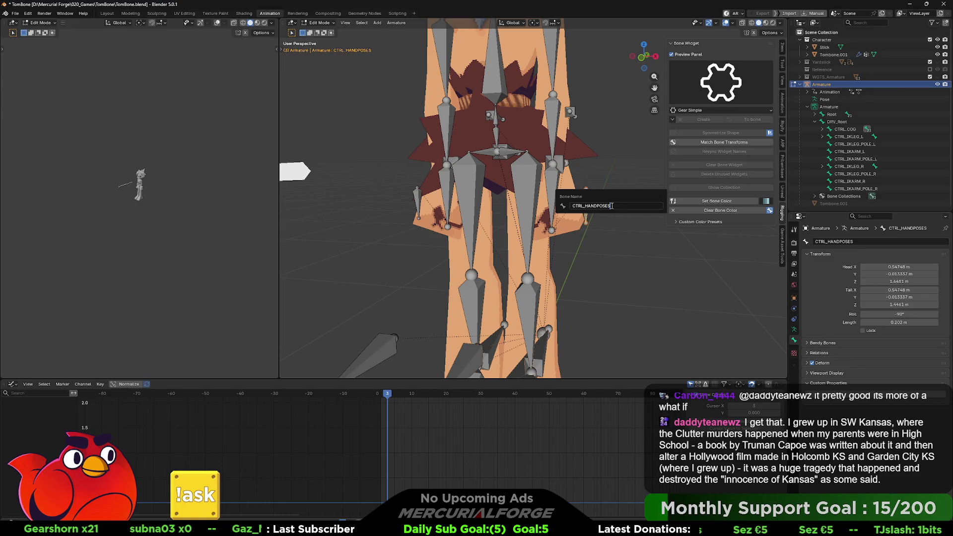
type("_L")
key("Return")
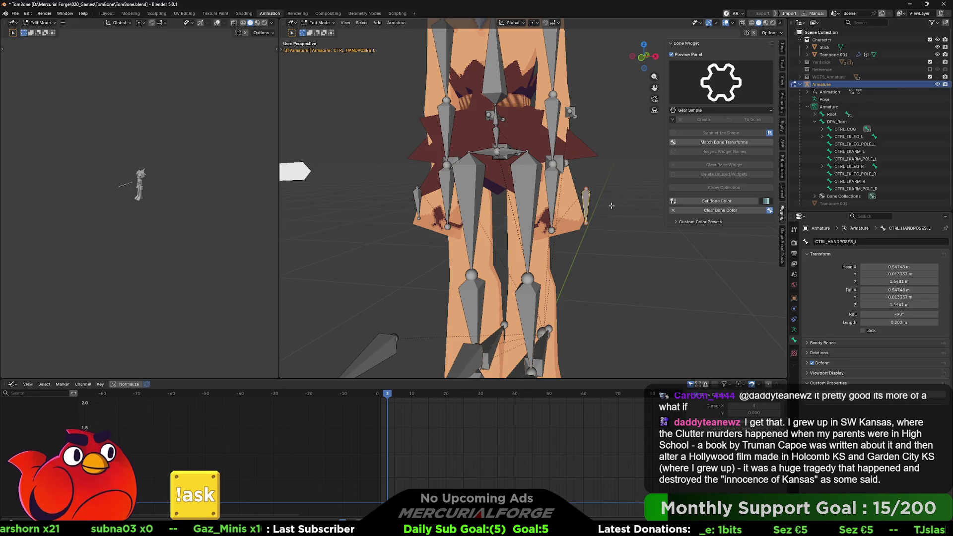
Rename the right duplicate hand bone to CTRL_HANDPOSES_R and deselect it
left_click(418, 195)
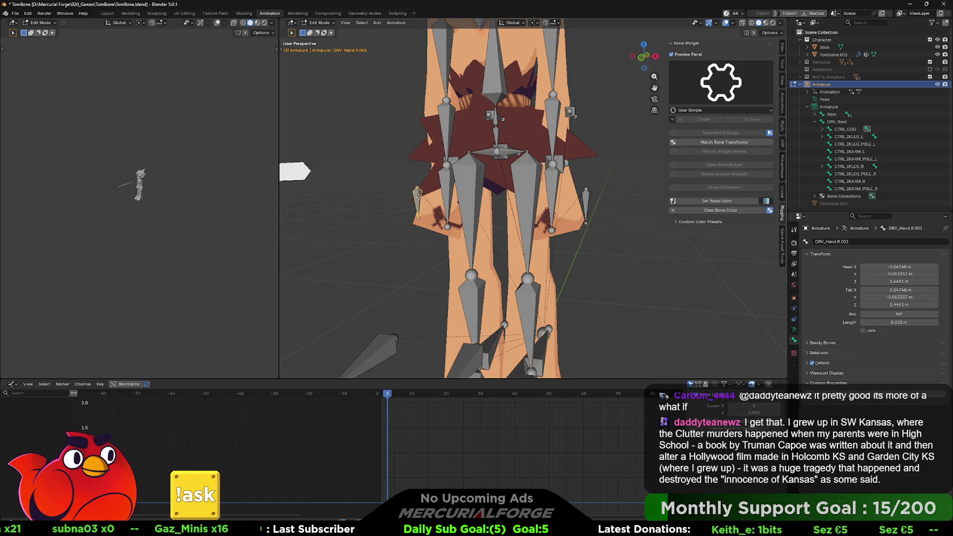
key("F2")
type("ctrl")
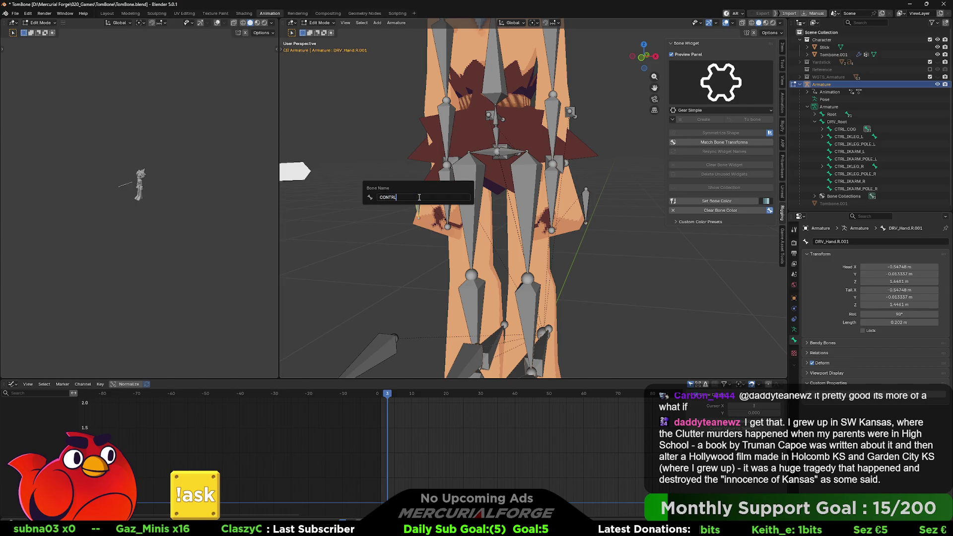
key("BackSpace")
key("BackSpace")
type("RL")
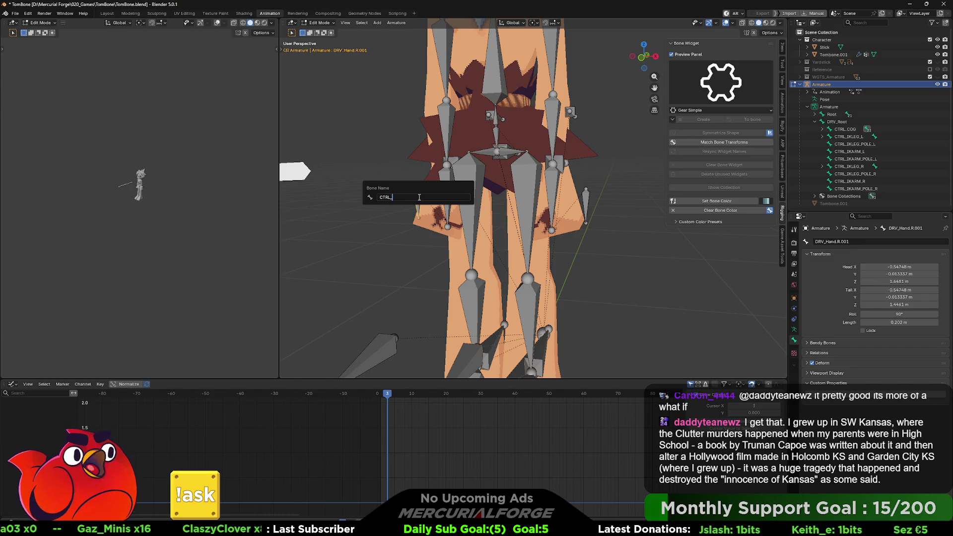
type("_HANDPOSES_R")
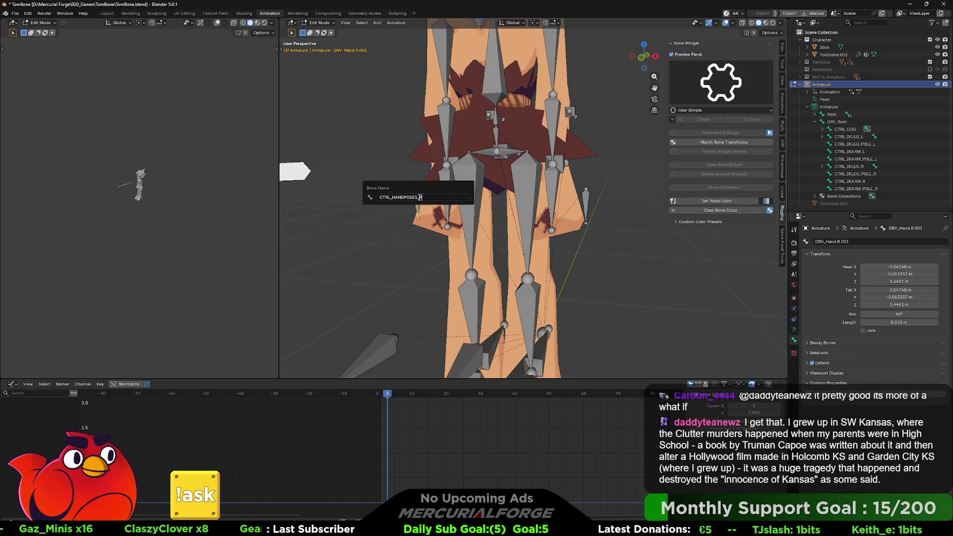
key("Return")
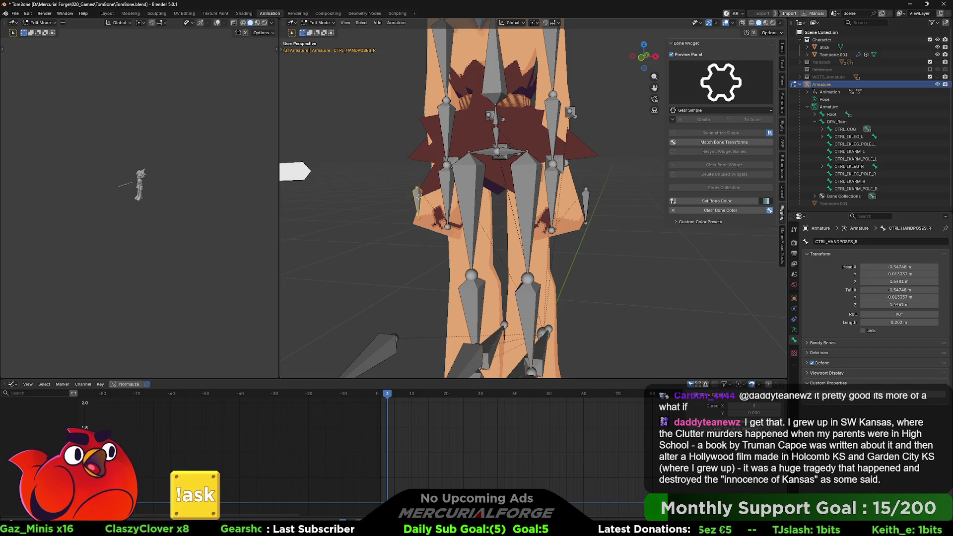
left_click(603, 206)
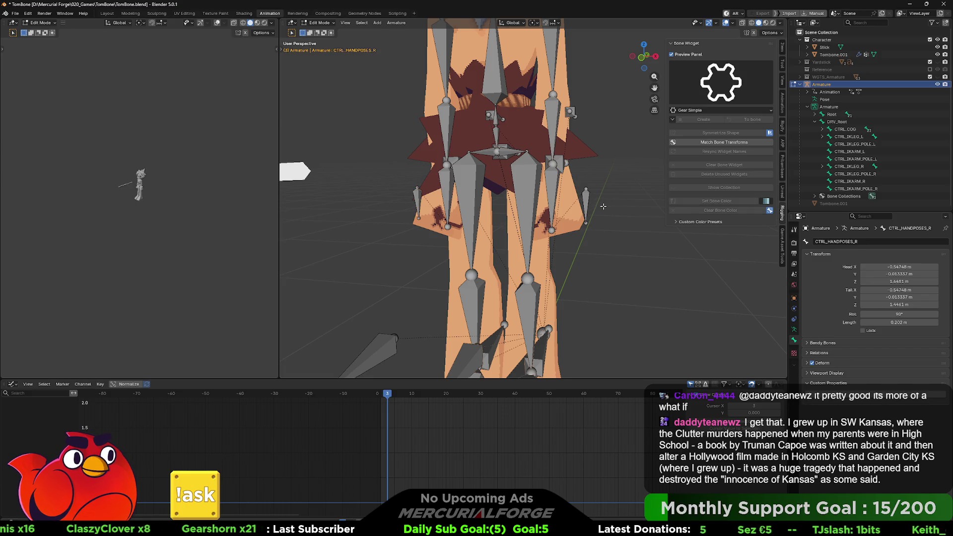
key("ctrl+Tab")
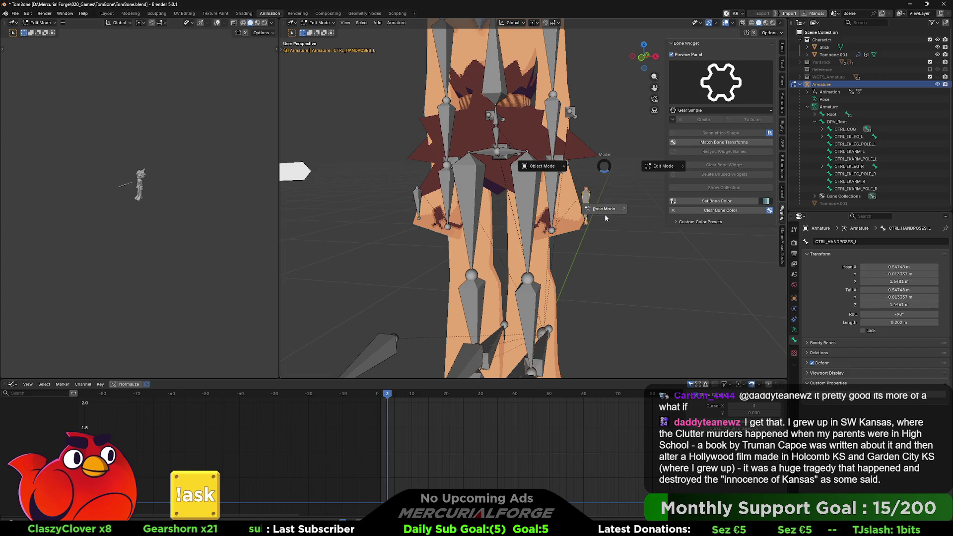
In Pose Mode create a Gear Simple widget on CTRL_HANDPOSES_L and rotate it 90° upright around Y
left_click(606, 210)
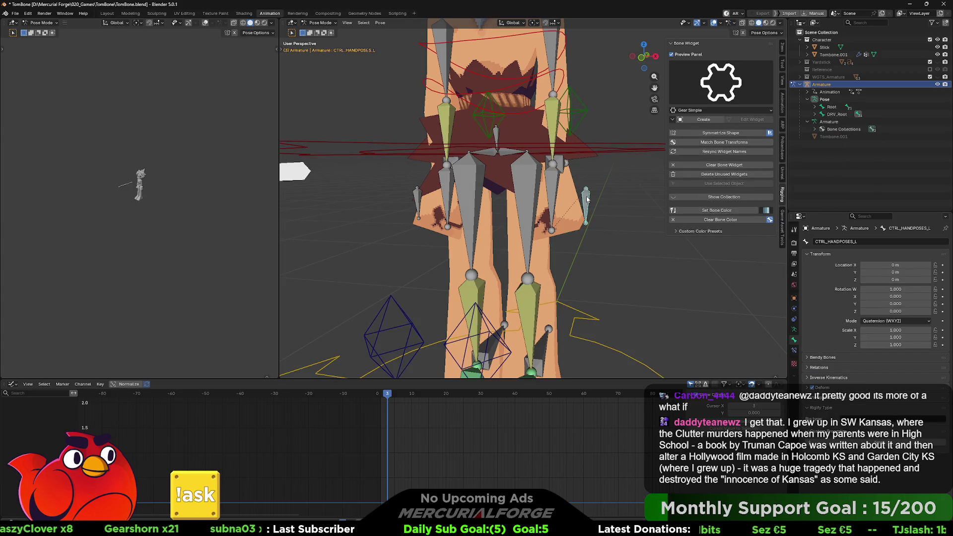
left_click(703, 120)
left_click(746, 120)
type("r")
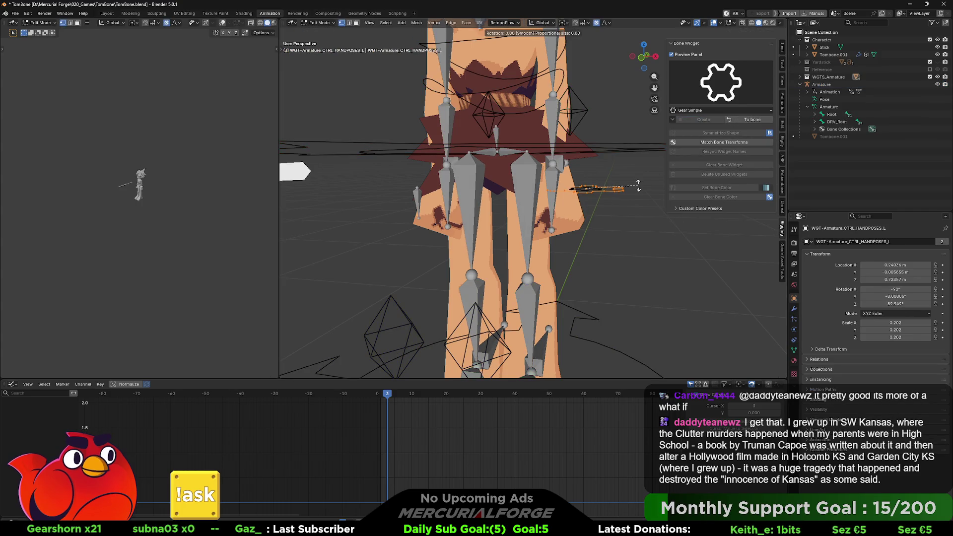
type("y90")
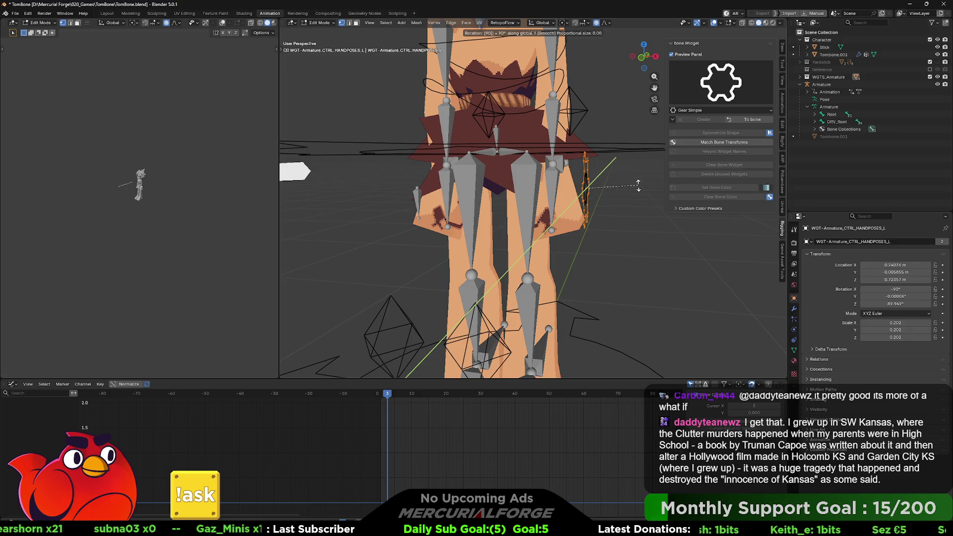
key("Return")
key("r")
key("y")
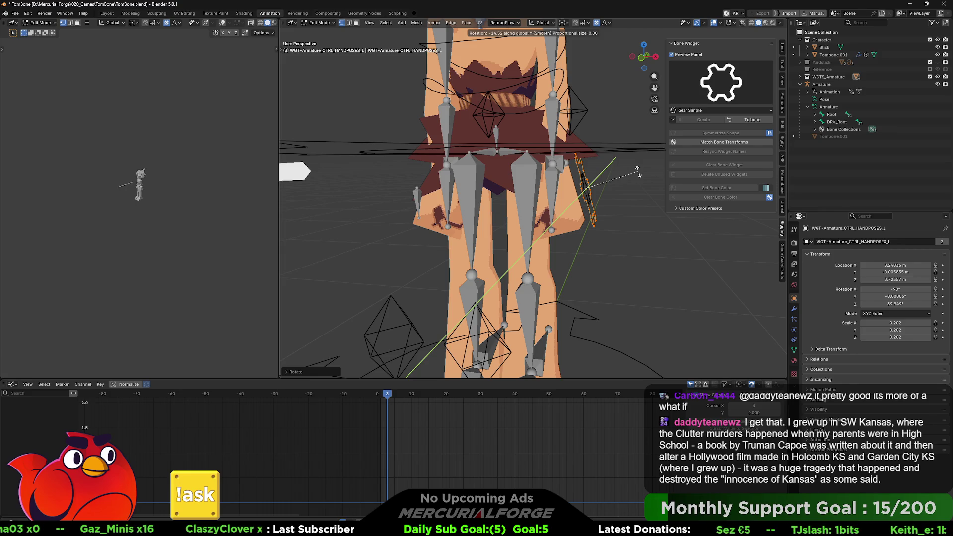
Scale the gear widget up slightly and return to Pose Mode
key("s")
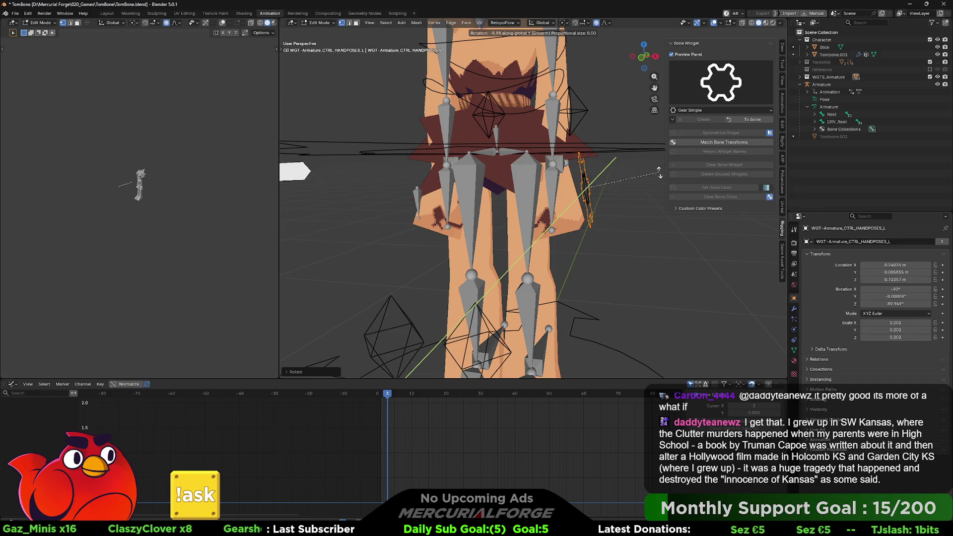
key("y")
key("y")
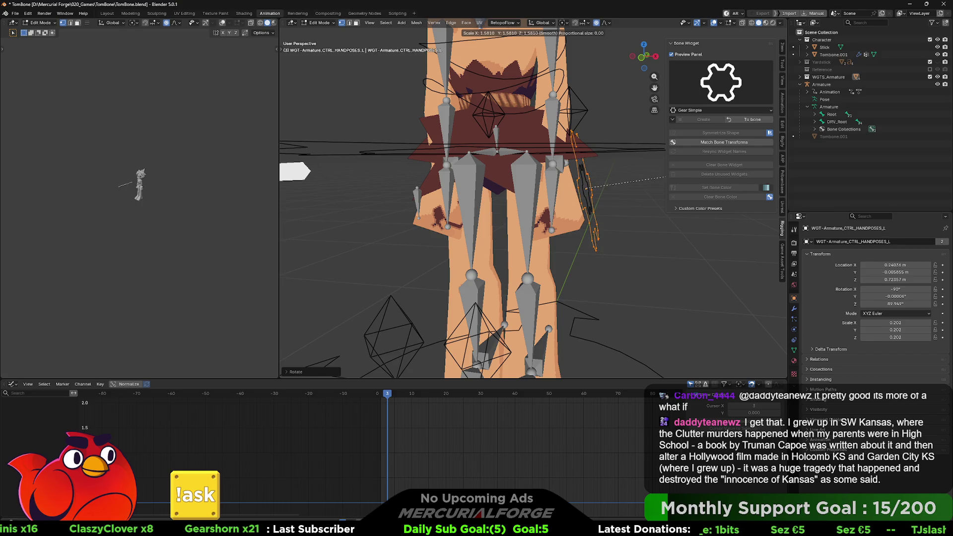
left_click(665, 179)
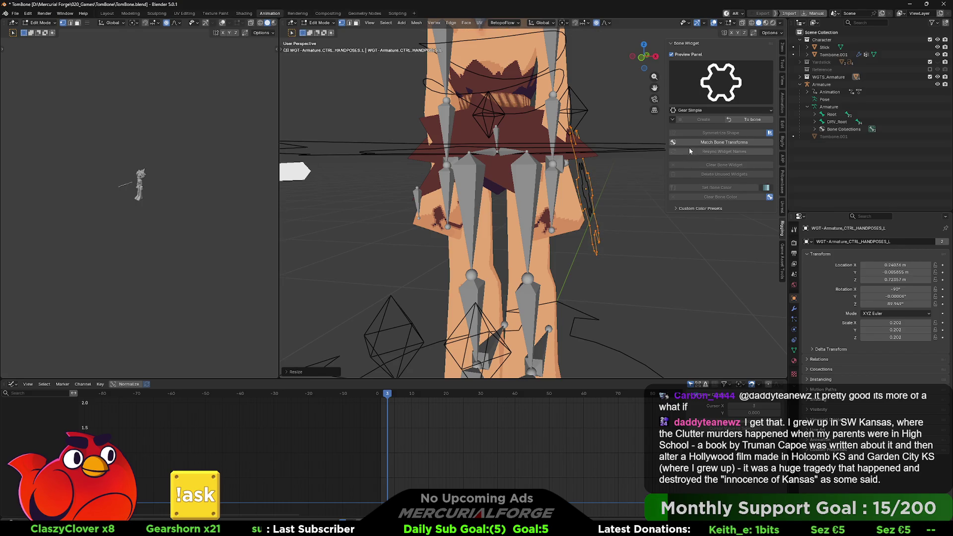
left_click(750, 121)
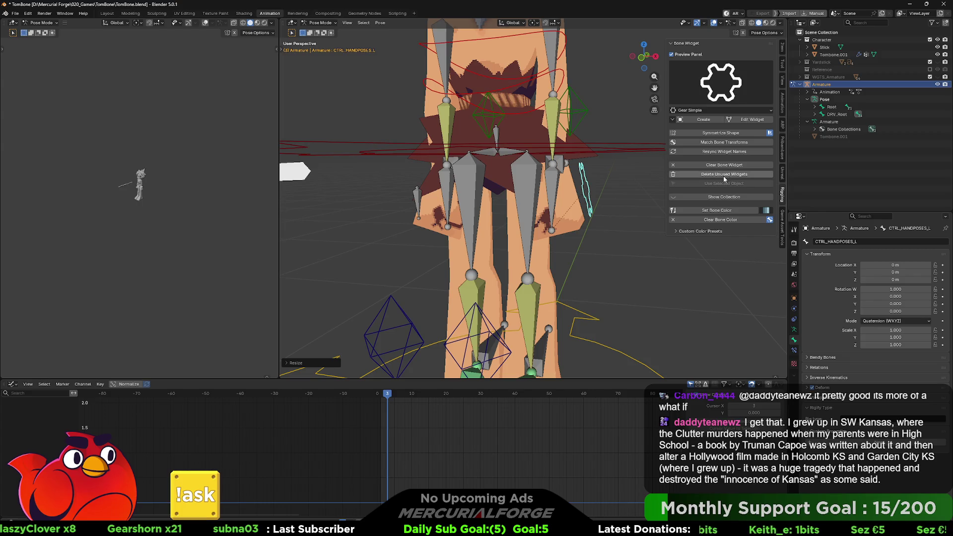
Symmetrize the gear widget onto CTRL_HANDPOSES_R and select it to check the mirrored shape
left_click(726, 134)
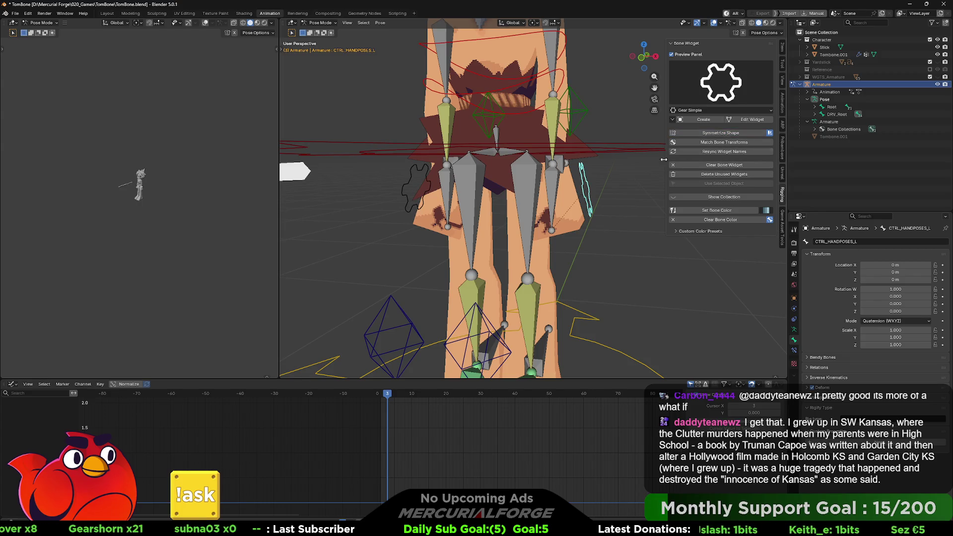
left_click(596, 184)
mouse_move(597, 183)
middle_mouse_down()
mouse_move(651, 184)
mouse_move(593, 185)
middle_mouse_up()
left_click(575, 186)
left_click(385, 183, "shift")
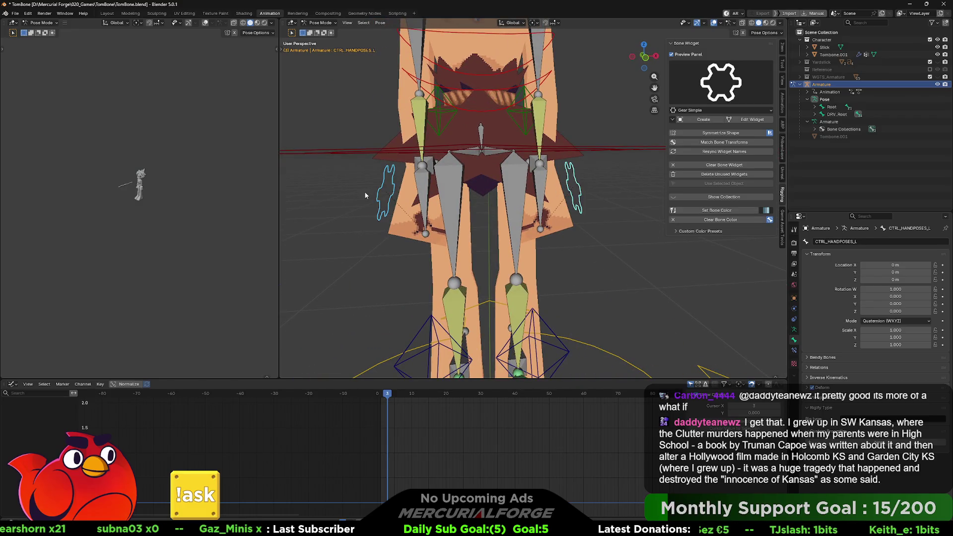
left_click(701, 209)
middle_click_drag(622, 207, 463, 199)
scroll(577, 211, "down", 4)
left_click(464, 199)
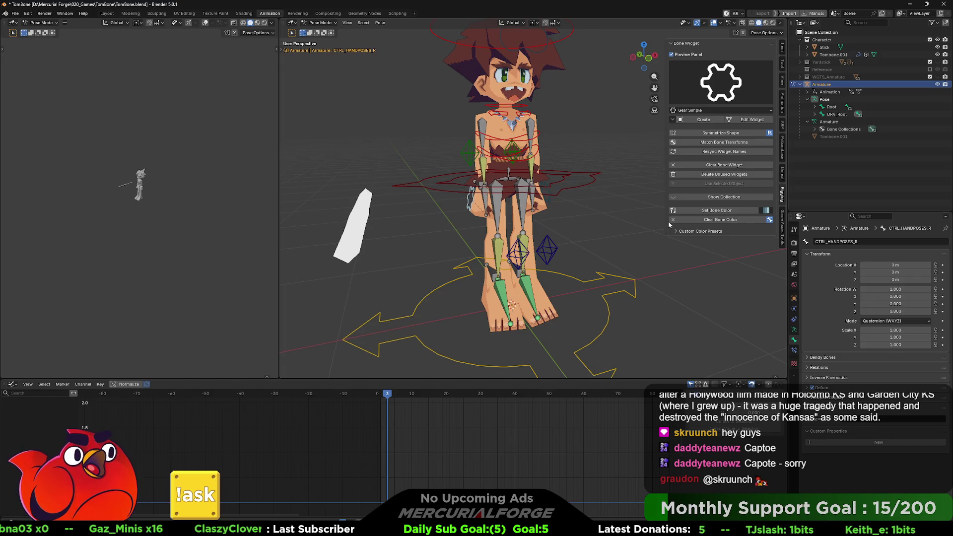
scroll(557, 187, "up", 5)
mouse_move(557, 186)
middle_mouse_down()
mouse_move(578, 203)
mouse_move(583, 227)
mouse_move(663, 217)
mouse_move(439, 215)
mouse_move(691, 214)
mouse_move(670, 220)
middle_mouse_up()
middle_click_drag(605, 215, 605, 235)
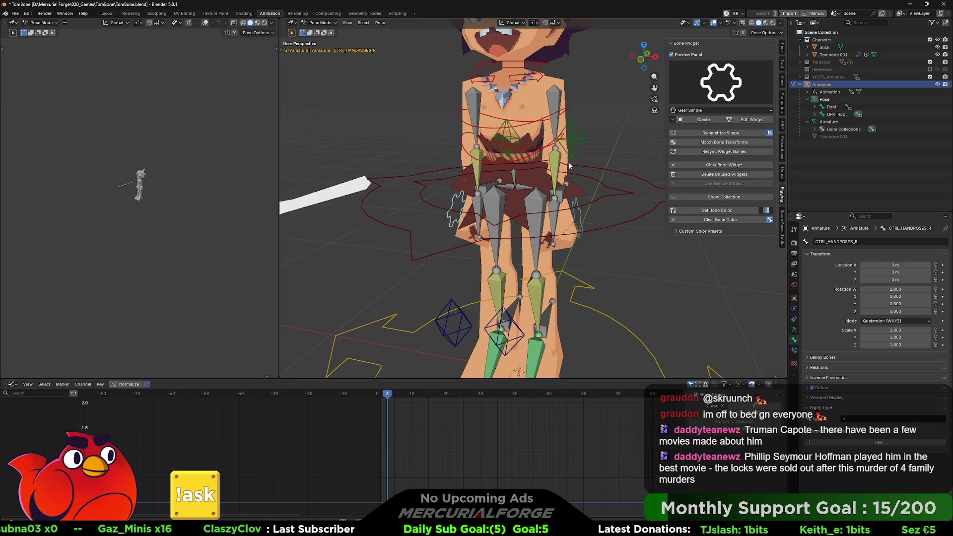
scroll(568, 162, "down", 2)
left_click(559, 231)
key("r")
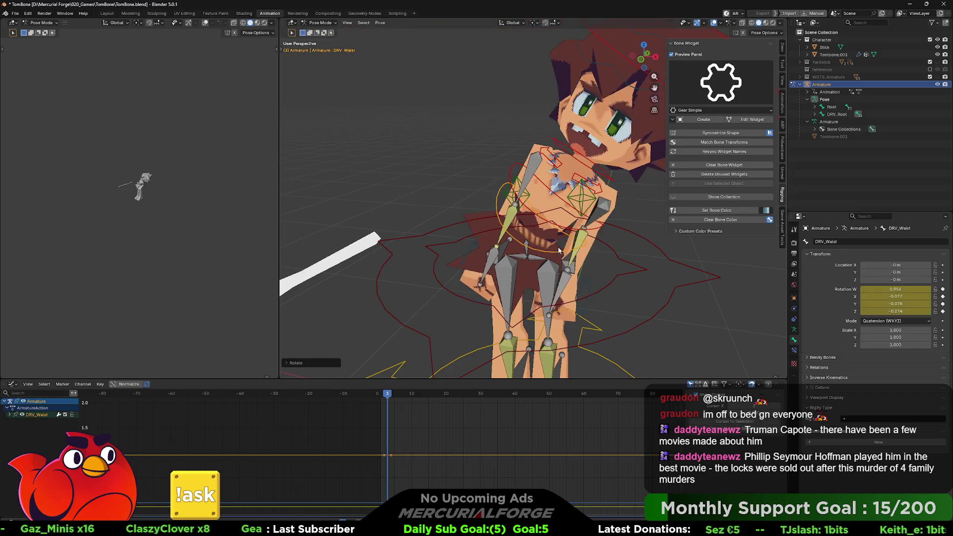
right_click(571, 248)
mouse_move(571, 246)
middle_mouse_down()
mouse_move(526, 226)
mouse_move(576, 228)
middle_mouse_up()
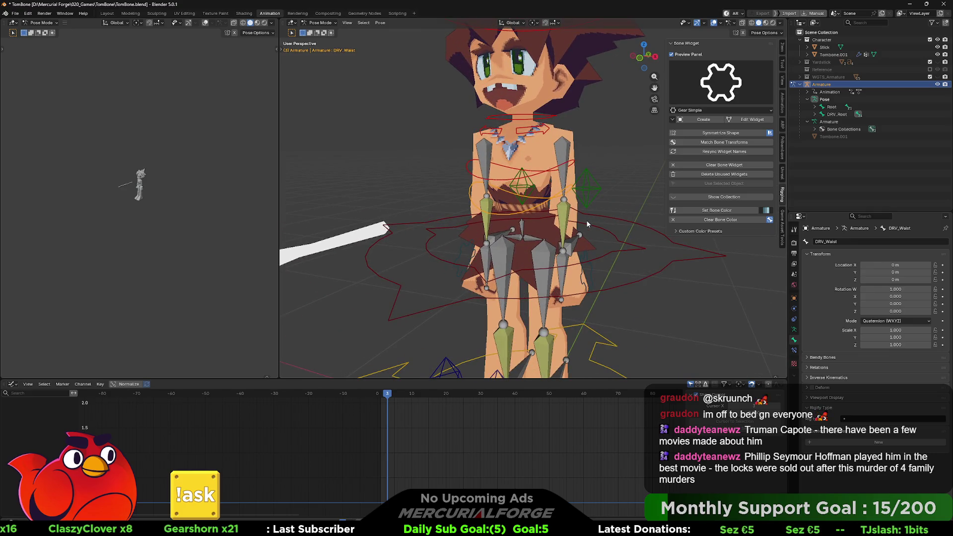
scroll(585, 220, "down", 3)
mouse_move(580, 223)
middle_mouse_down()
mouse_move(569, 209)
mouse_move(665, 220)
mouse_move(473, 217)
mouse_move(591, 202)
mouse_move(578, 230)
mouse_move(565, 231)
mouse_move(575, 254)
mouse_move(590, 233)
mouse_move(507, 238)
mouse_move(502, 263)
mouse_move(558, 159)
middle_mouse_up()
scroll(570, 209, "up", 2)
scroll(584, 220, "up", 2)
scroll(575, 254, "up", 2)
scroll(506, 237, "down", 2)
scroll(506, 238, "down", 2)
scroll(507, 237, "down", 1)
Select CTRL_FACE and both CTRL_HANDPOSES controls and apply bone colour Theme 11 (purple)
left_click(558, 158)
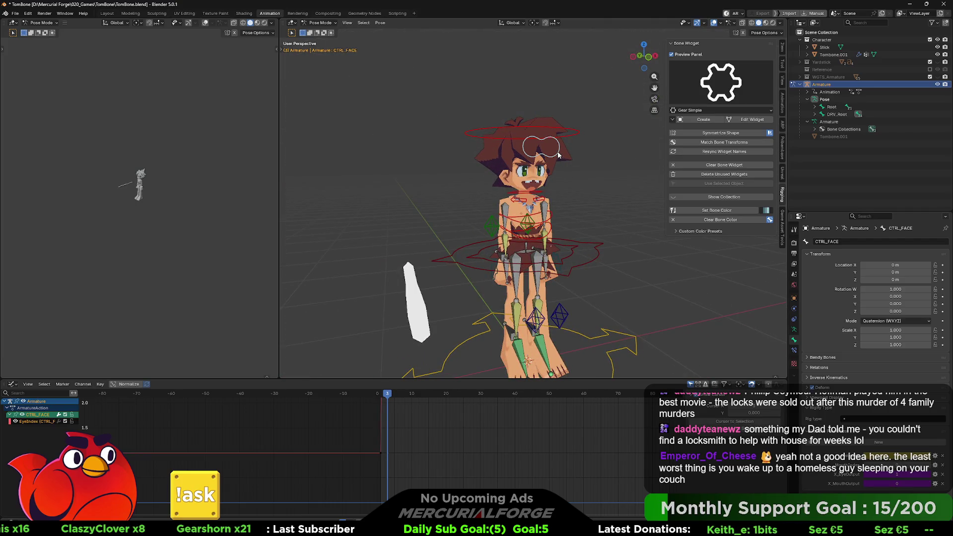
left_click(767, 211)
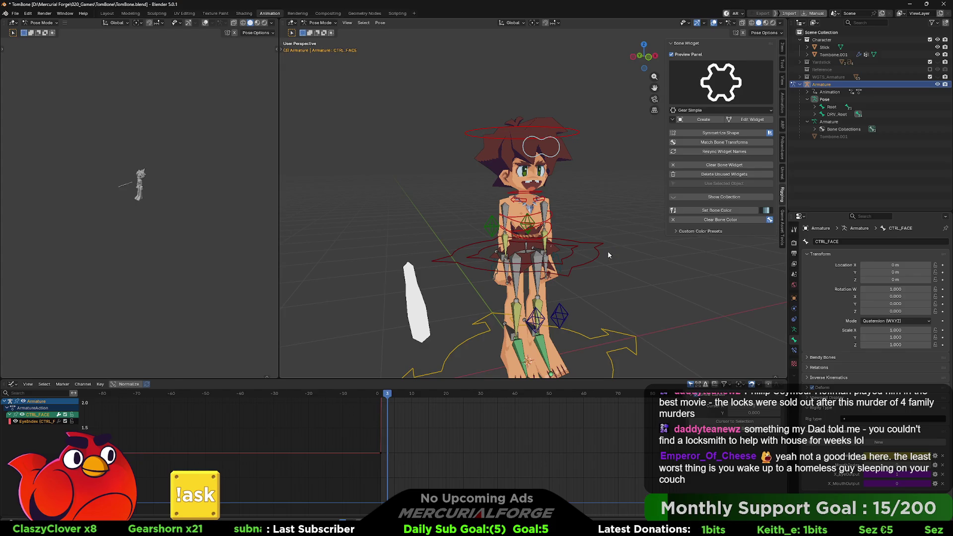
left_click(558, 258)
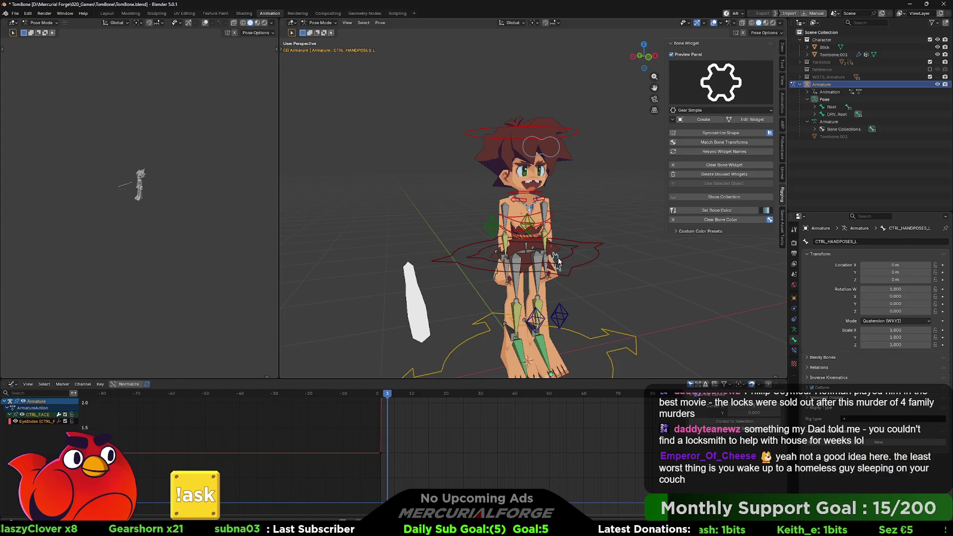
left_click(493, 271)
left_click(768, 211)
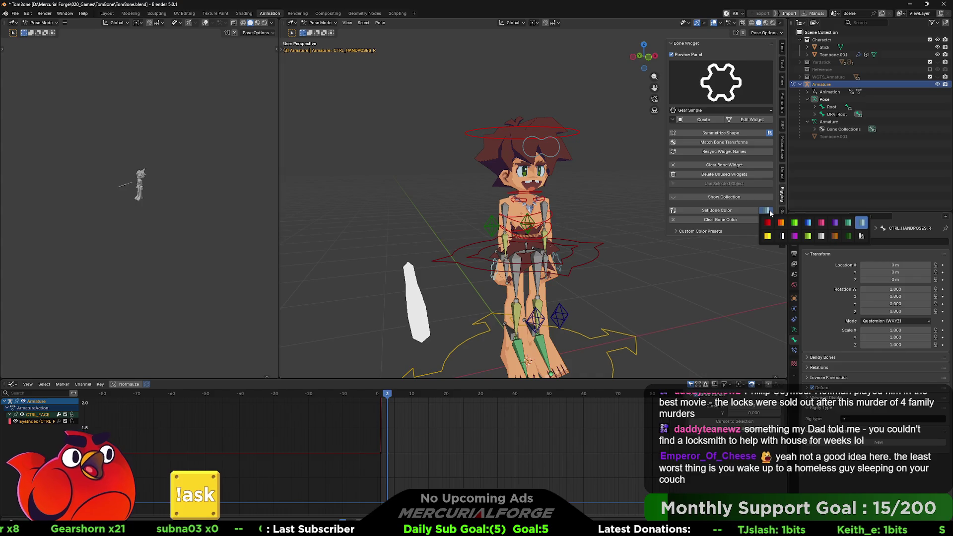
left_click(796, 237)
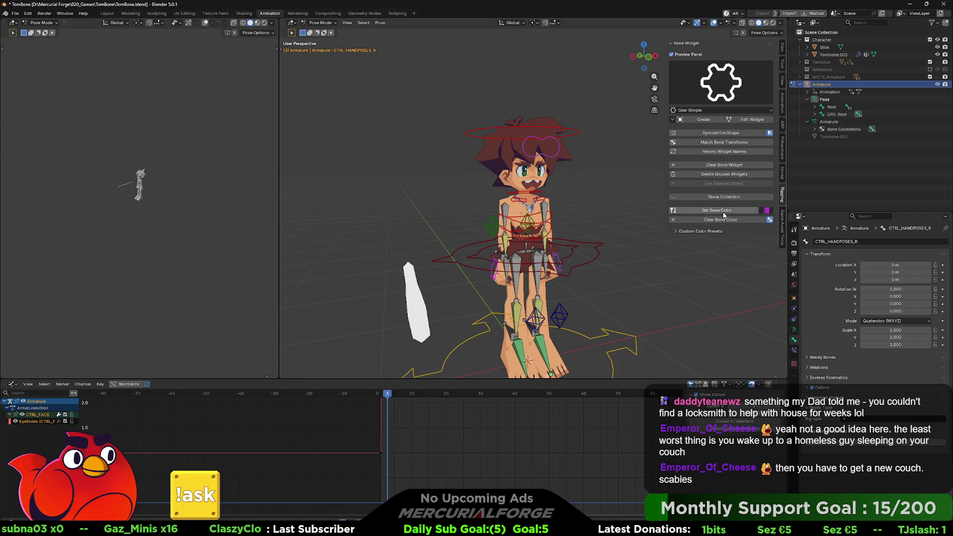
Reselect the face control and both hand-pose controls for another colour change
left_click(653, 219)
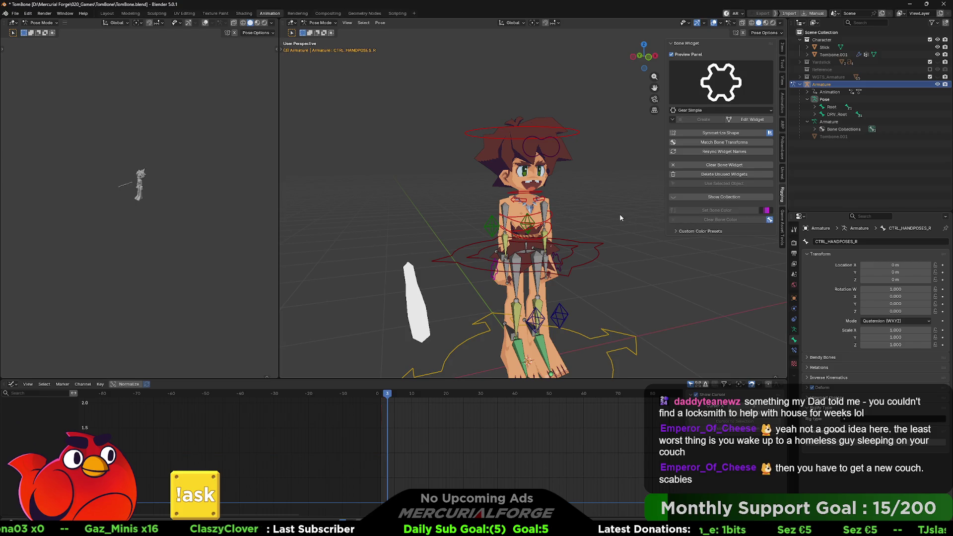
left_click(553, 154)
left_click(557, 259)
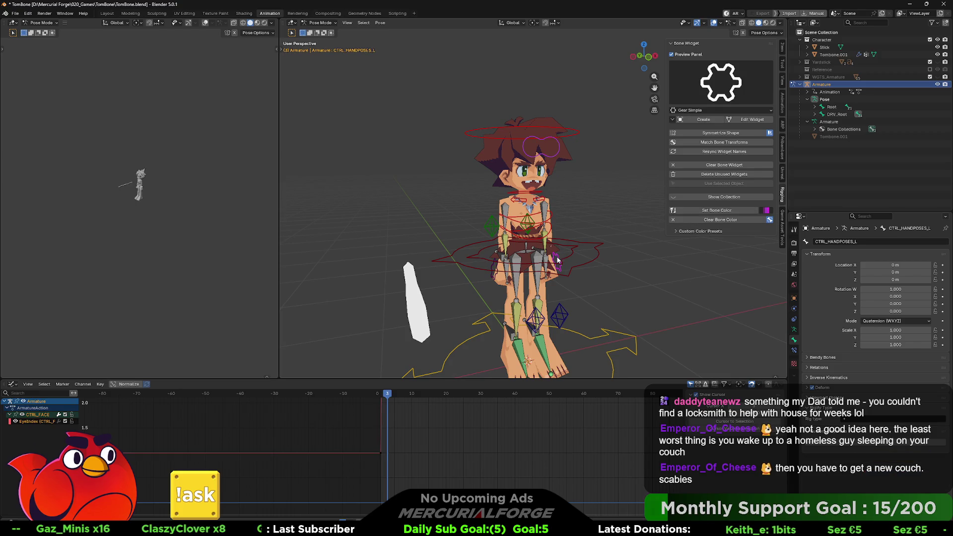
left_click(490, 270)
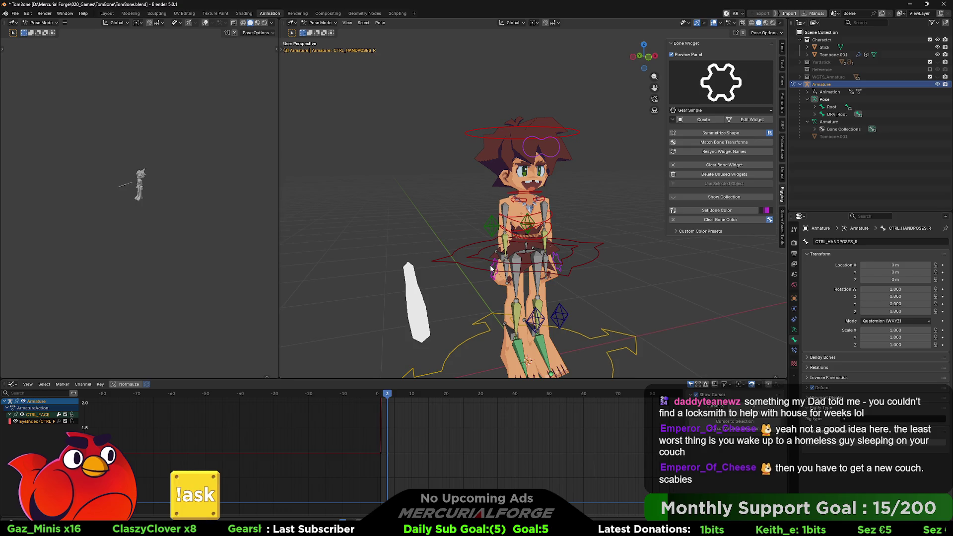
Switch Set Bone Color to Custom, pick a bright cyan first colour and apply it to the selected controls
left_click(767, 211)
left_click(862, 236)
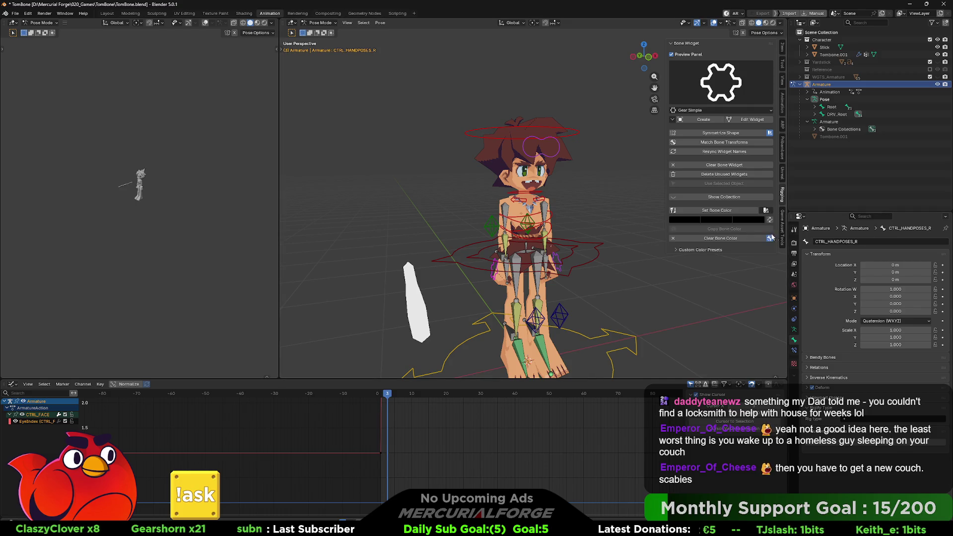
left_click(689, 218)
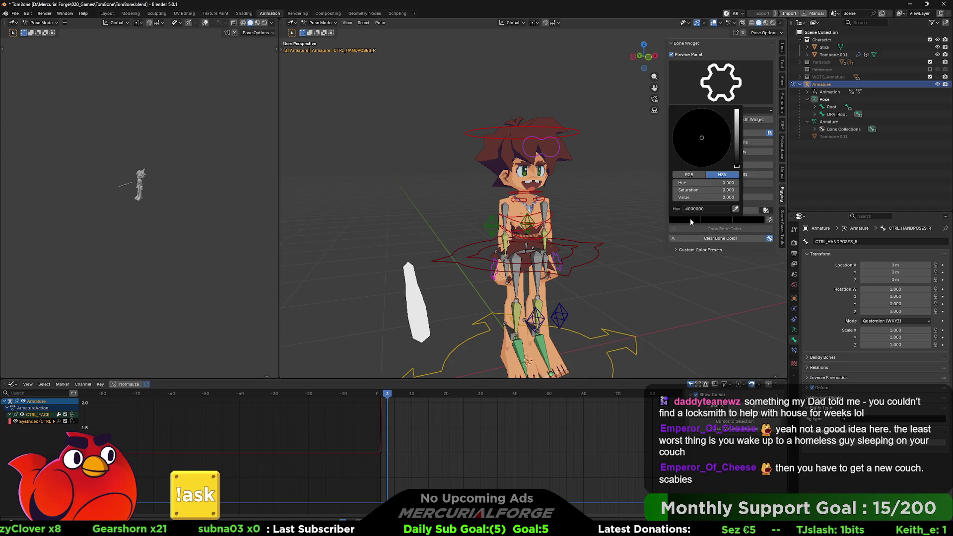
left_click_drag(737, 159, 737, 110)
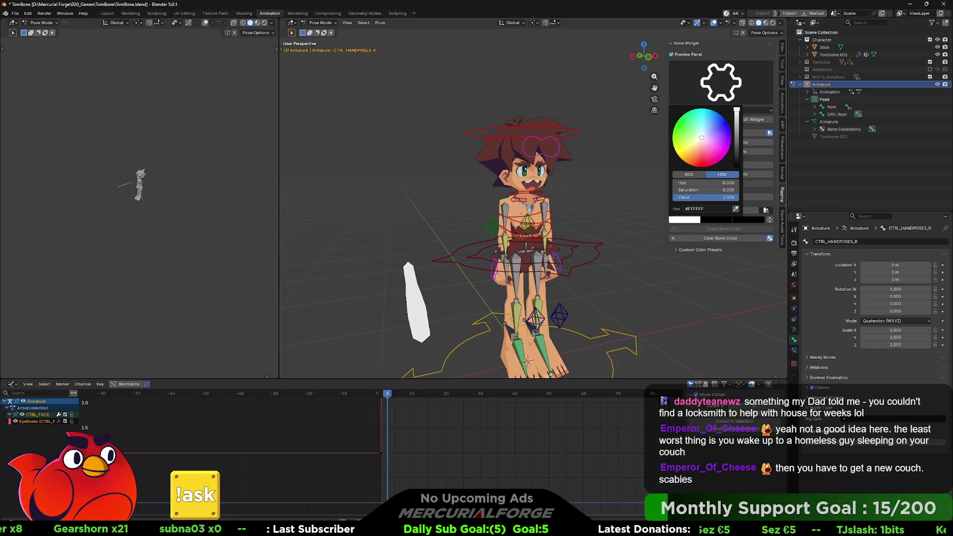
left_click_drag(705, 152, 711, 109)
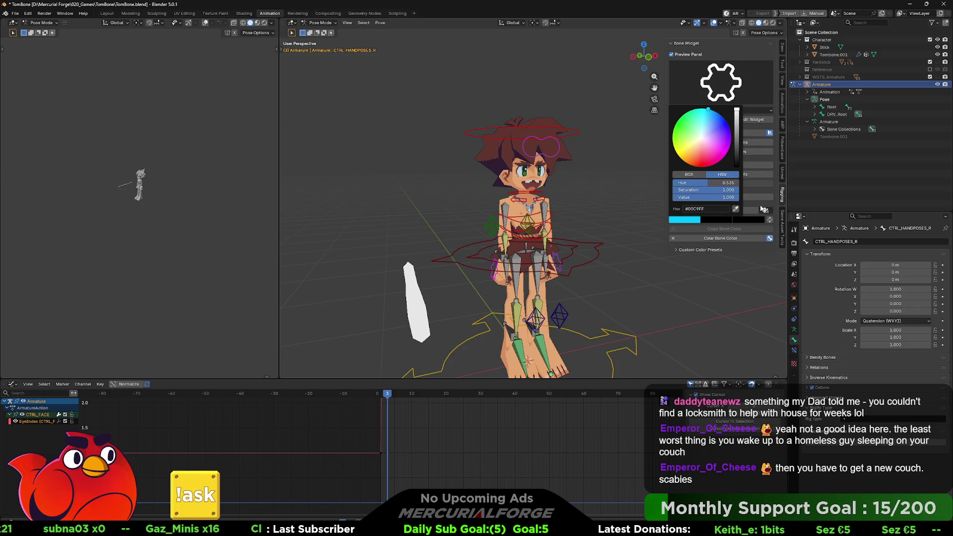
left_click(716, 211)
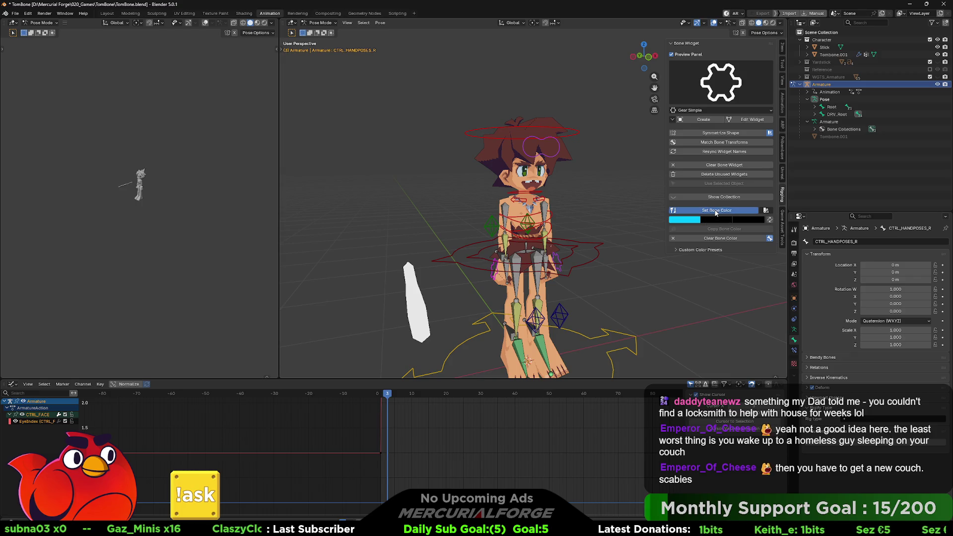
Set the second and third custom colour fields to full-brightness cyan as well
left_click(714, 219)
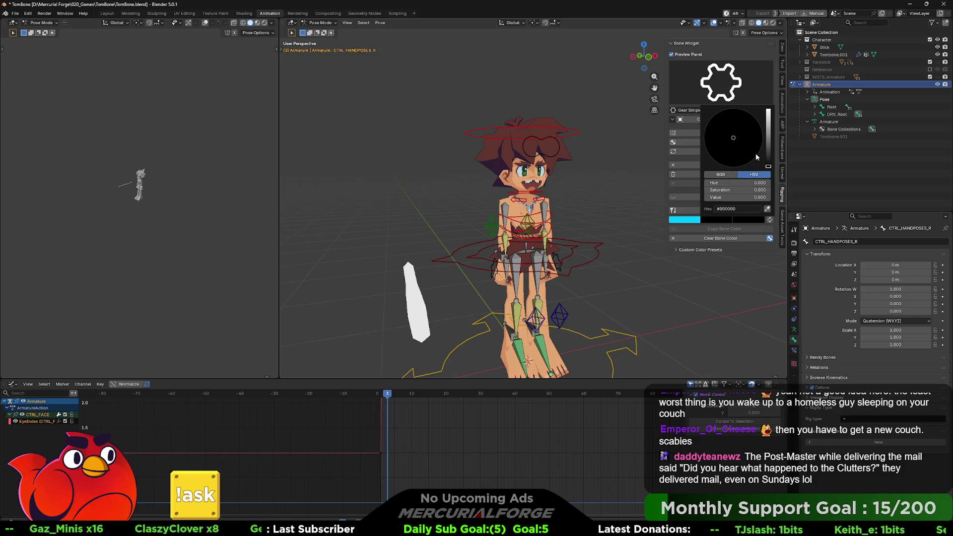
left_click(722, 174)
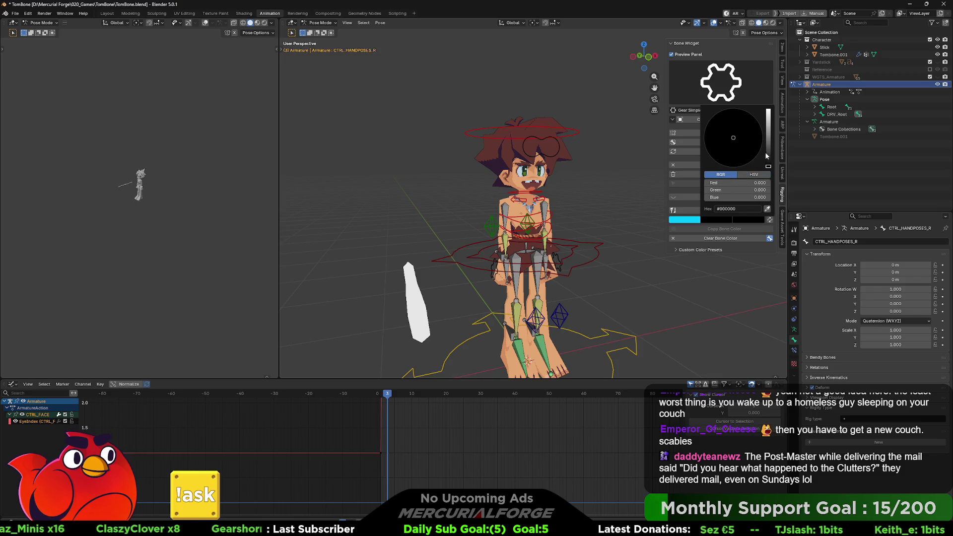
left_click_drag(765, 155, 768, 109)
left_click(754, 174)
left_click(741, 146)
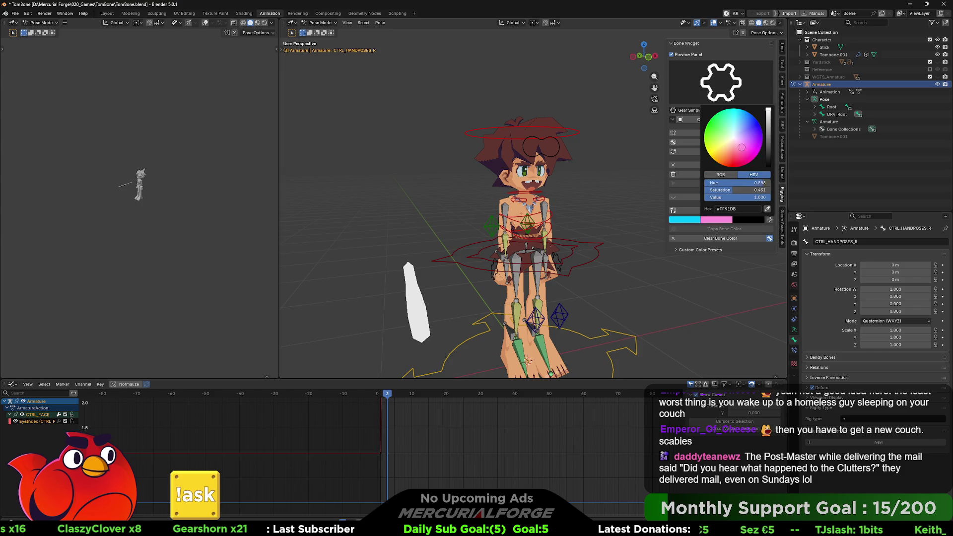
left_click_drag(741, 146, 738, 120)
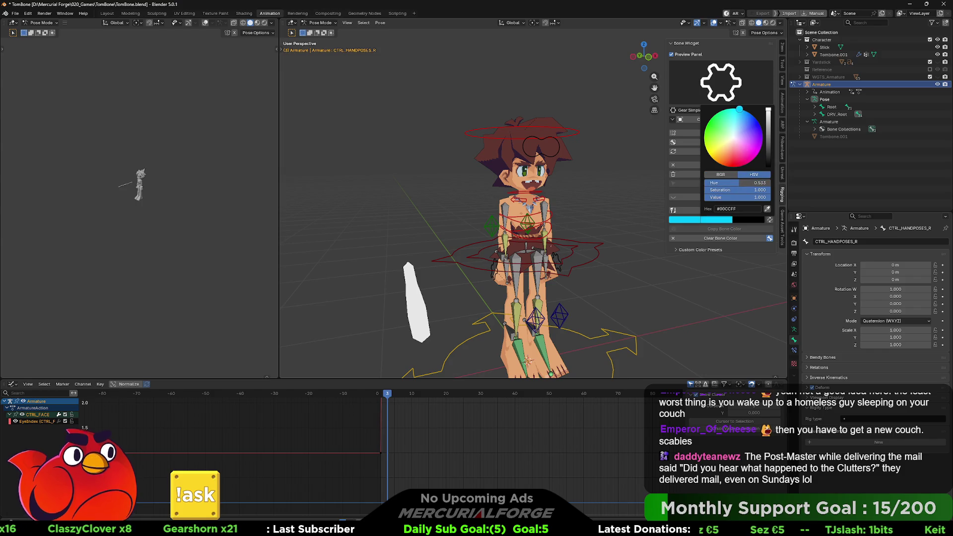
left_click(742, 219)
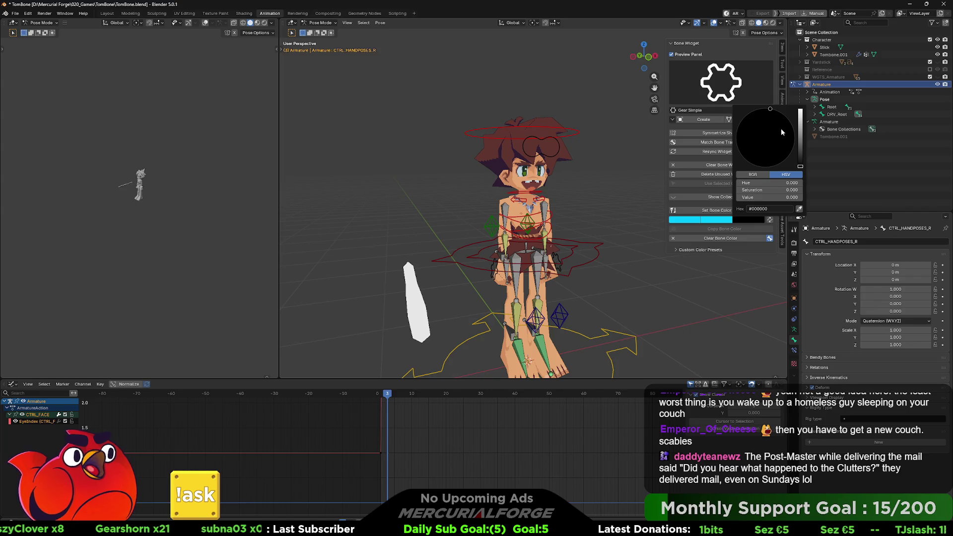
left_click(770, 110)
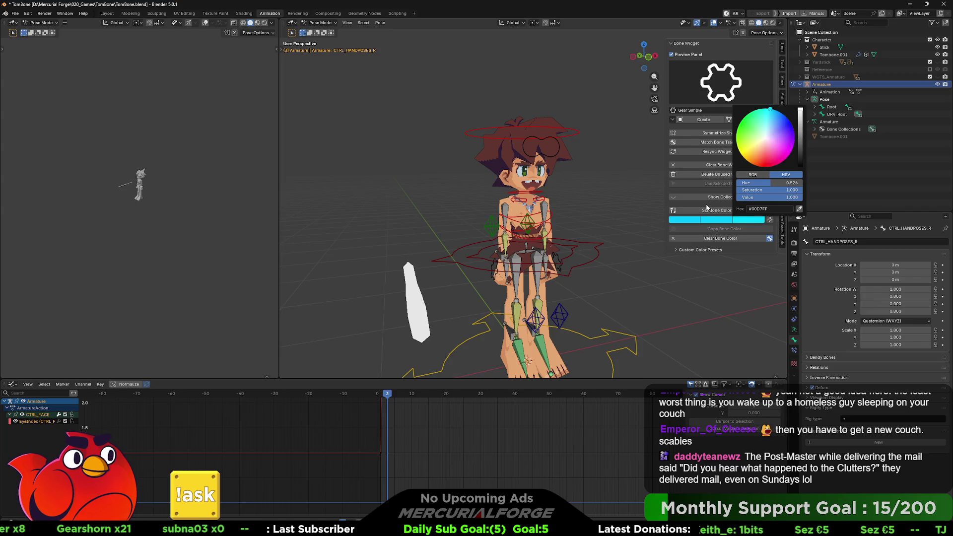
middle_click_drag(588, 221, 711, 221)
middle_click_drag(630, 225, 588, 228)
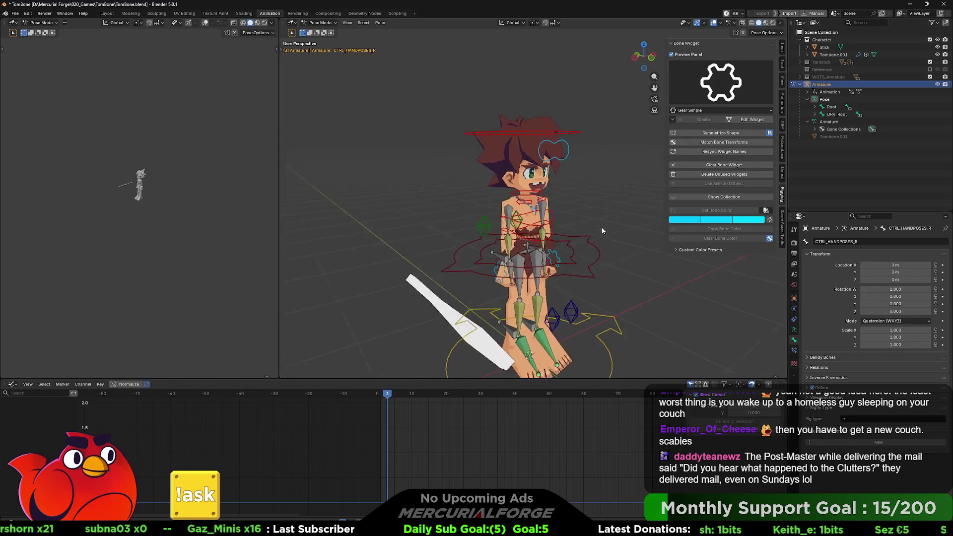
scroll(587, 229, "up", 1)
scroll(581, 219, "up", 1)
scroll(575, 210, "up", 1)
mouse_move(575, 213)
middle_mouse_down()
mouse_move(516, 219)
mouse_move(554, 210)
mouse_move(537, 208)
mouse_move(528, 226)
mouse_move(534, 220)
mouse_move(507, 228)
middle_mouse_up()
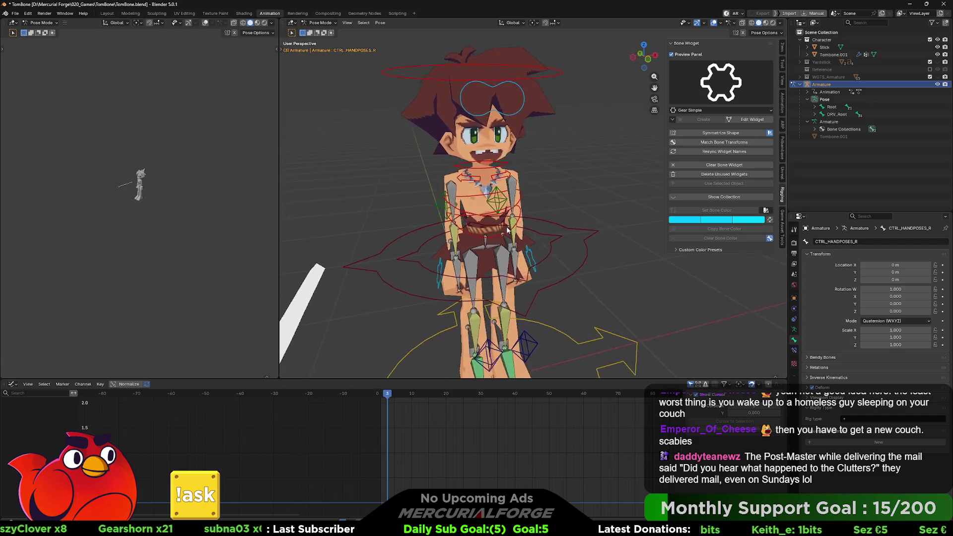
scroll(506, 232, "up", 1)
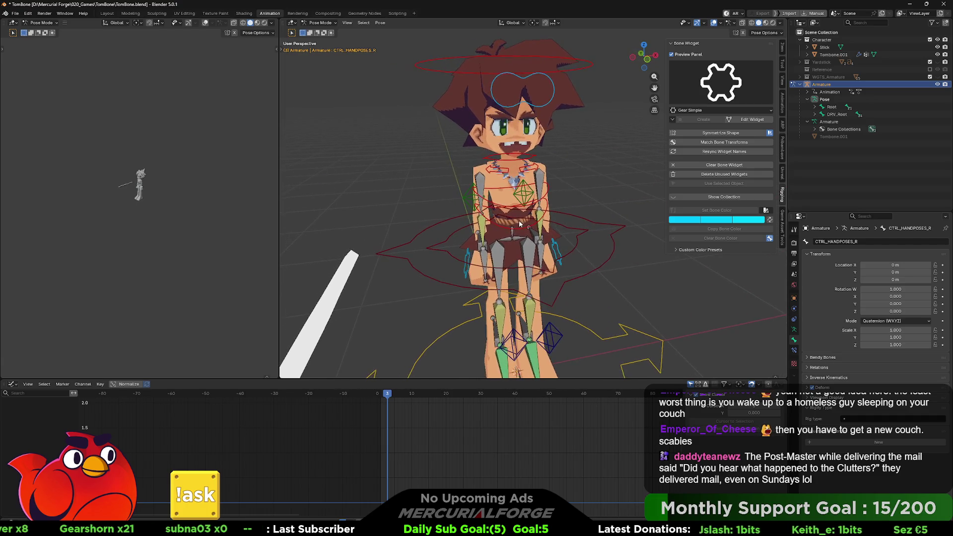
scroll(520, 223, "up", 1)
Hide the sidebar, orbit around the character and select the CTRL_IKARM_L control bone
middle_click_drag(520, 223, 753, 237)
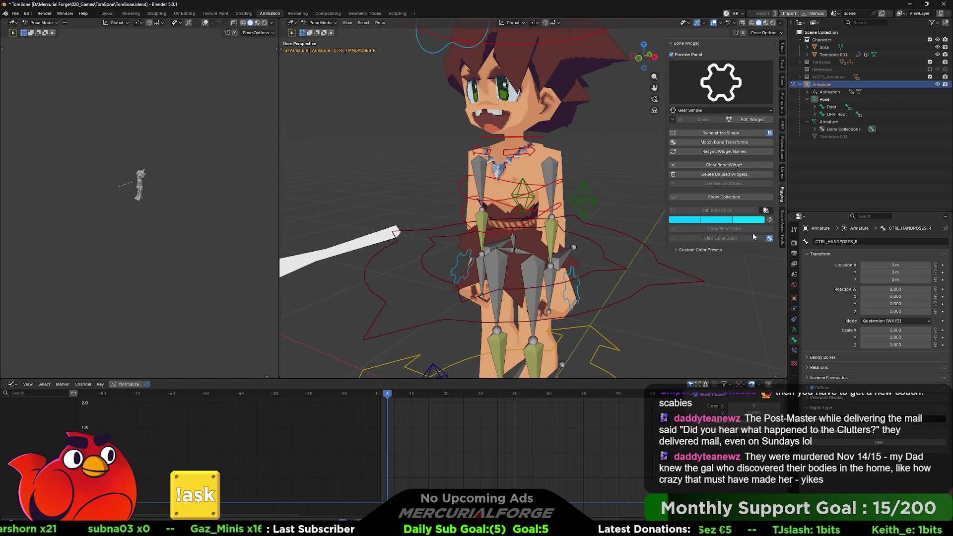
mouse_move(525, 259)
middle_mouse_down()
mouse_move(531, 194)
mouse_move(501, 230)
middle_mouse_up()
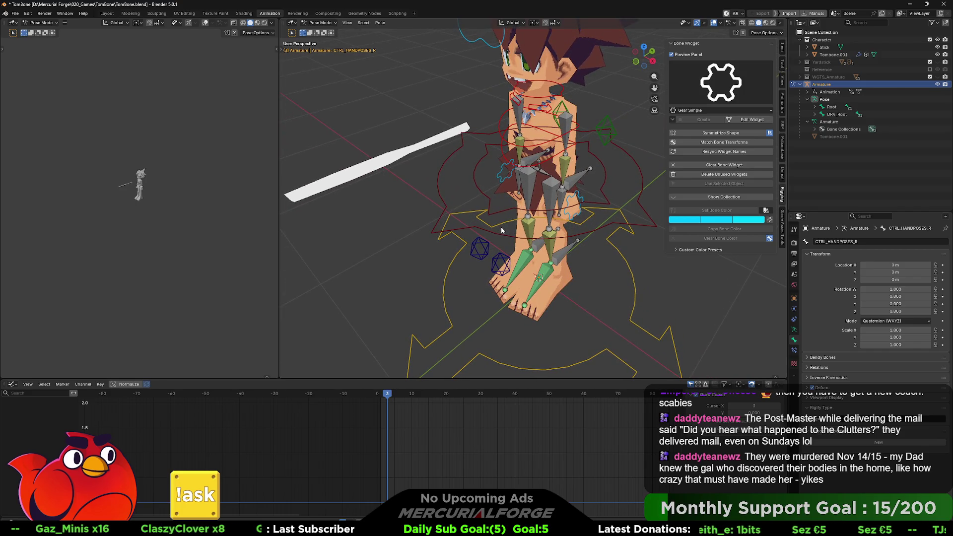
mouse_move(501, 226)
middle_mouse_down()
mouse_move(511, 211)
mouse_move(538, 217)
mouse_move(541, 208)
mouse_move(521, 198)
mouse_move(566, 193)
middle_mouse_up()
scroll(541, 203, "down", 3)
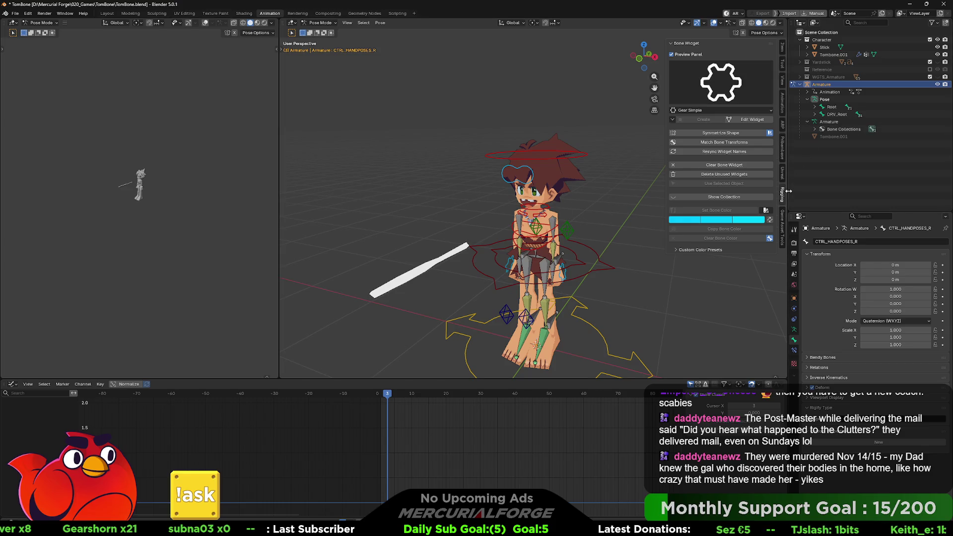
key("n")
mouse_move(688, 201)
middle_mouse_down()
mouse_move(653, 138)
mouse_move(690, 137)
mouse_move(663, 151)
mouse_move(650, 174)
mouse_move(607, 178)
mouse_move(664, 176)
mouse_move(490, 171)
mouse_move(591, 206)
mouse_move(584, 199)
middle_mouse_up()
scroll(584, 199, "up", 3)
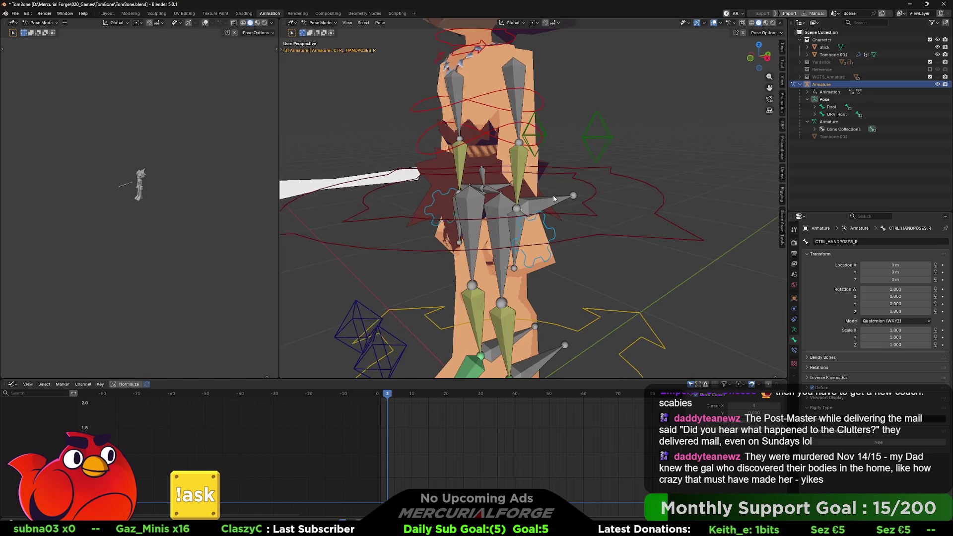
scroll(537, 203, "up", 3)
left_click(537, 203)
scroll(537, 204, "down", 2)
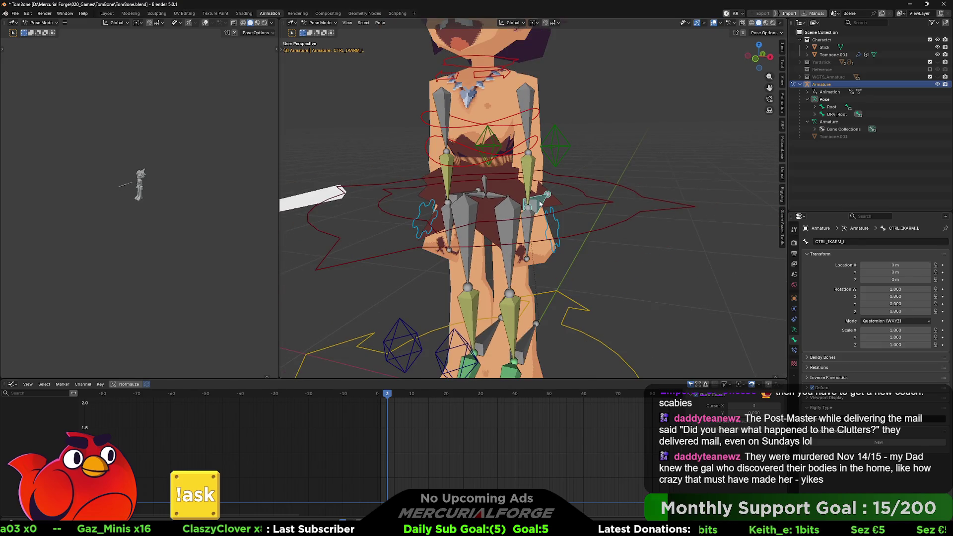
Create an Arrow Single (straight) widget on CTRL_IKARM_L and enter widget edit mode
key("ctrl+Tab")
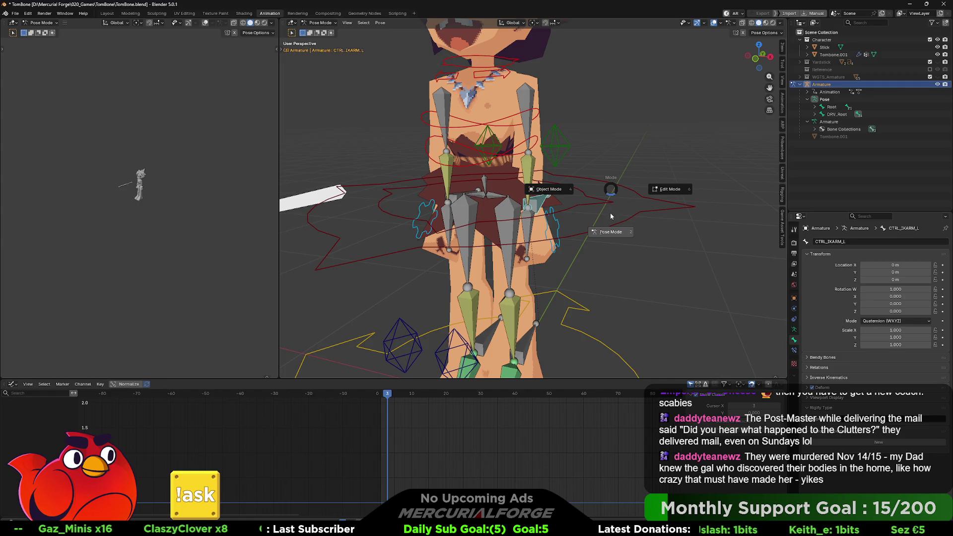
left_click(610, 231)
left_click_drag(776, 200, 699, 200)
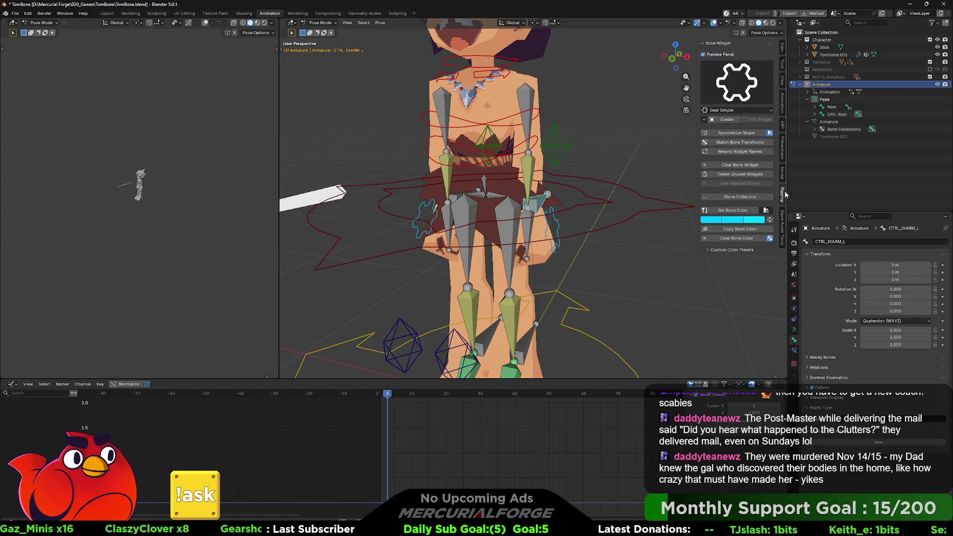
left_click(758, 77)
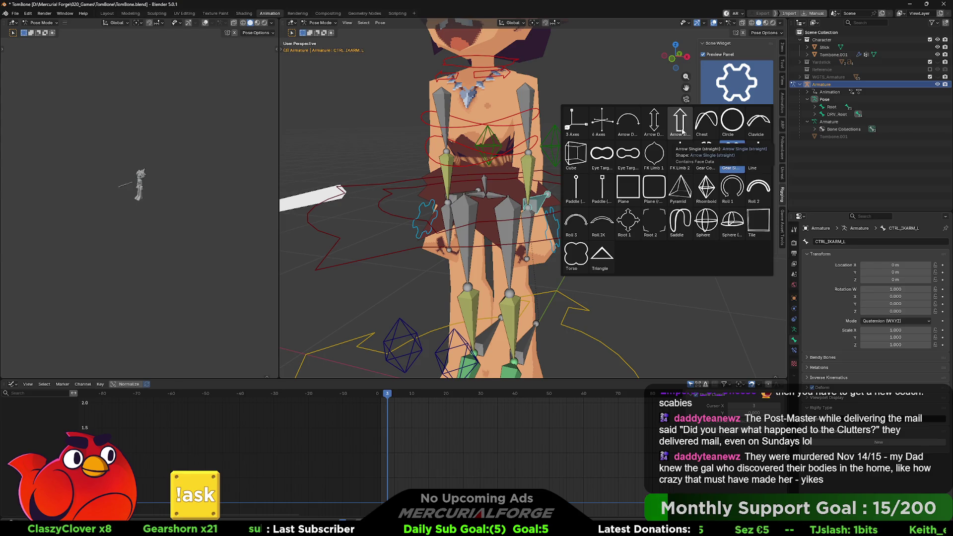
left_click(681, 126)
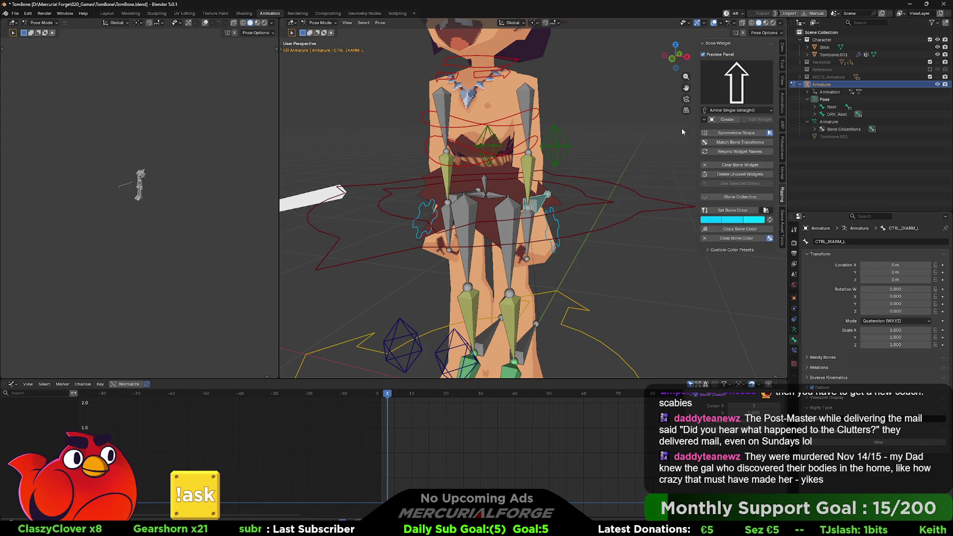
left_click(726, 119)
mouse_move(682, 144)
middle_mouse_down()
mouse_move(585, 187)
mouse_move(485, 185)
mouse_move(615, 184)
middle_mouse_up()
left_click(758, 120)
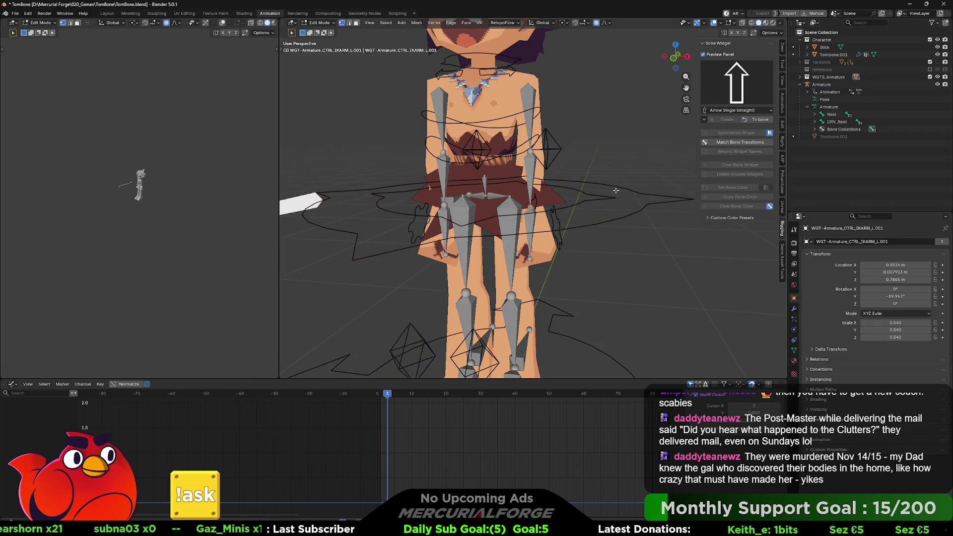
scroll(586, 197, "down", 5)
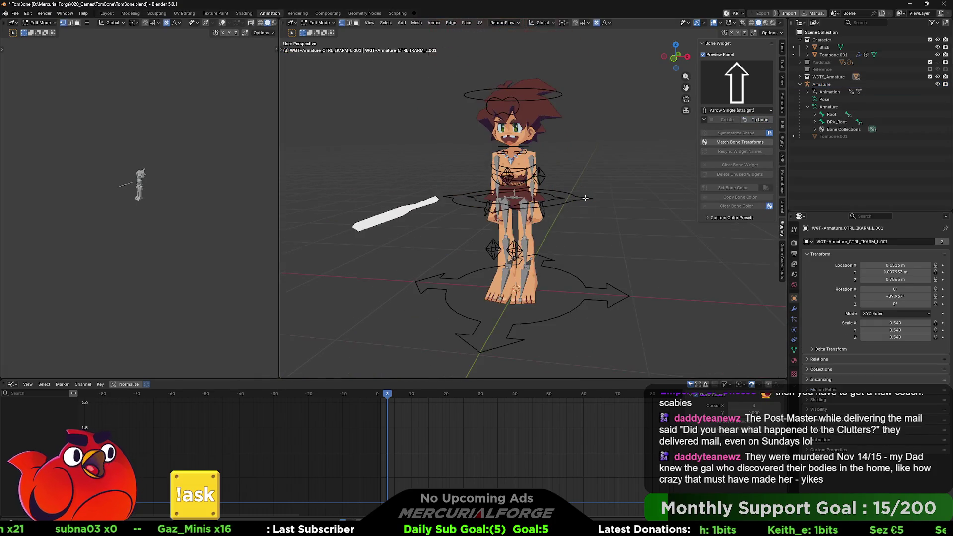
scroll(586, 197, "up", 2)
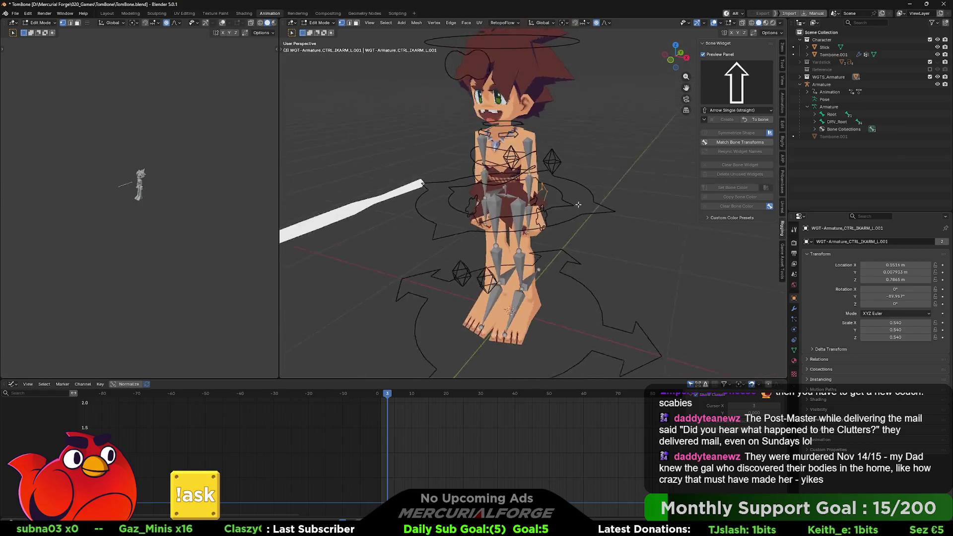
scroll(586, 200, "up", 3)
Move the arrow widget along X and rotate it -90° around X so it points downward
key("s")
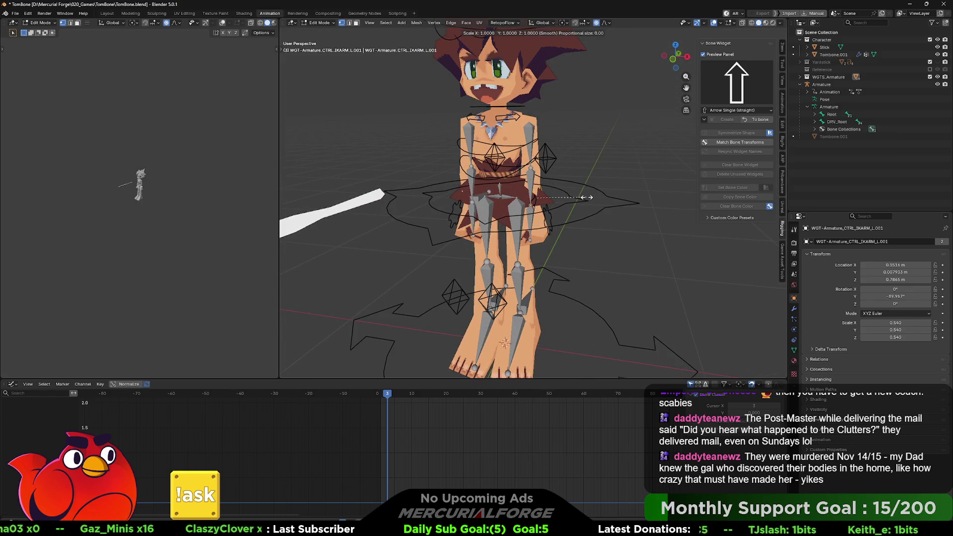
key("x")
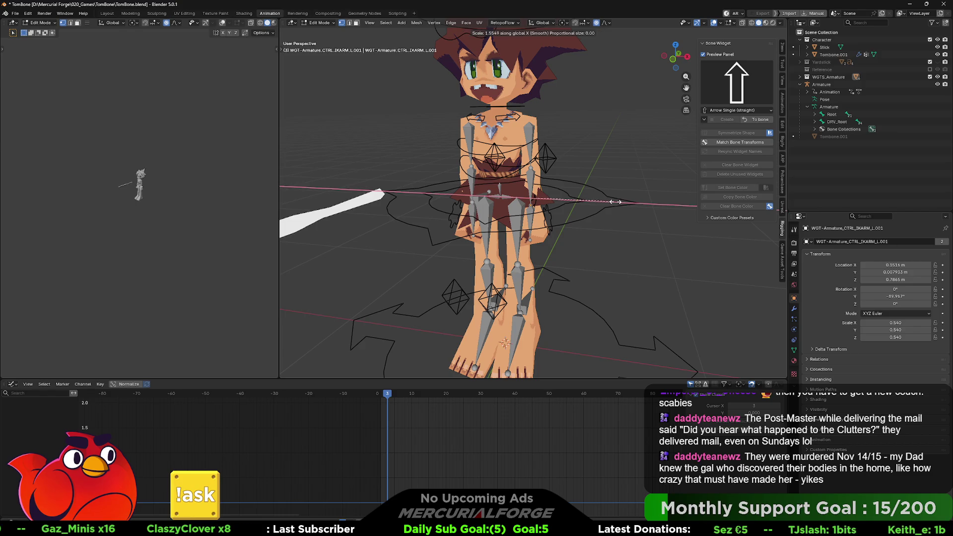
key("g")
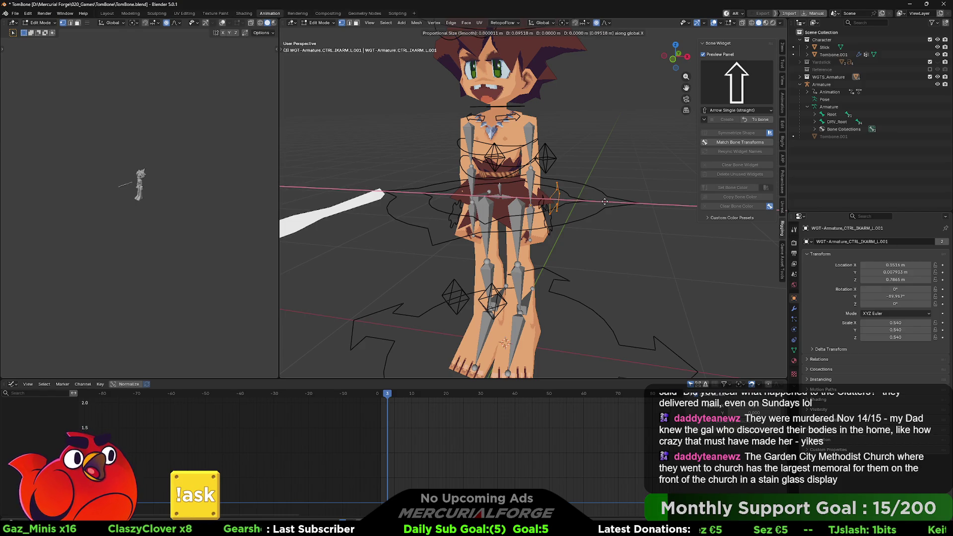
left_click(639, 203)
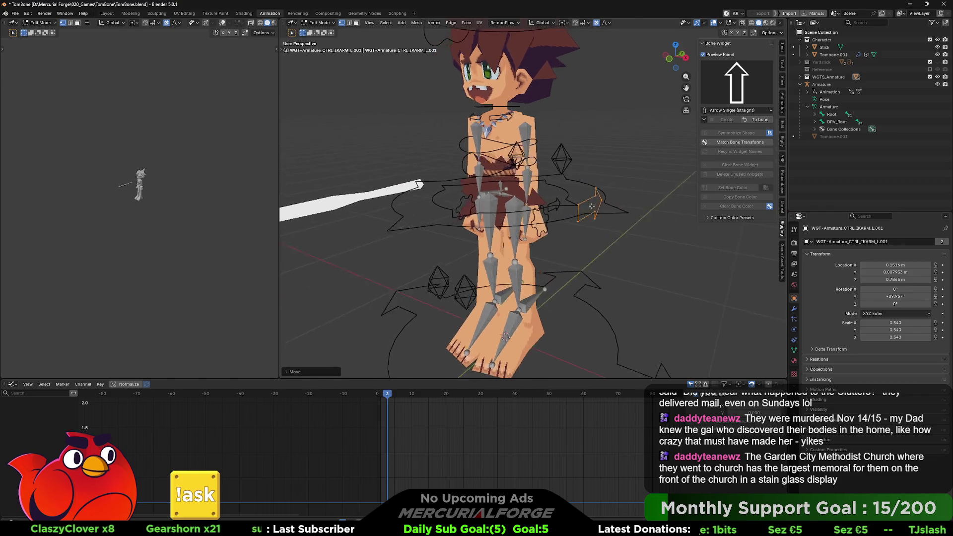
middle_click_drag(626, 207, 599, 199)
key("r")
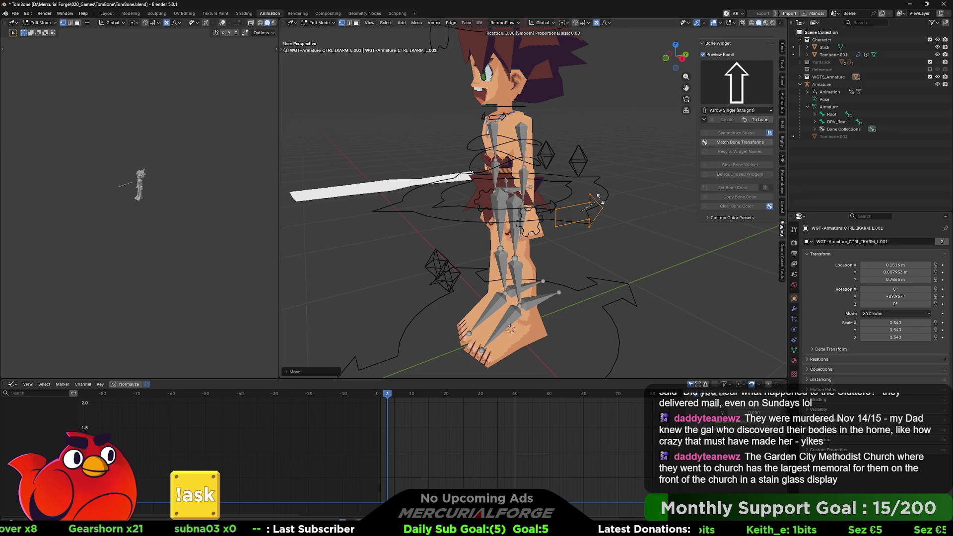
type("x")
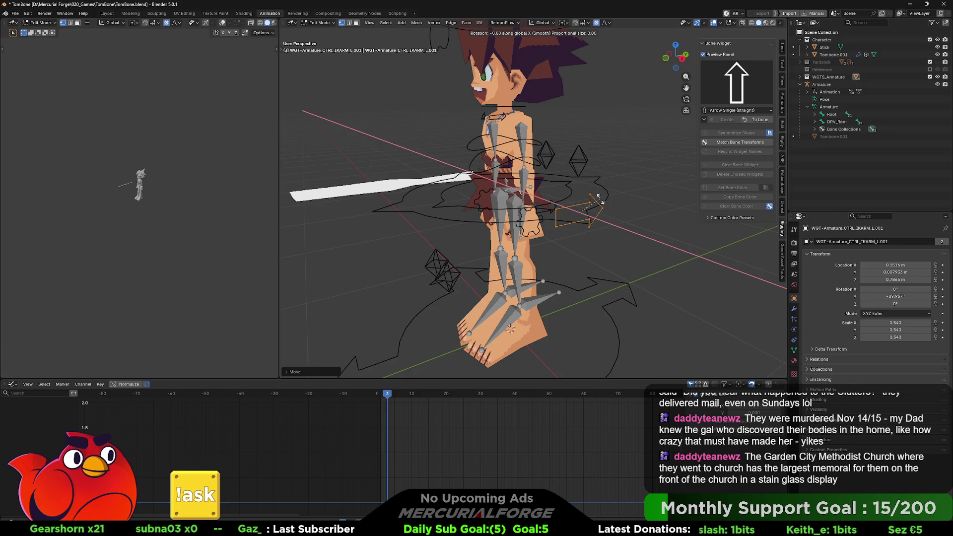
type("90")
key("minus")
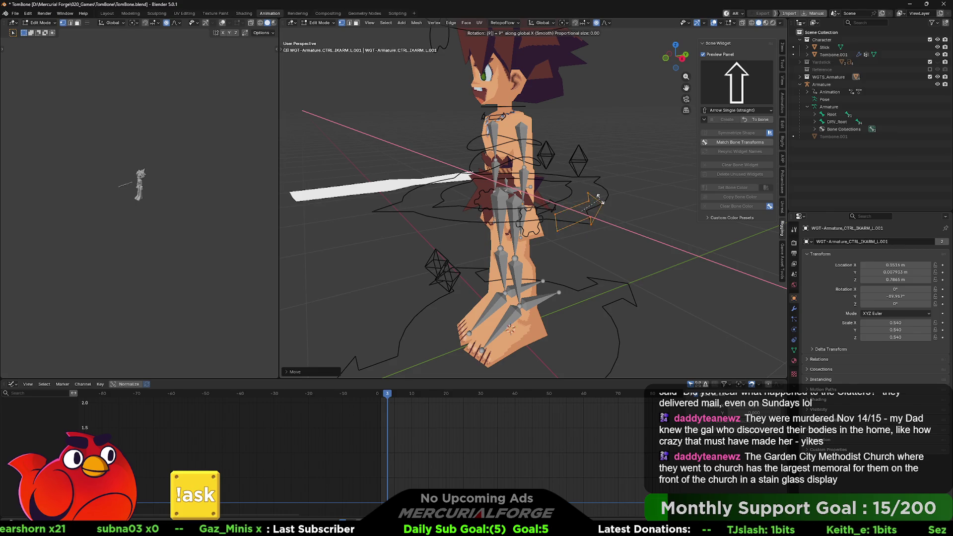
key("Return")
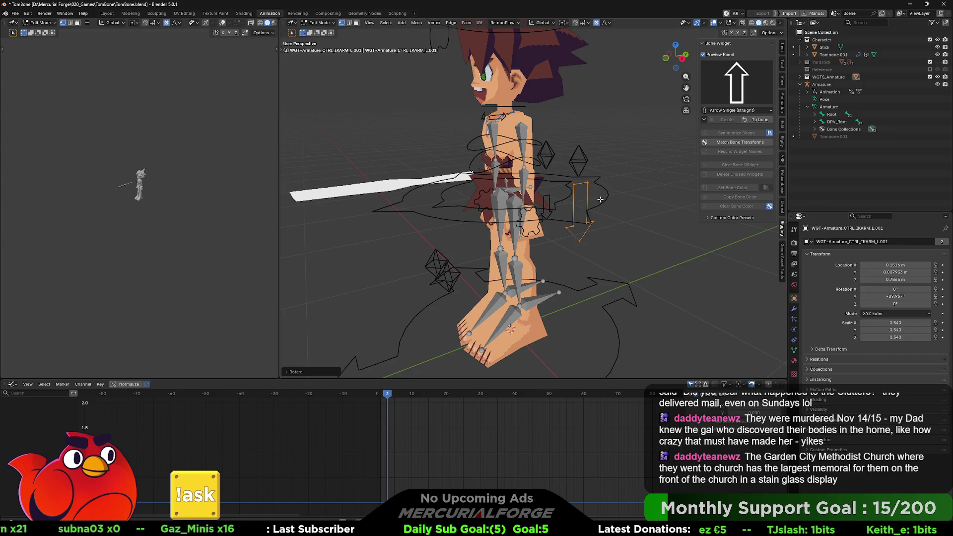
Reposition the arrow beside the left arm and rotate it near-vertical around Y
middle_click_drag(598, 197, 560, 203)
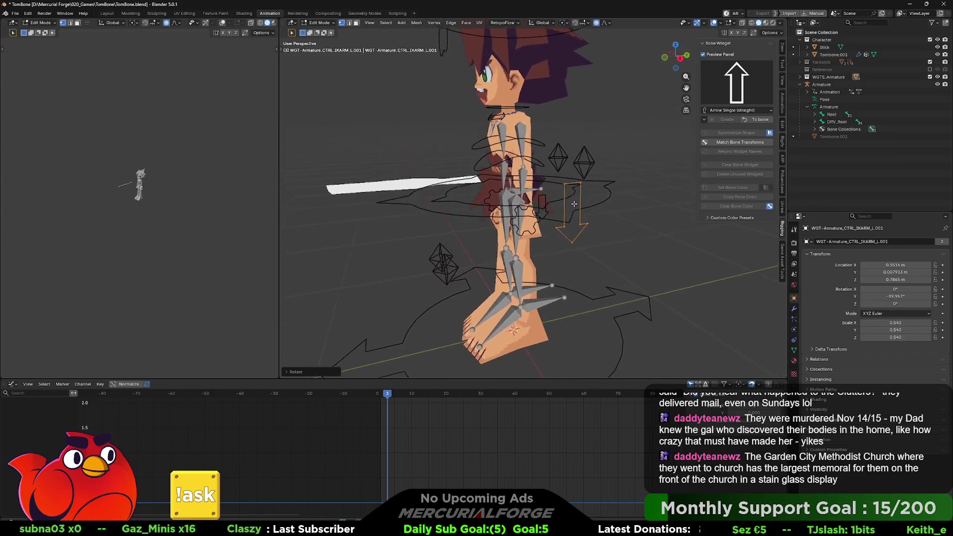
key("g")
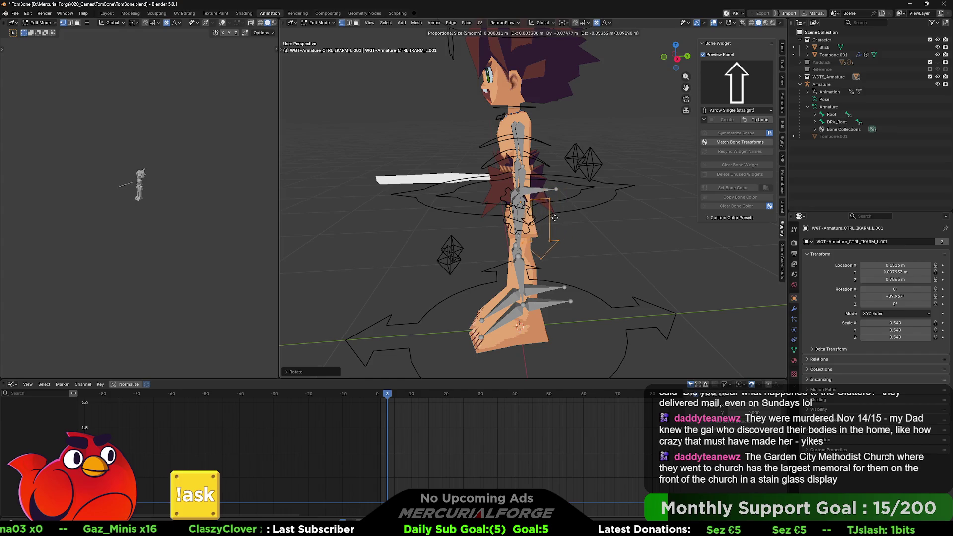
left_click(539, 231)
middle_click_drag(538, 231, 611, 216)
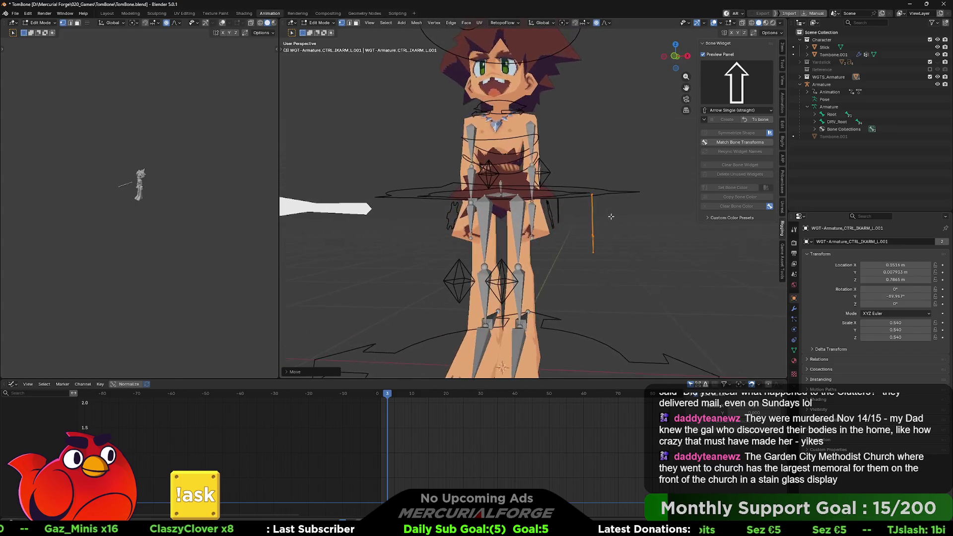
key("r")
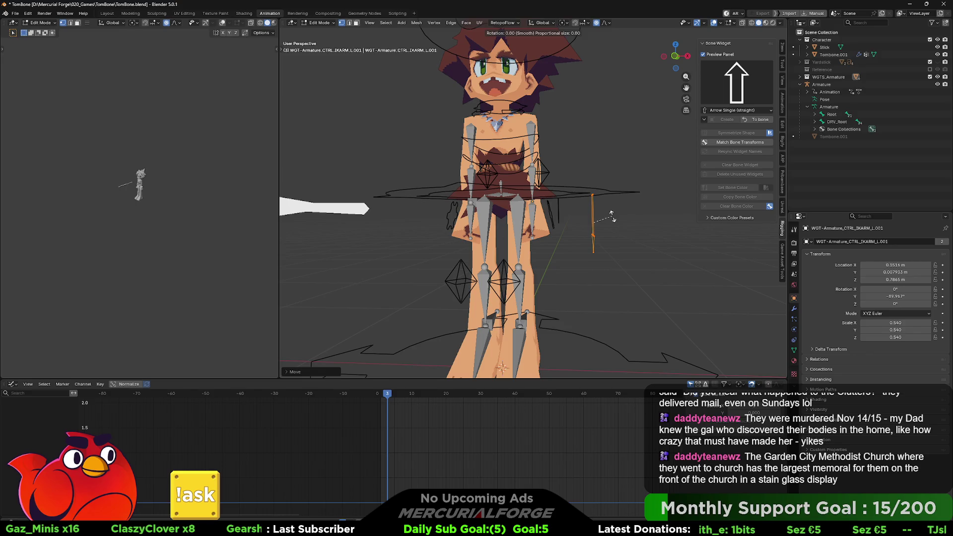
key("y")
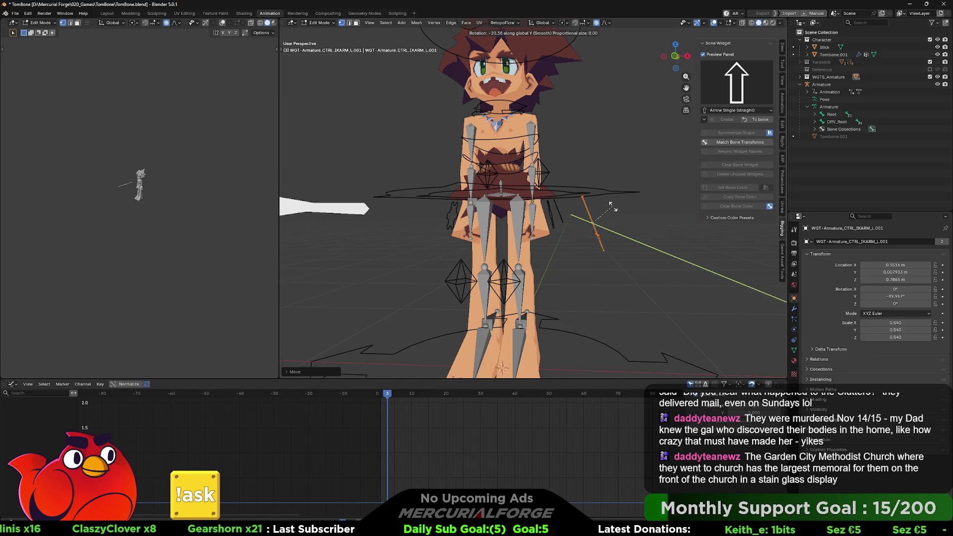
left_click(613, 212)
Lengthen the arrow, fine-tune its Y rotation and return to Pose Mode
key("s")
left_click(648, 222)
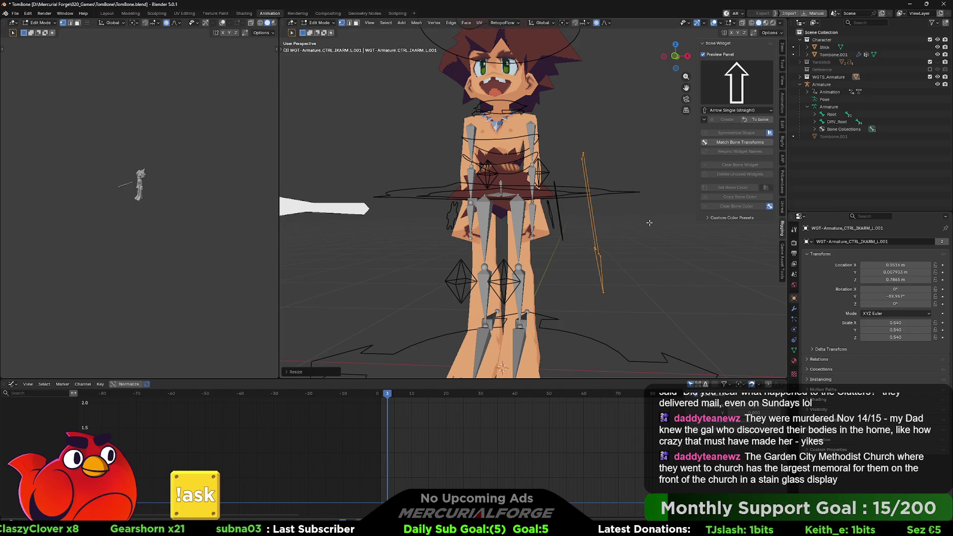
key("r")
key("y")
left_click(648, 217)
mouse_move(649, 218)
middle_mouse_down()
mouse_move(602, 223)
mouse_move(616, 227)
middle_mouse_up()
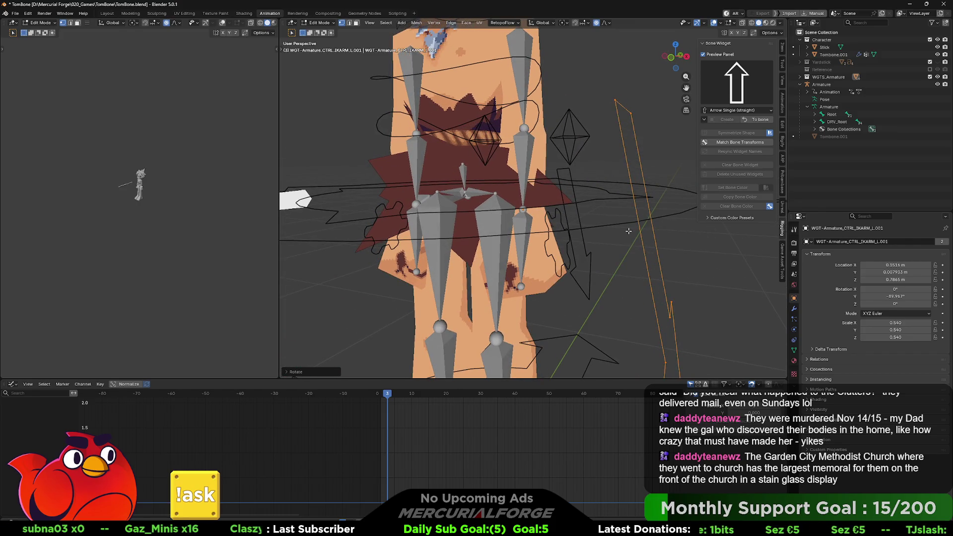
left_click(759, 120)
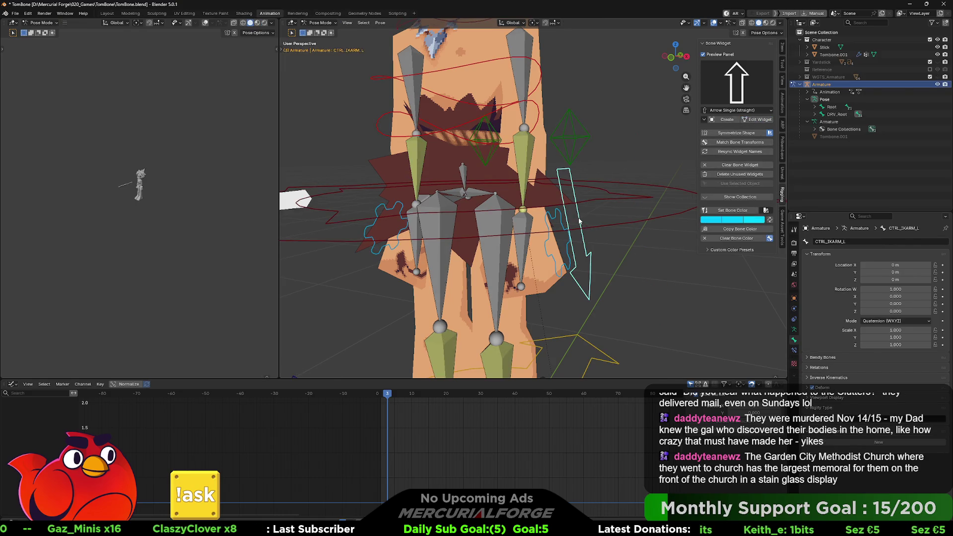
scroll(585, 222, "down", 3)
scroll(584, 217, "down", 1)
Colour the CTRL_IKARM_L arrow widget green from the Set Bone Color palette
middle_click_drag(584, 217, 579, 190)
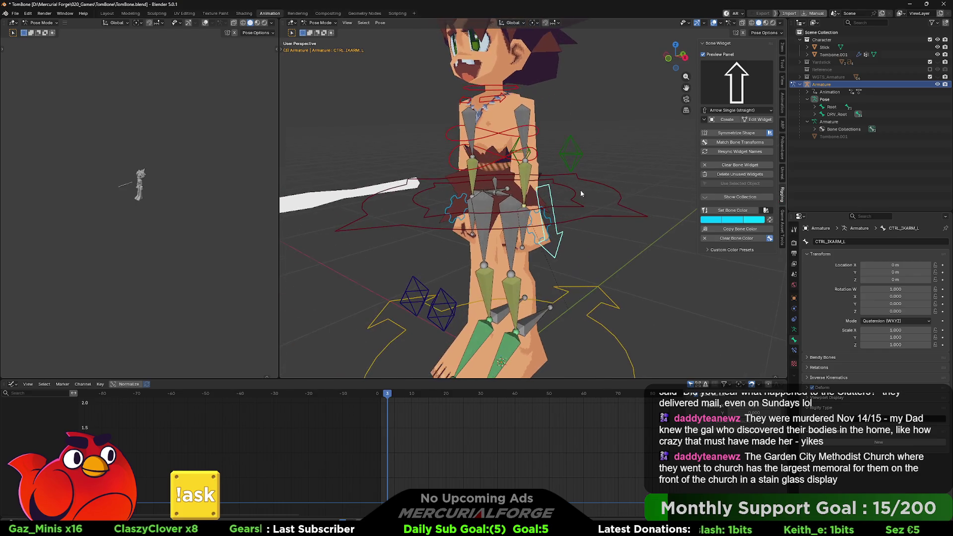
left_click(765, 211)
left_click(766, 211)
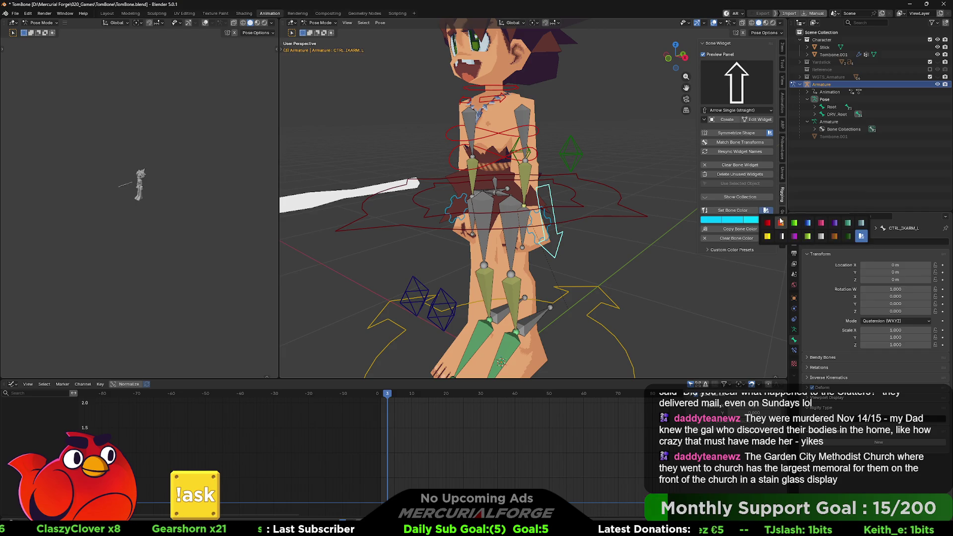
left_click(795, 224)
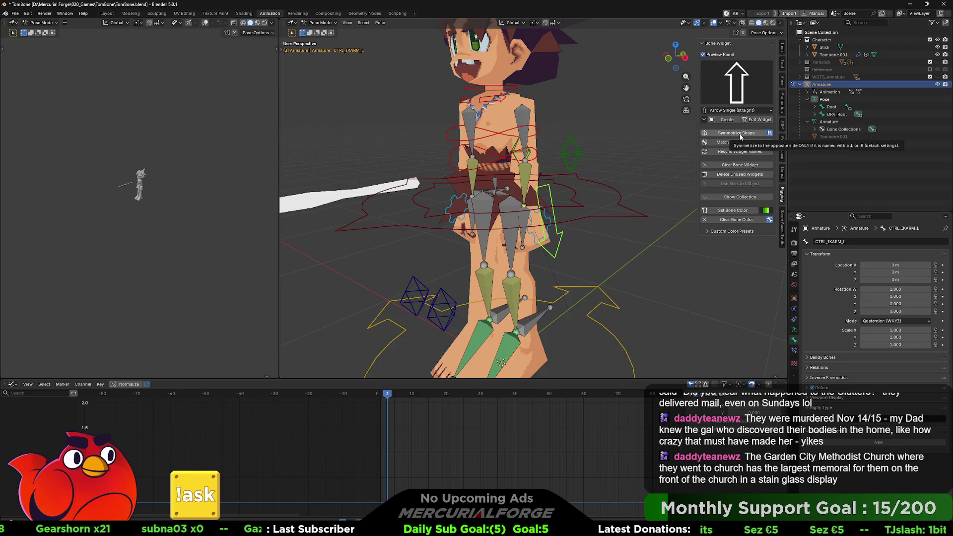
left_click(641, 170)
mouse_move(641, 170)
middle_mouse_down()
mouse_move(520, 202)
mouse_move(543, 206)
mouse_move(531, 205)
middle_mouse_up()
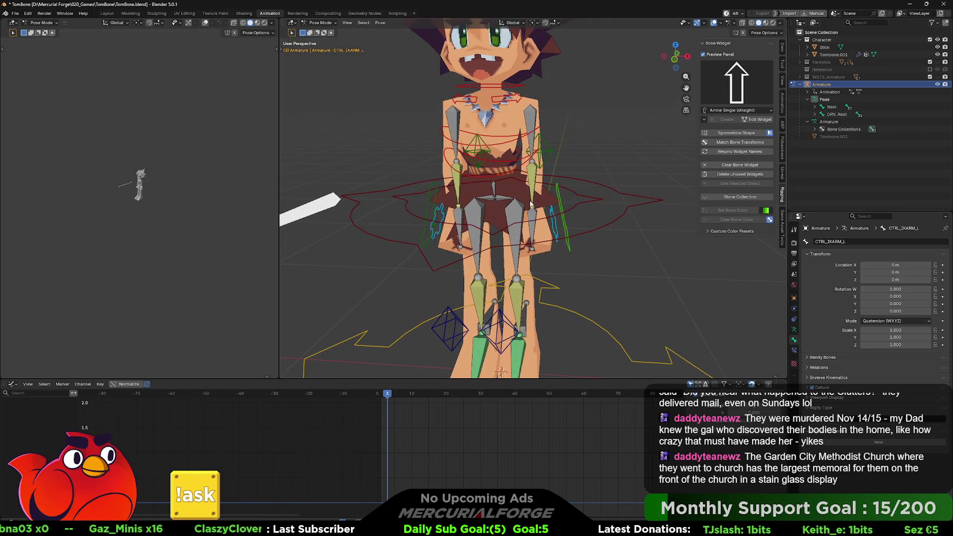
middle_click_drag(530, 206, 522, 203)
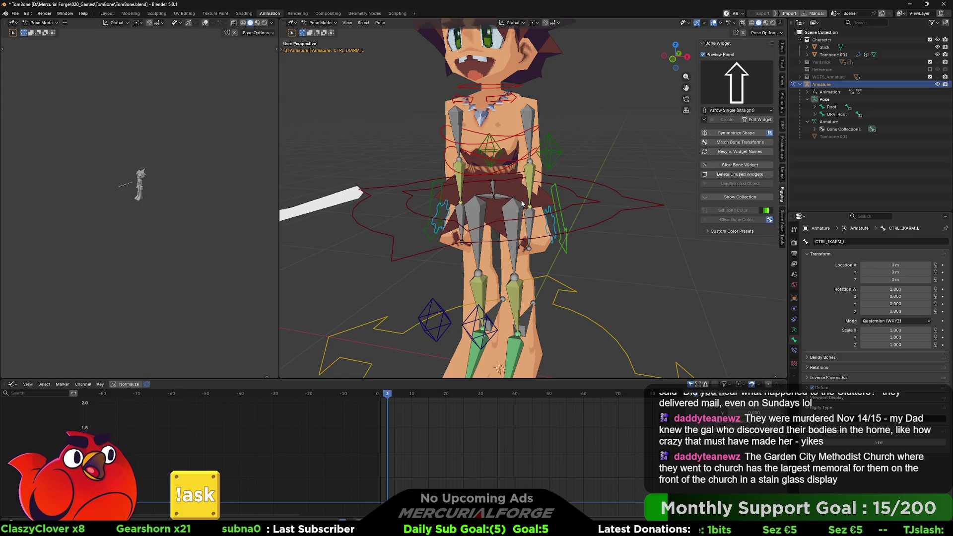
left_click(564, 226)
middle_click_drag(572, 220, 575, 214)
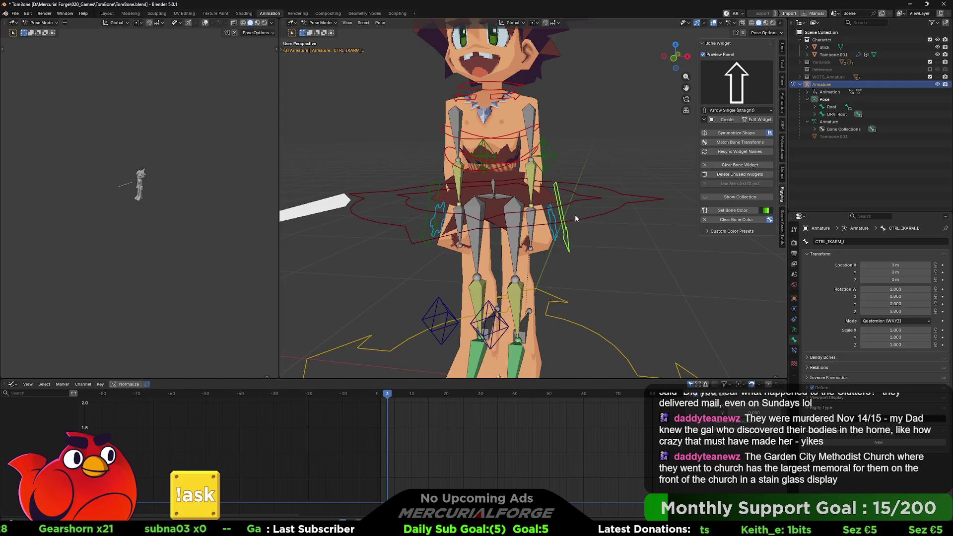
key("g")
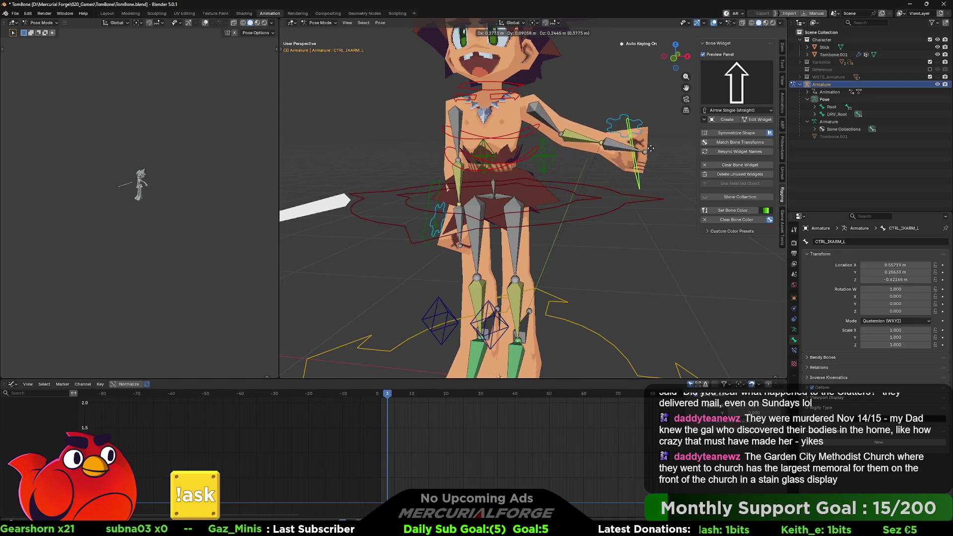
key("Escape")
mouse_move(606, 190)
middle_mouse_down()
mouse_move(577, 191)
mouse_move(581, 202)
middle_mouse_up()
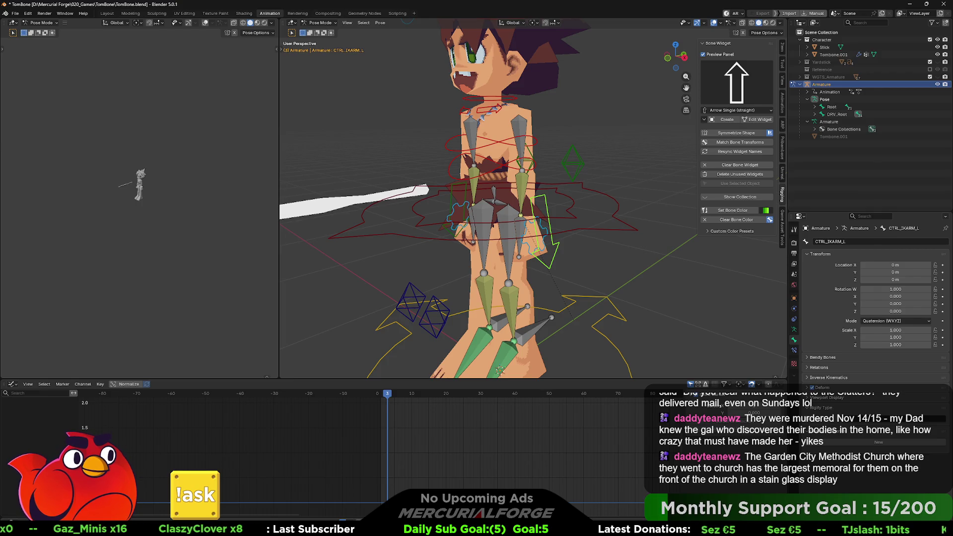
key("alt+Tab")
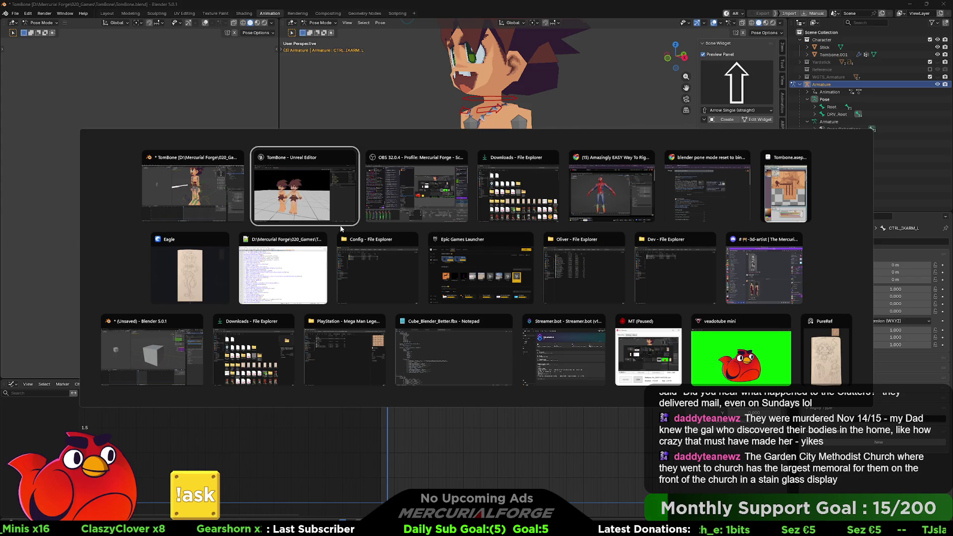
key("Escape")
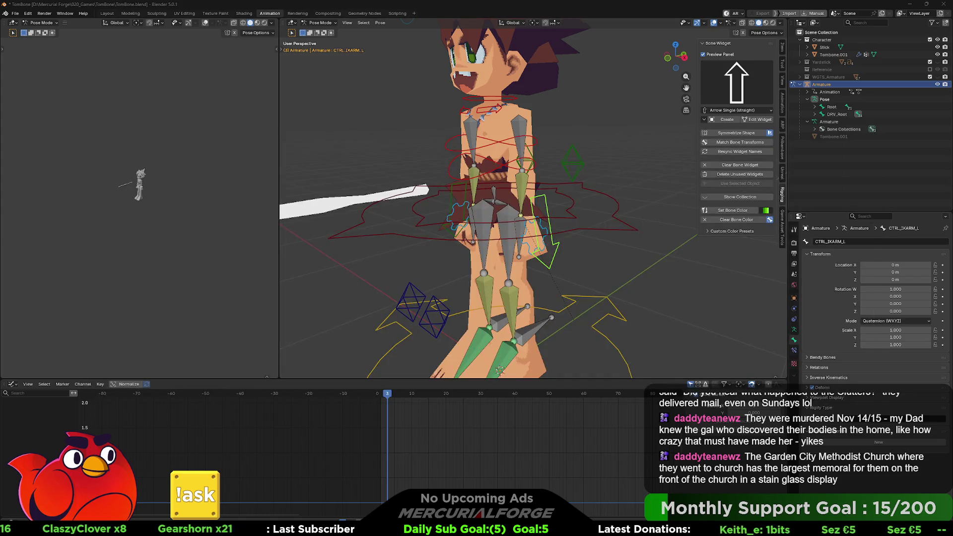
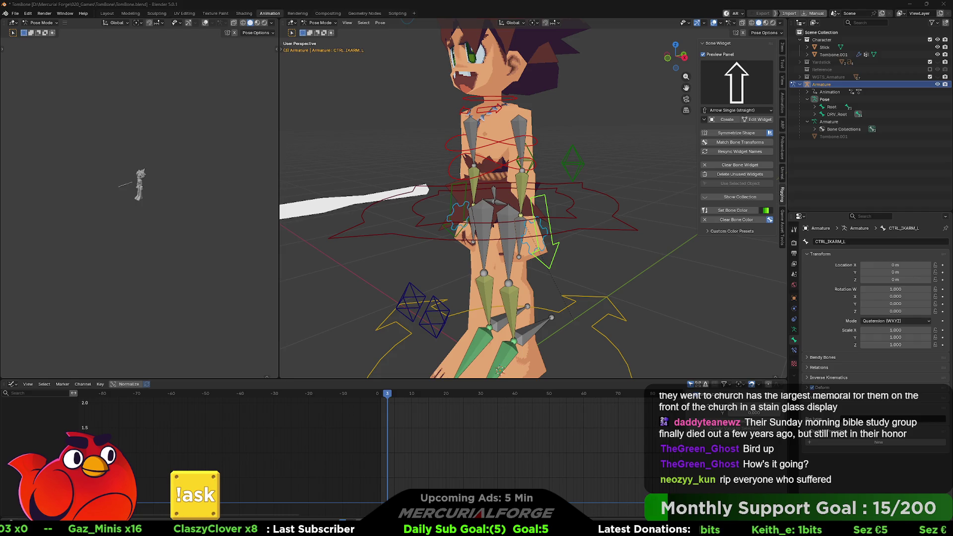
Test-grab the left arm IK control and cancel so the arm returns to rest
middle_click_drag(541, 228, 548, 206)
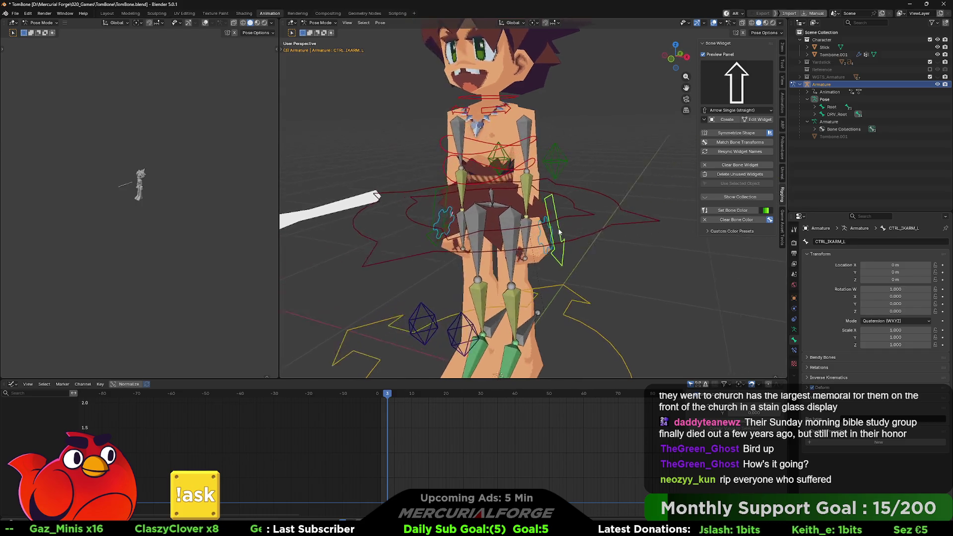
scroll(547, 206, "up", 3)
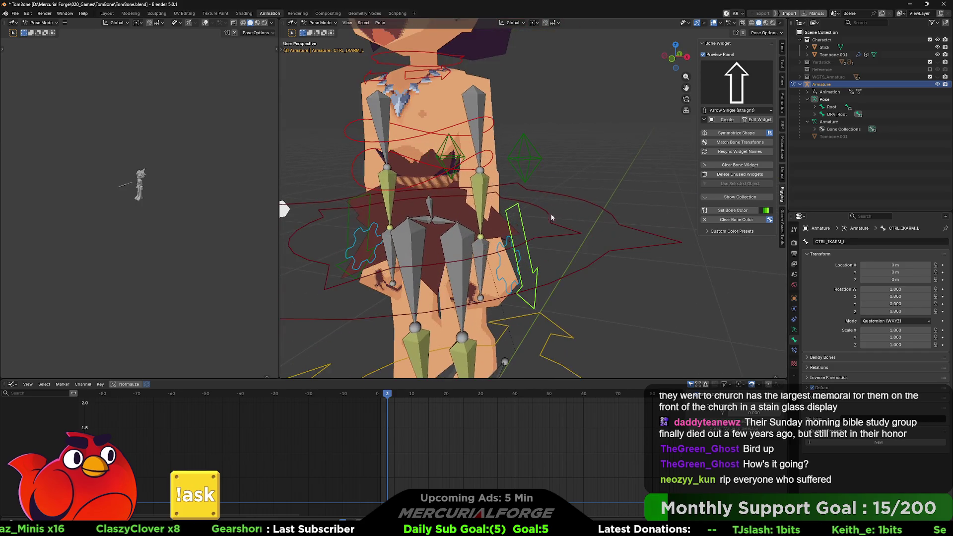
key("g")
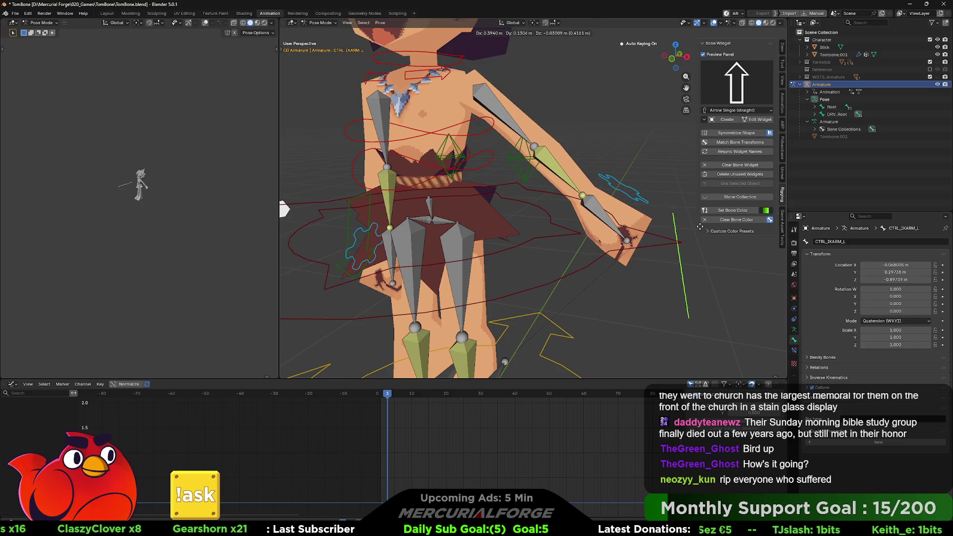
key("Escape")
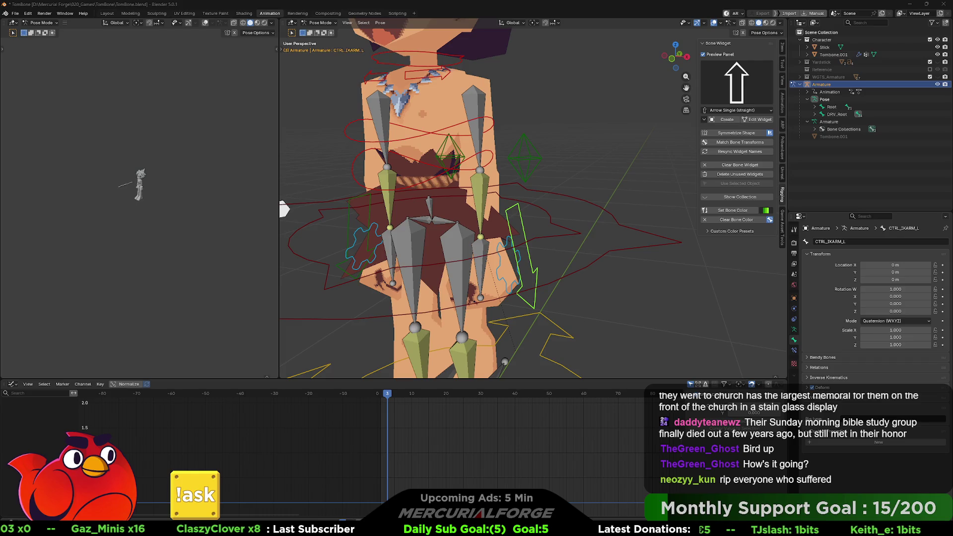
Test-grab the left leg IK control near the foot and cancel it back to rest
middle_click_drag(533, 254, 530, 256)
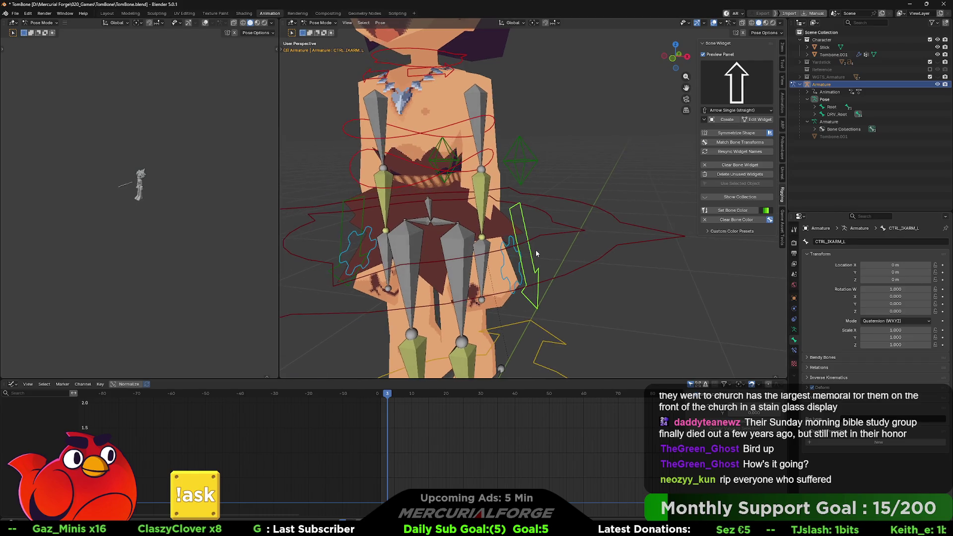
left_click(489, 252)
middle_click_drag(490, 248, 545, 207, "shift")
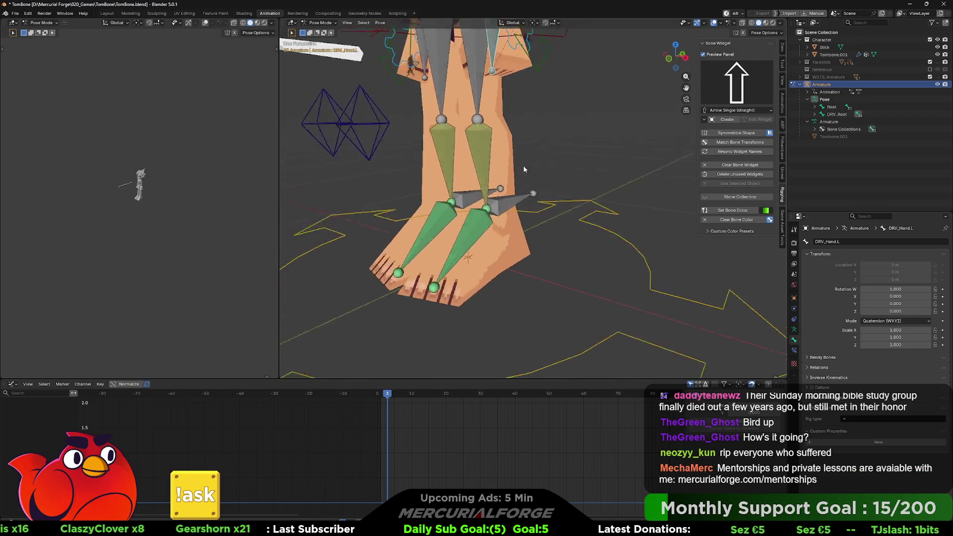
left_click(546, 206)
key("g")
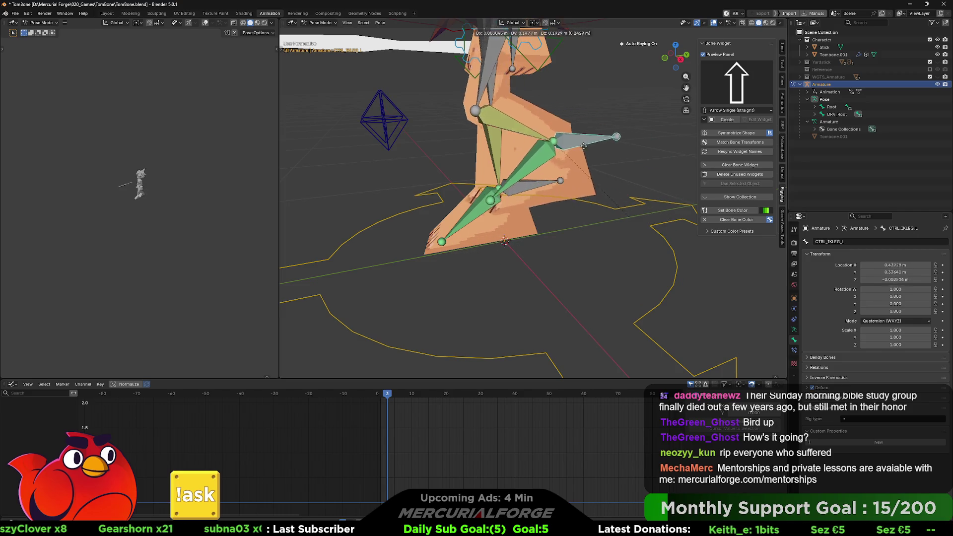
key("Escape")
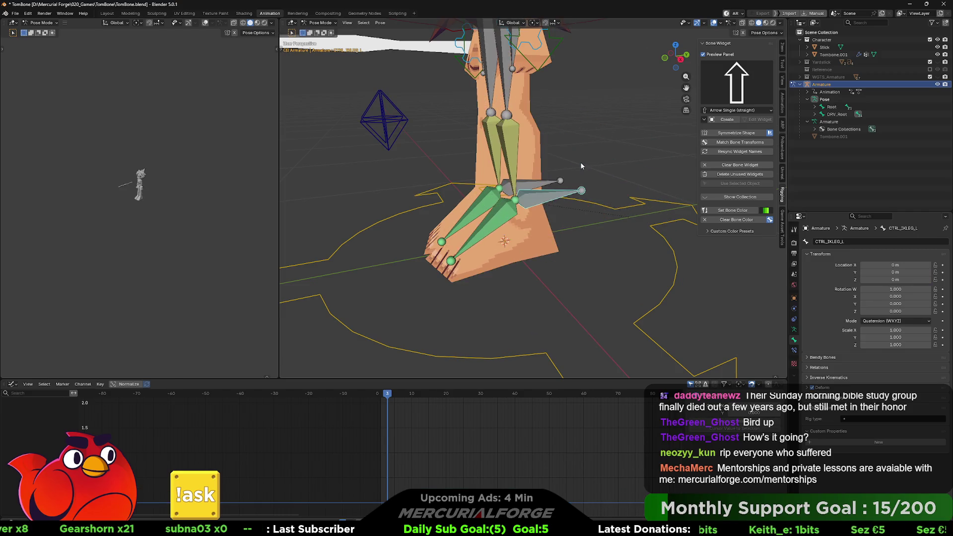
mouse_move(569, 116)
middle_mouse_down()
mouse_move(555, 238)
mouse_move(566, 191)
middle_mouse_up()
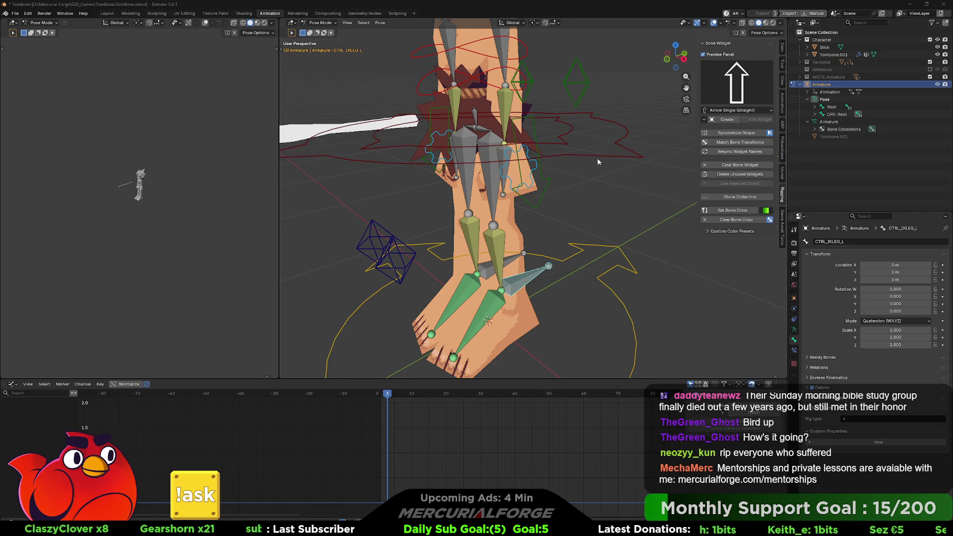
In Edit Mode, parent DRV_Hand.L to CTRL_IKARM_L with Keep Offset
left_click(501, 157)
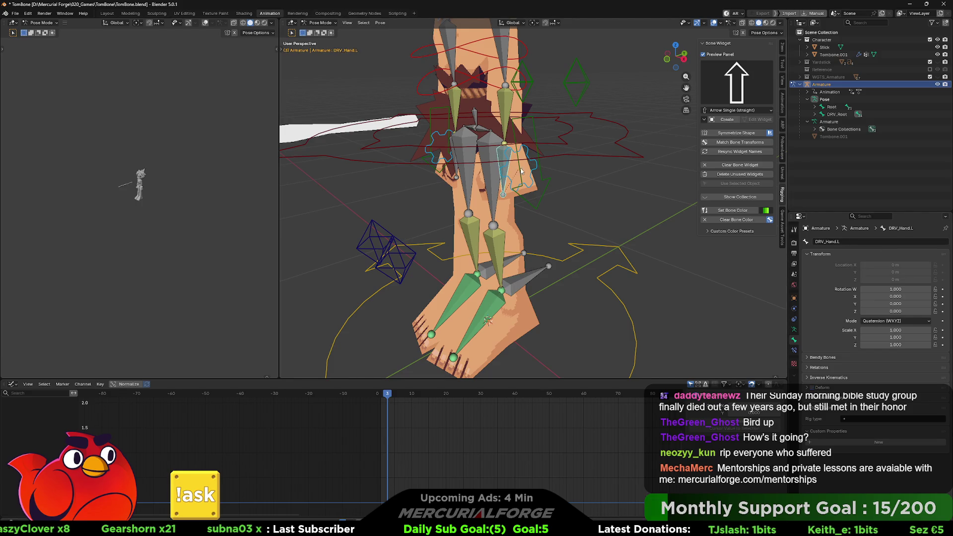
left_click(545, 179)
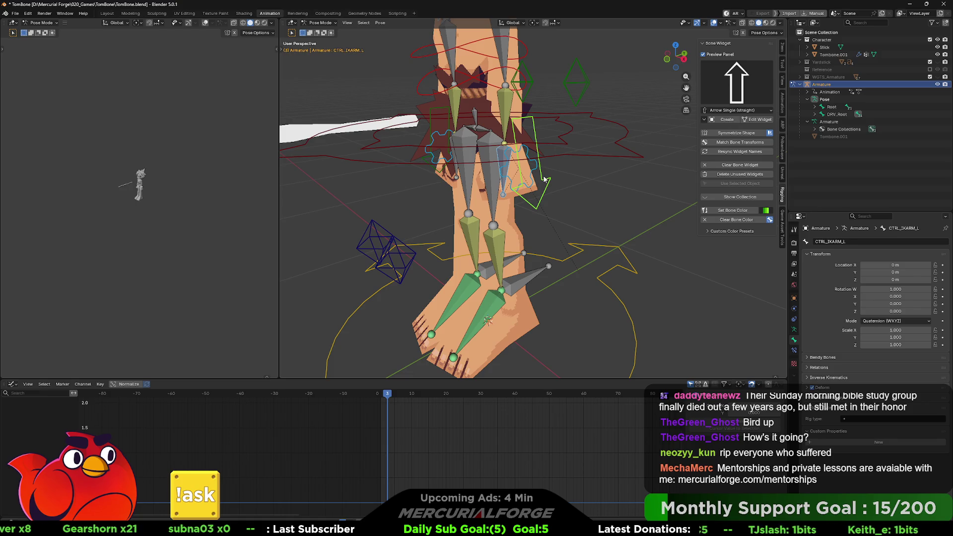
right_click(544, 179)
key("Escape")
key("ctrl+Tab")
left_click(652, 179)
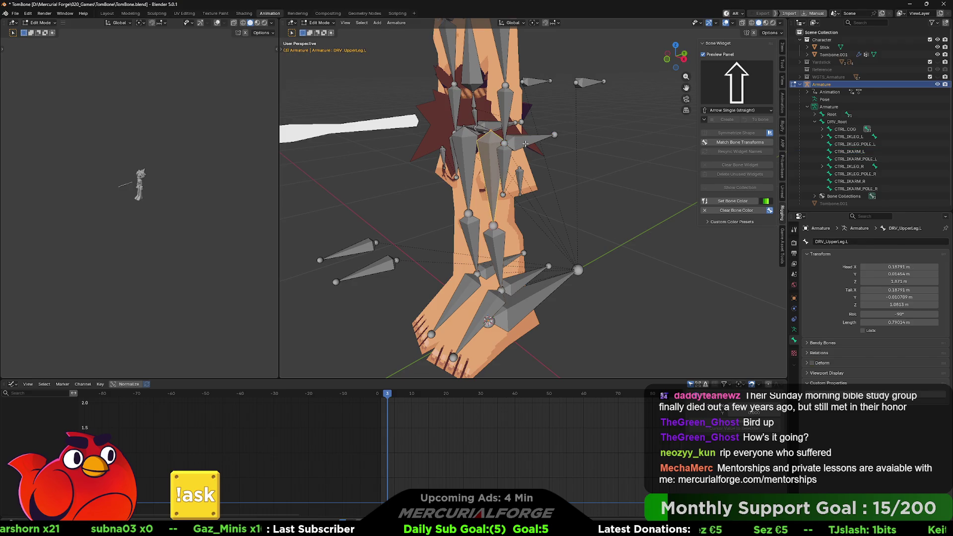
left_click(507, 152)
key("ctrl+p")
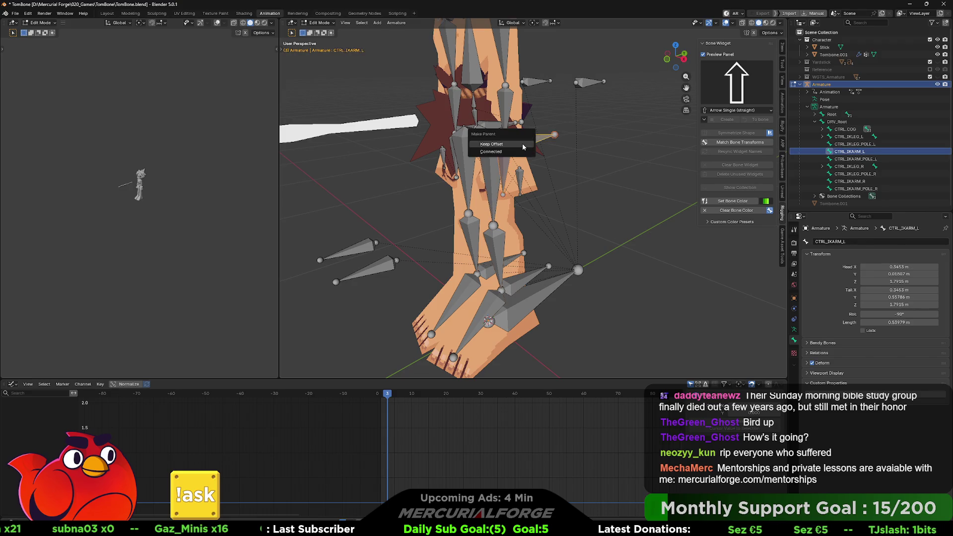
left_click(521, 144)
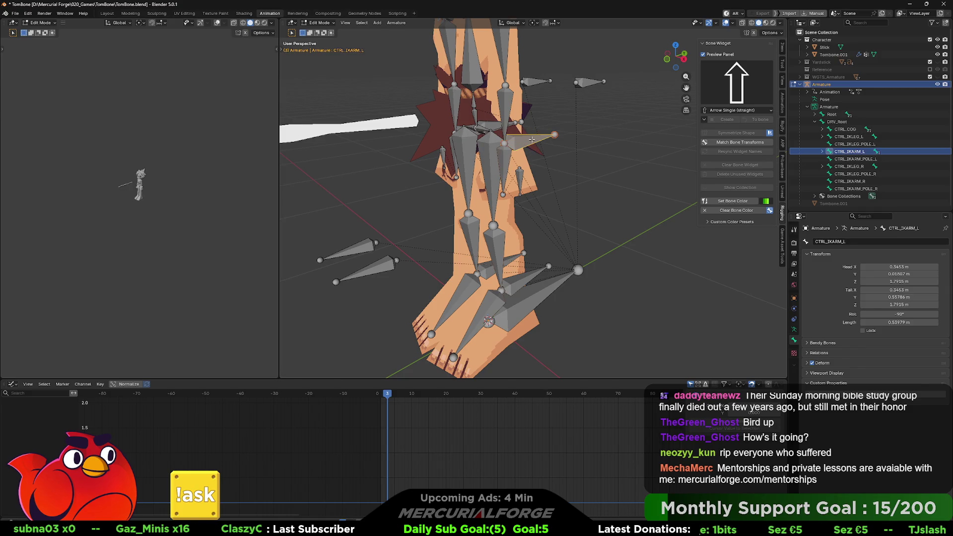
Cancel an accidental bone move and return the armature to Pose Mode
key("g")
left_click(531, 145)
key("Tab")
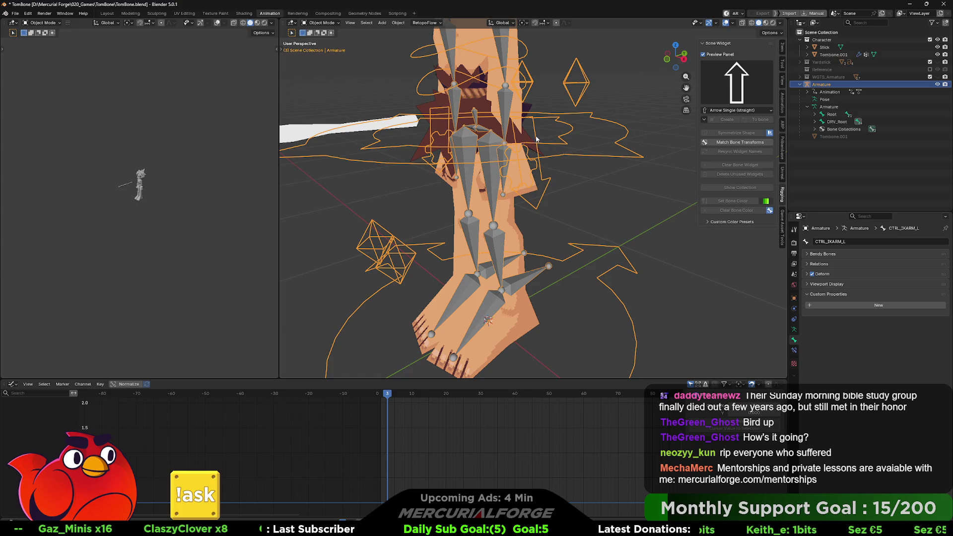
key("Tab")
key("Tab")
key("ctrl+Tab")
left_click(534, 165)
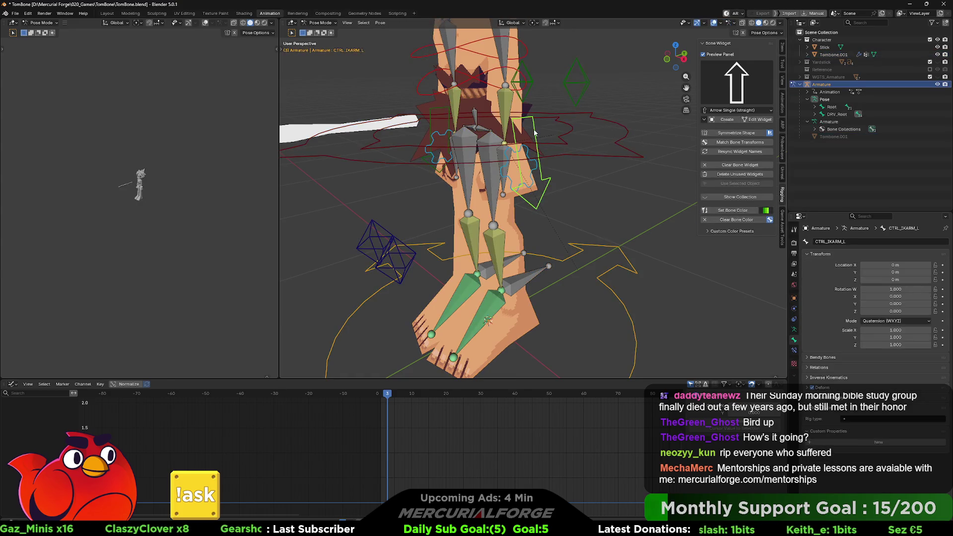
Add a Copy Location constraint to DRV_Hand.L and undo the auto-created Empty target
key("g")
right_click(576, 135)
scroll(575, 136, "up", 2)
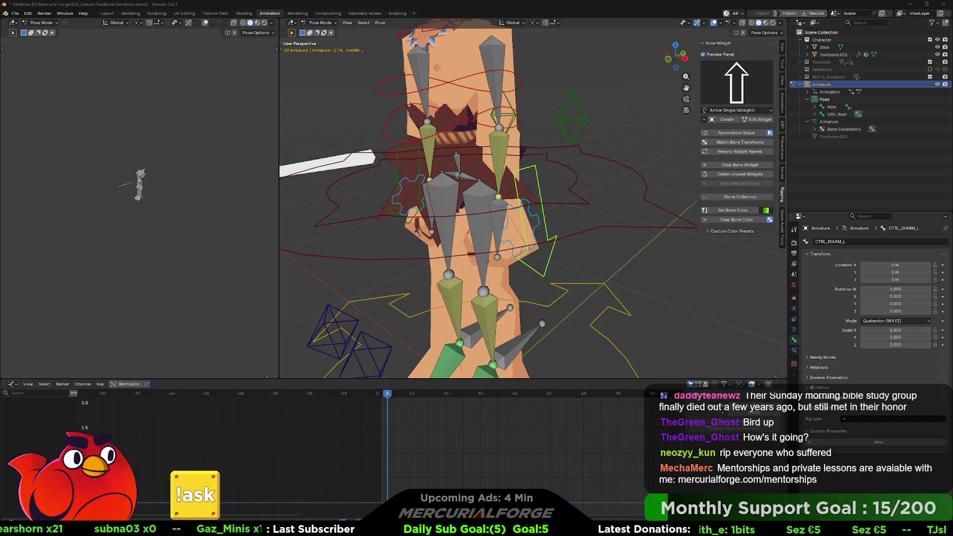
left_click(500, 204)
key("shift+ctrl+c")
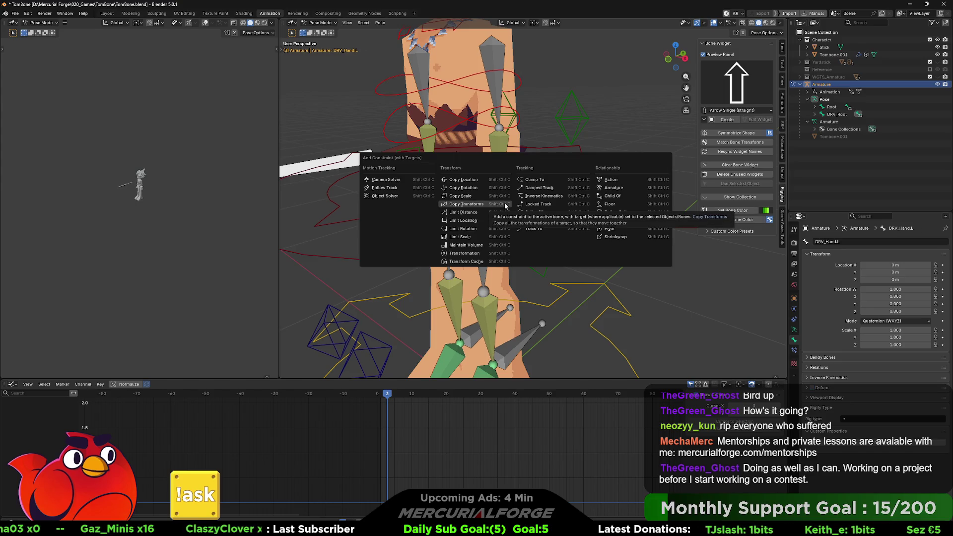
left_click(477, 179)
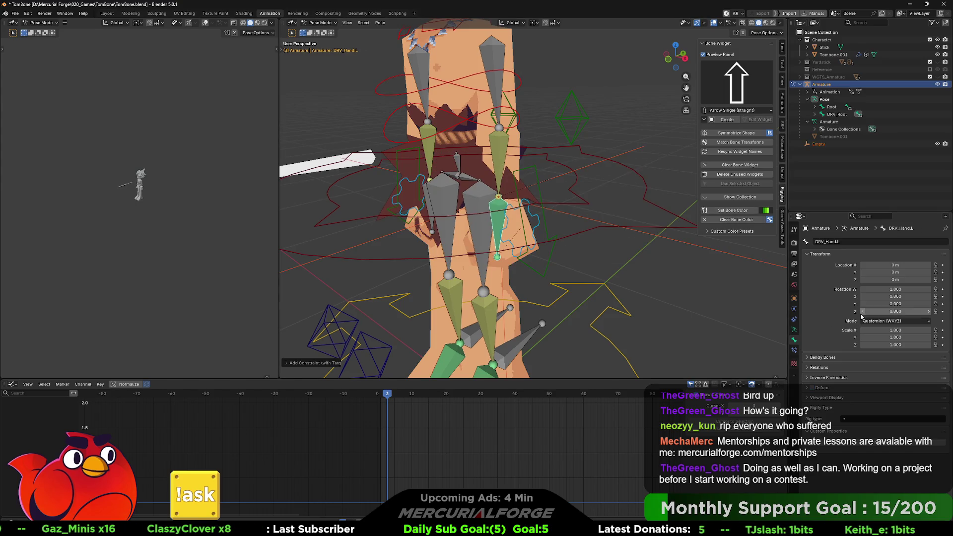
key("ctrl+z")
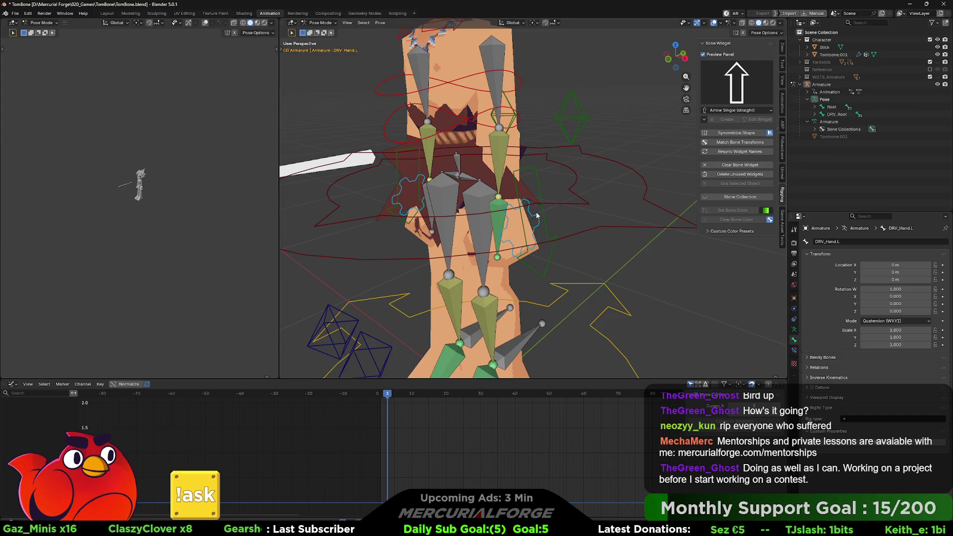
left_click(497, 215)
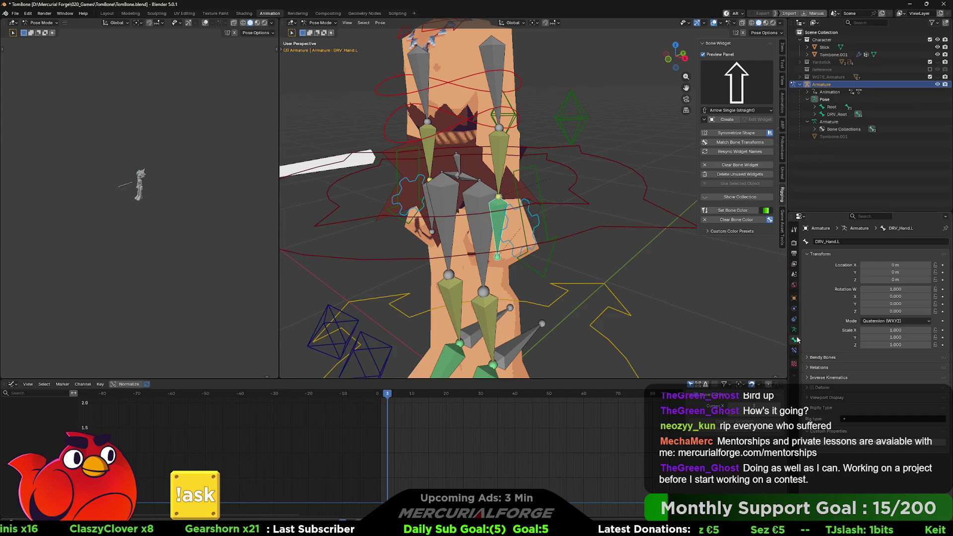
Set the constraint's target to the Armature with bone DRV_LowerArm.L
left_click(794, 318)
left_click(793, 351)
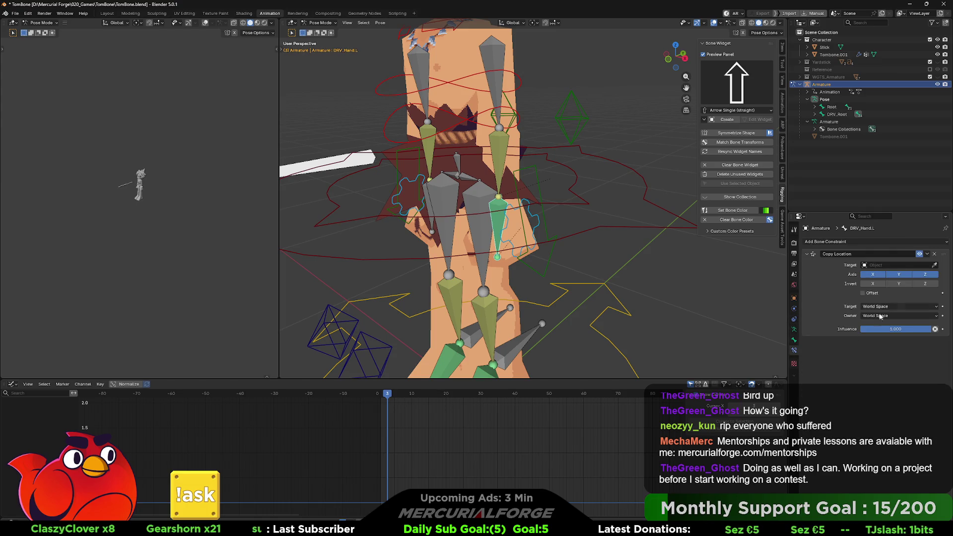
left_click(897, 265)
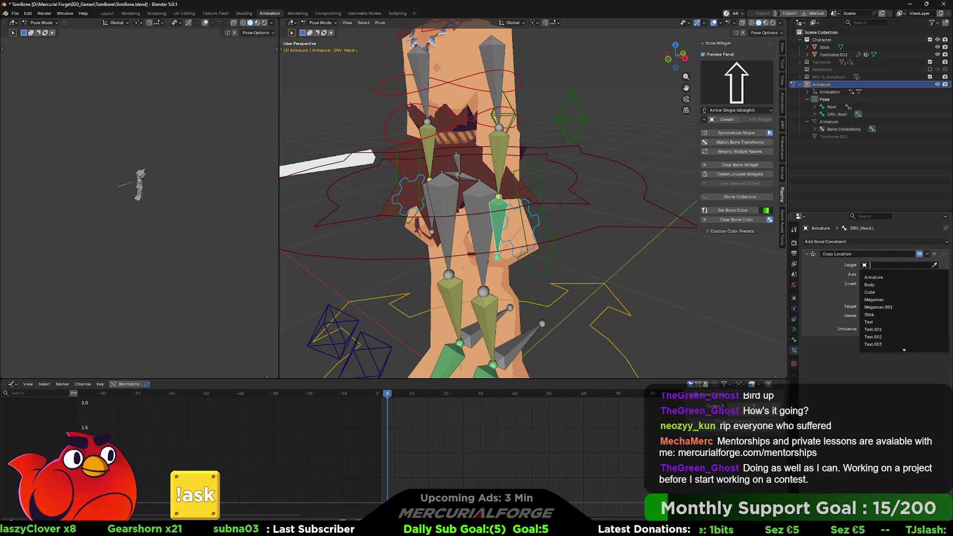
left_click(886, 277)
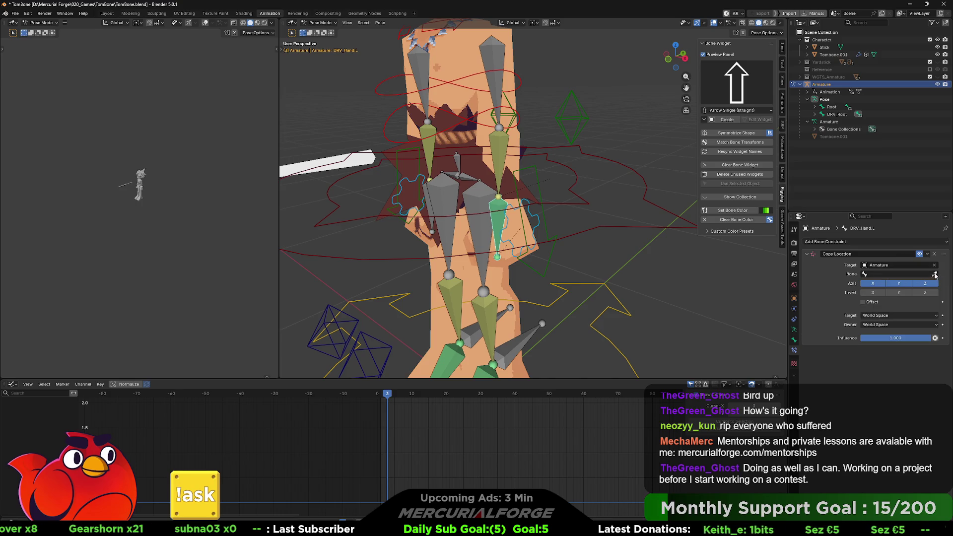
left_click(492, 167)
Slide the constraint Head/Tail to the tail, then raise the left arm IK control
left_click_drag(896, 281, 934, 283)
left_click(587, 233)
middle_click_drag(547, 234, 573, 220)
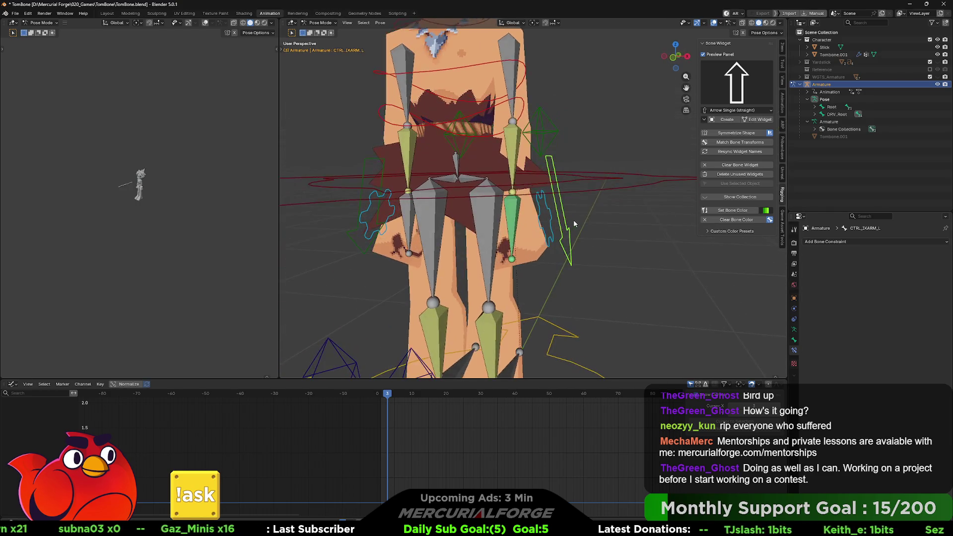
left_click(573, 220)
key("g")
left_click(670, 131)
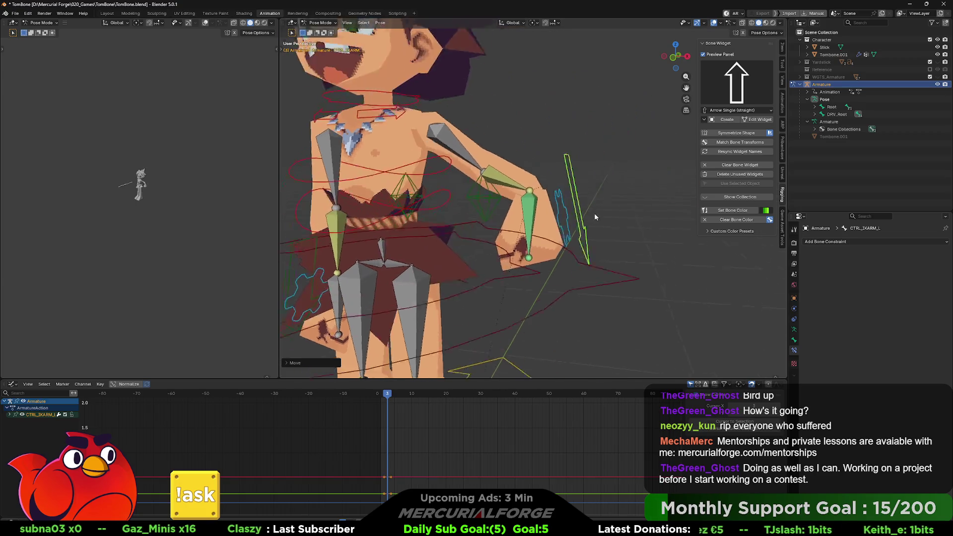
Test-pose the left arm IK control with several moves and rotations from different angles
middle_click_drag(669, 129, 535, 232)
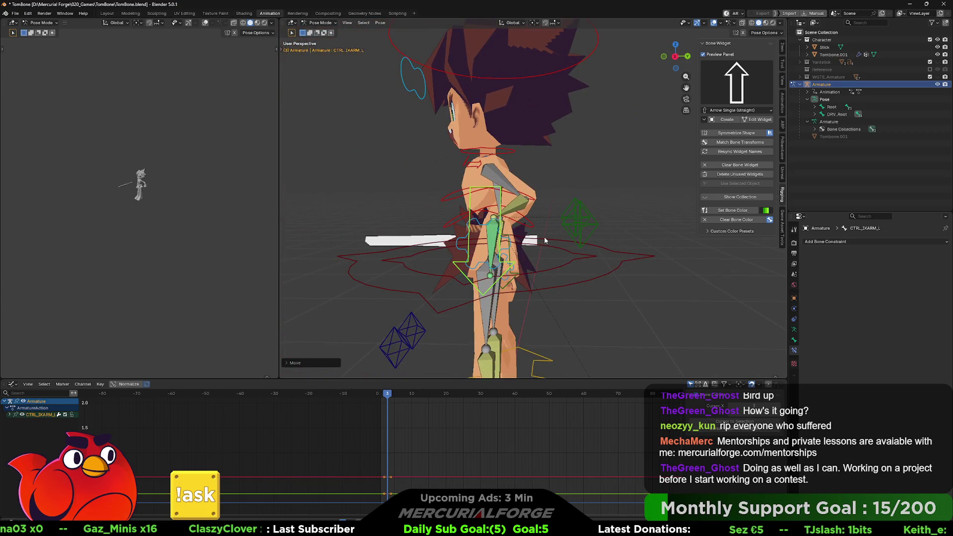
key("g")
left_click(521, 177)
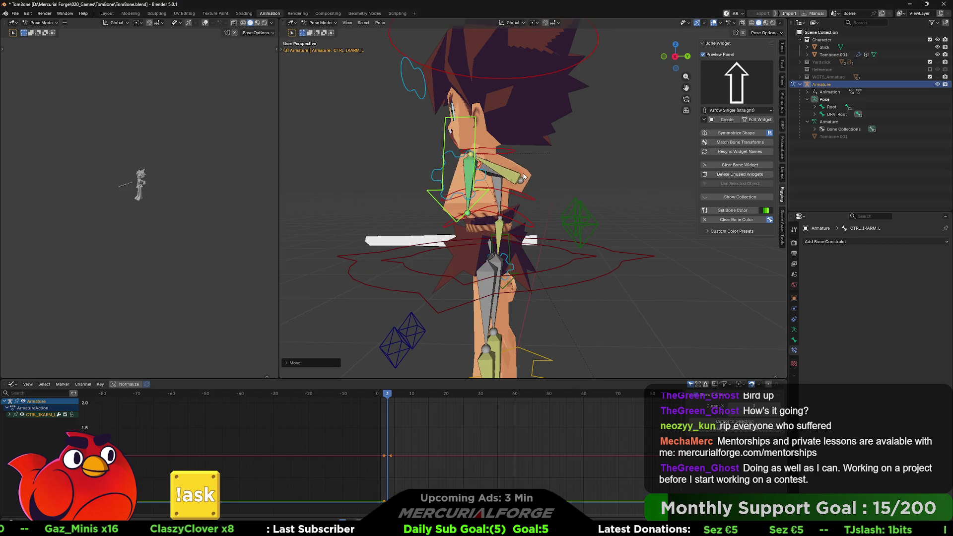
middle_click_drag(522, 177, 587, 173)
scroll(587, 174, "up", 3)
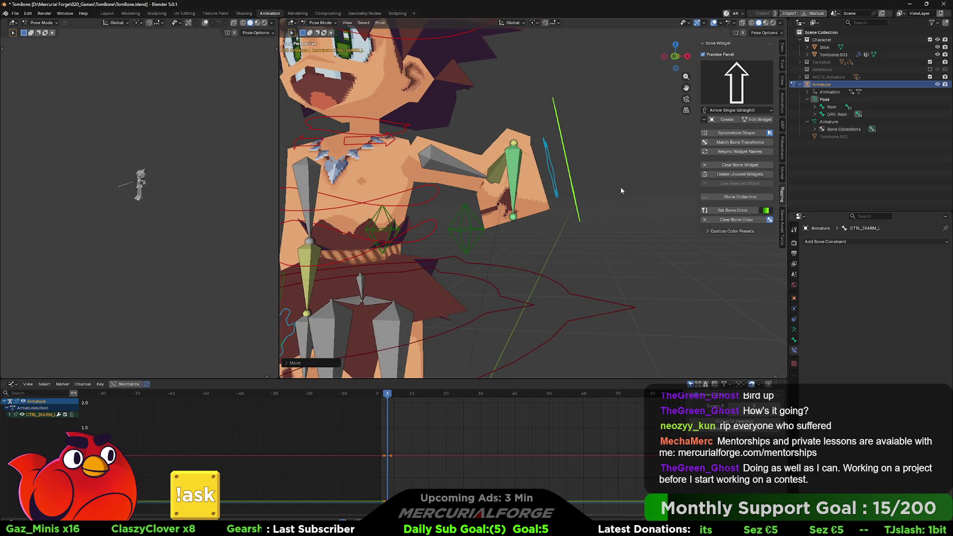
key("r")
left_click(485, 55)
scroll(485, 54, "down", 3)
middle_click_drag(484, 54, 545, 169)
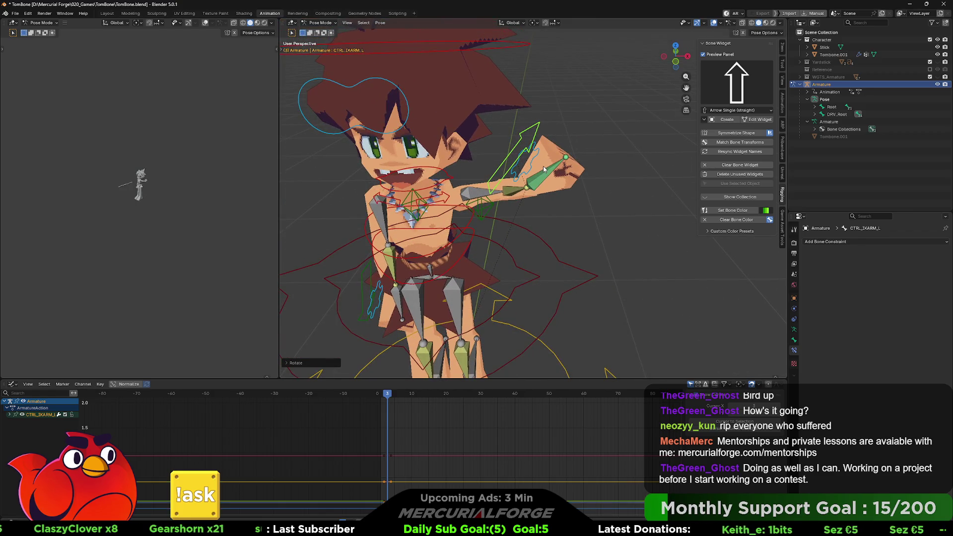
key("g")
left_click(566, 173)
key("r")
left_click(567, 188)
key("r")
key("r")
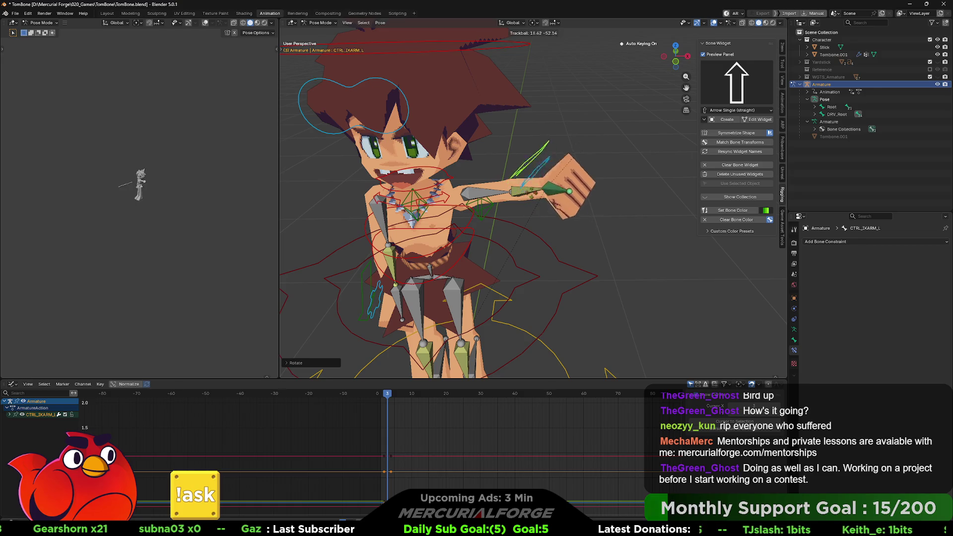
left_click(517, 183)
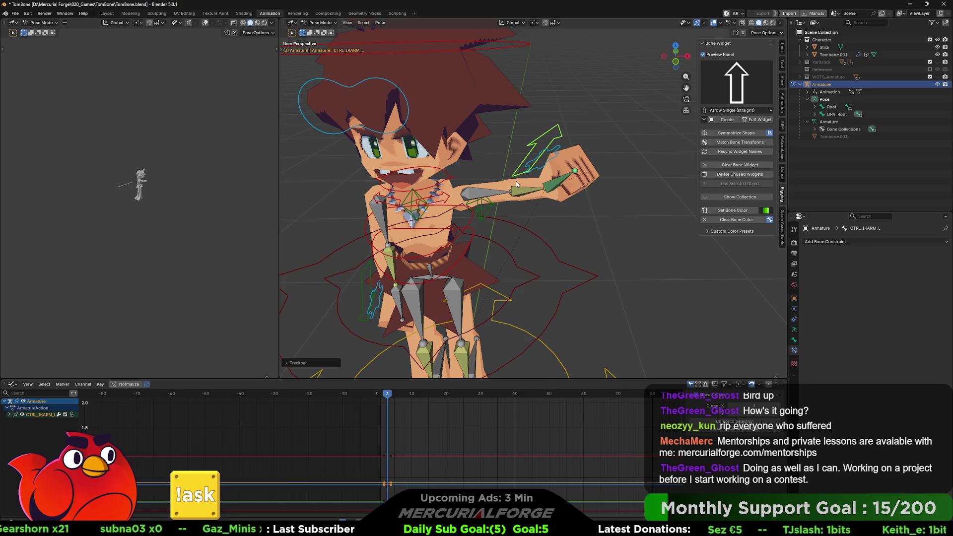
Bring the hand up over the face, rotate it, and pull the elbow pole target to the right
key("g")
middle_click_drag(476, 149, 434, 136)
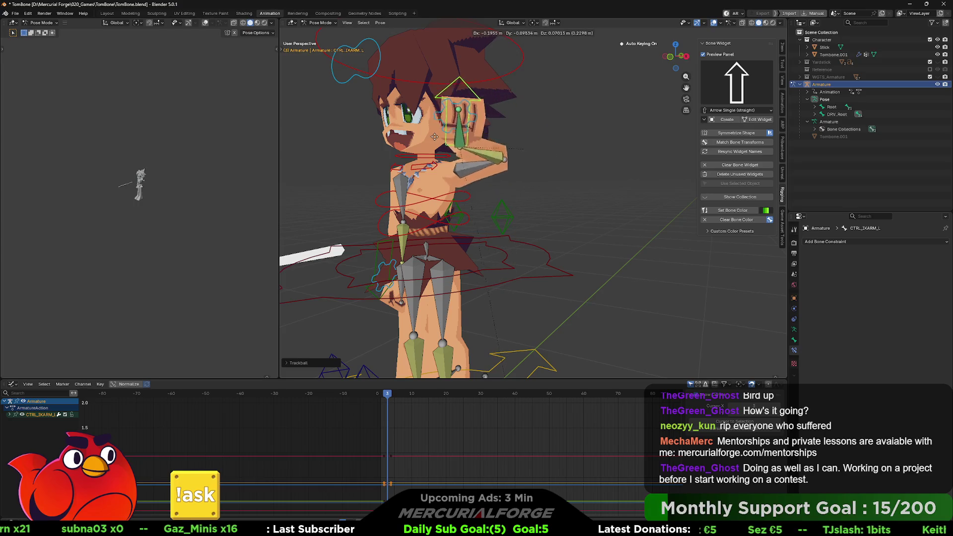
left_click(405, 136)
key("r")
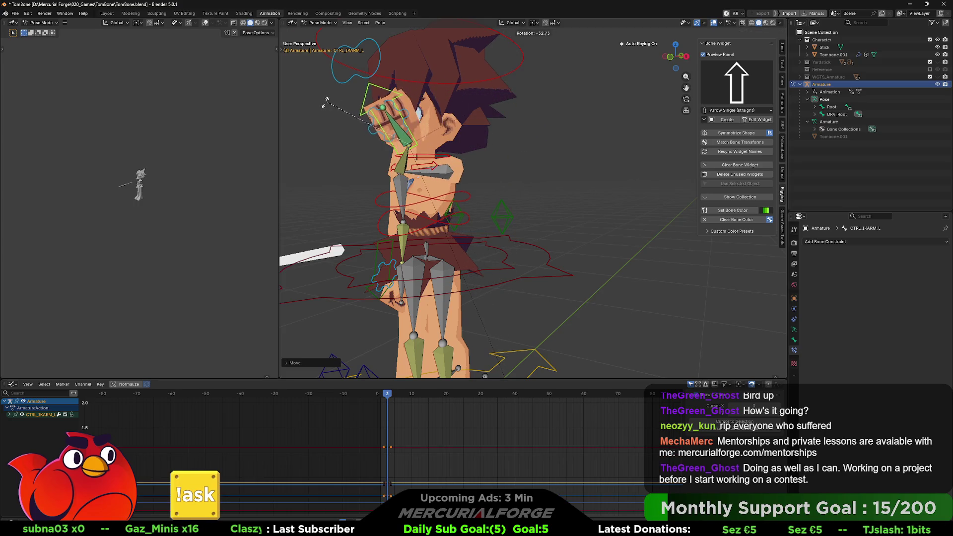
left_click(355, 144)
middle_click_drag(359, 144, 478, 135)
key("r")
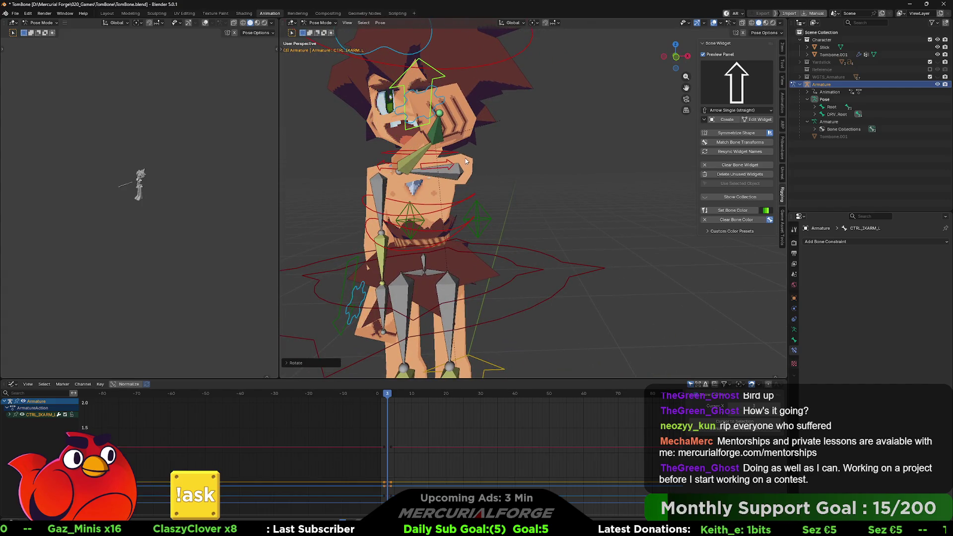
left_click(467, 162)
key("g")
left_click(498, 162)
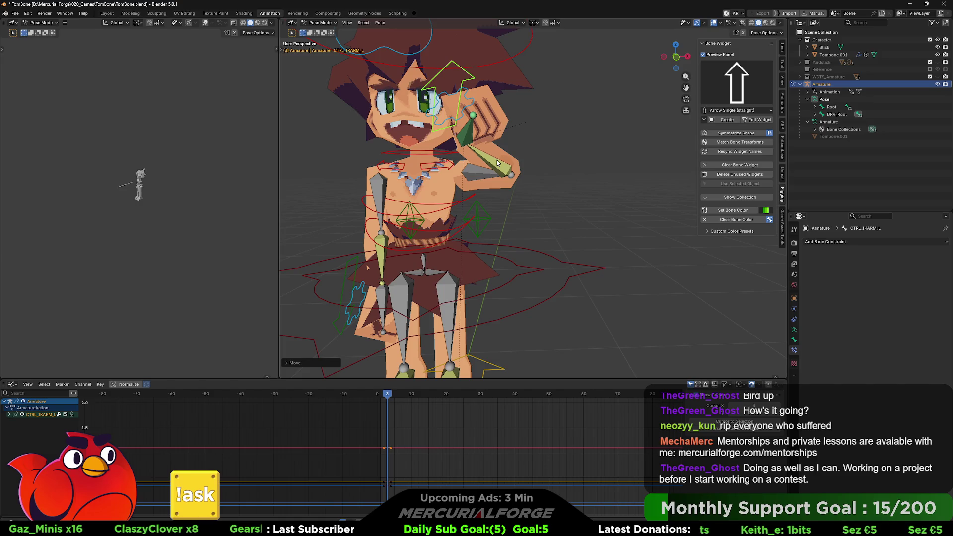
left_click_drag(487, 218, 636, 220)
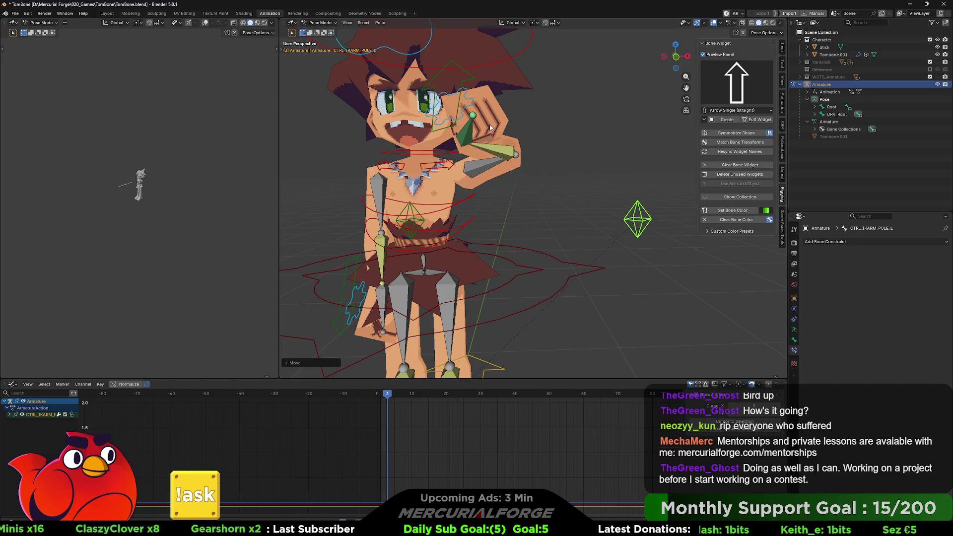
Reselect the left arm IK control and tumble its rotation in further test poses
left_click(454, 73)
left_click(472, 115)
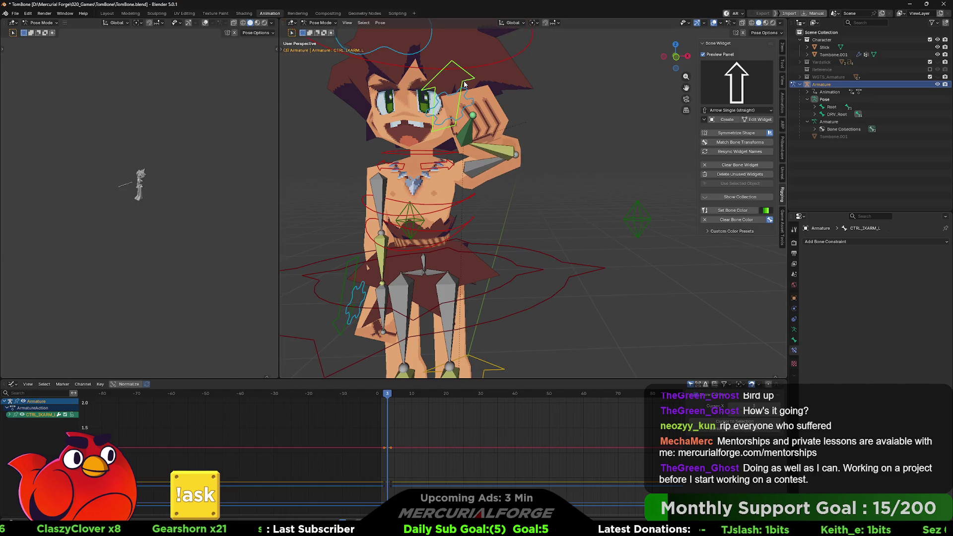
scroll(477, 149, "up", 3)
middle_click_drag(477, 149, 566, 112)
key("r")
left_click(576, 104)
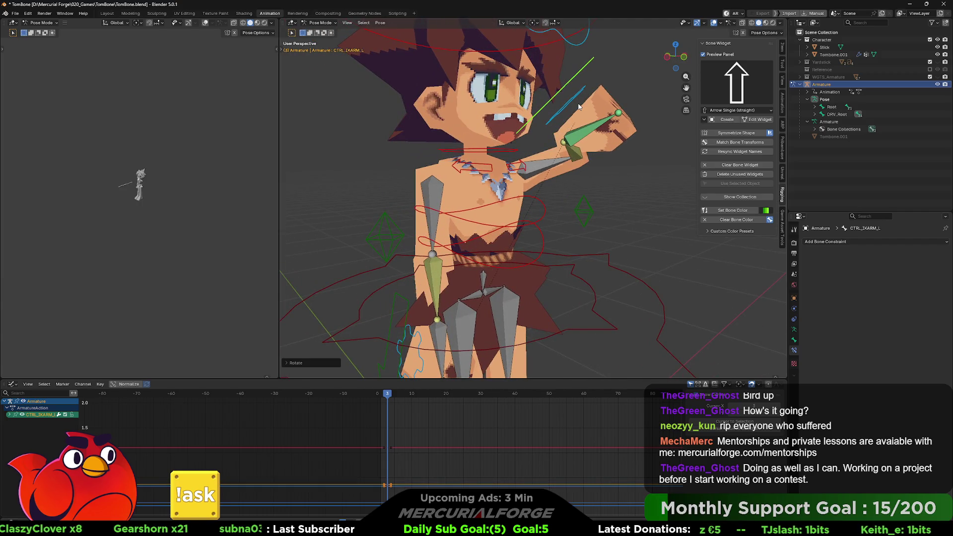
key("r")
key("r")
left_click(568, 130)
mouse_move(567, 131)
middle_mouse_down()
mouse_move(449, 142)
mouse_move(586, 137)
mouse_move(571, 136)
middle_mouse_up()
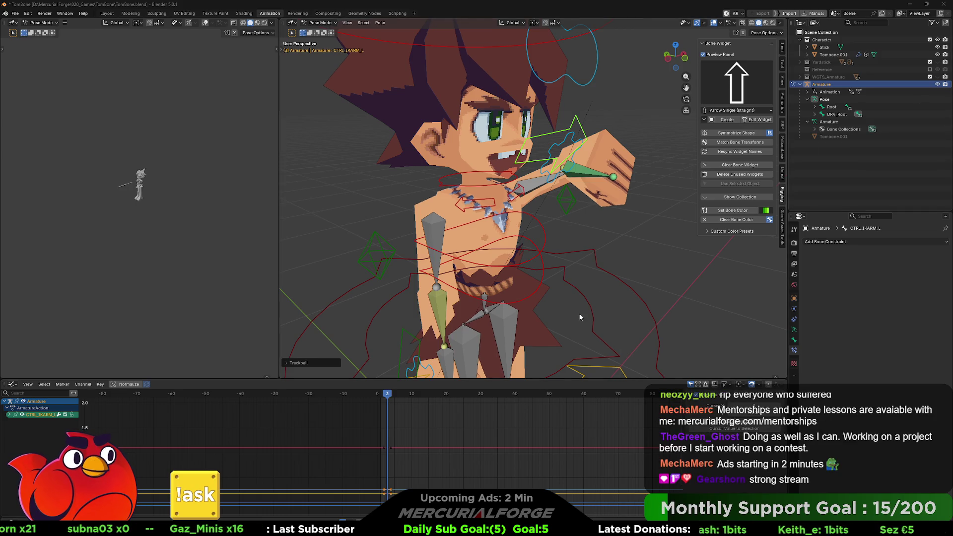
scroll(618, 260, "down", 3)
scroll(630, 234, "up", 1)
Reset CTRL_IKARM_L's Location X, Y, Z to 0 in the Item transform panel
left_click(631, 234)
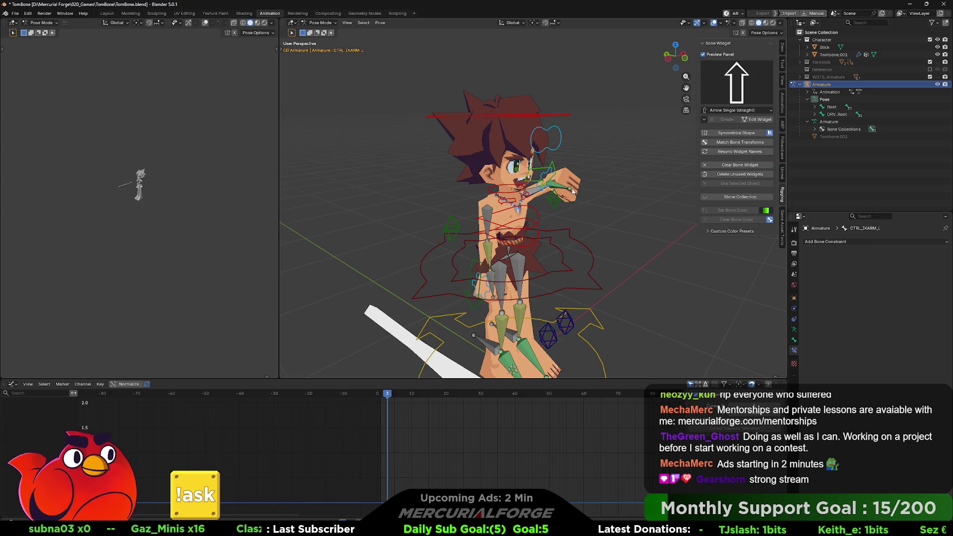
left_click(551, 168)
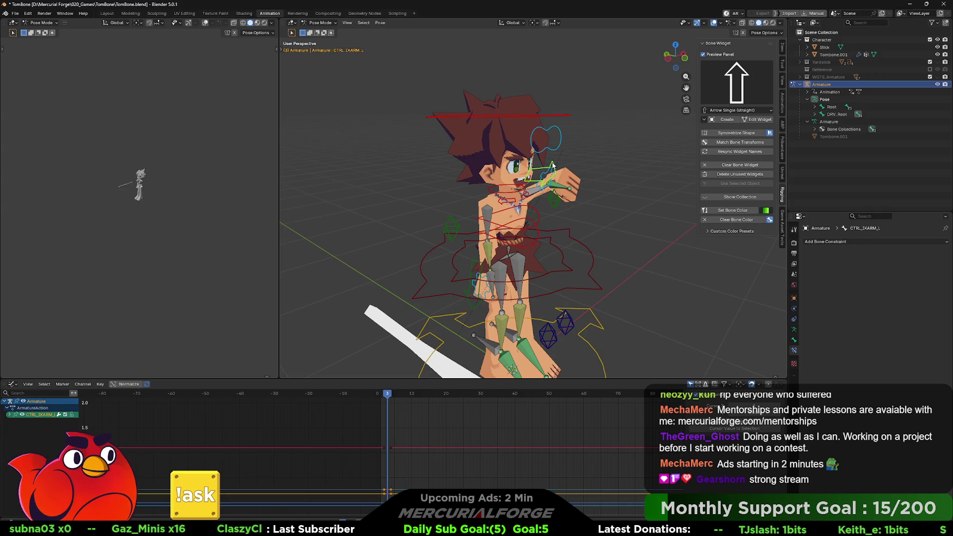
left_click(782, 46)
key("BackSpace")
key("BackSpace")
key("BackSpace")
left_click(626, 195)
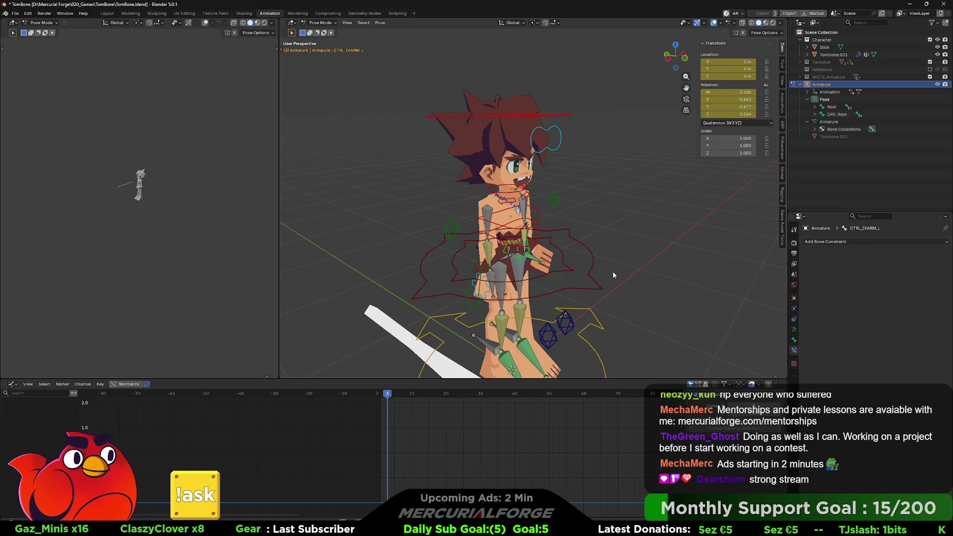
Reset the arm control's rotation to rest and switch to front orthographic view
middle_click_drag(613, 271, 548, 260)
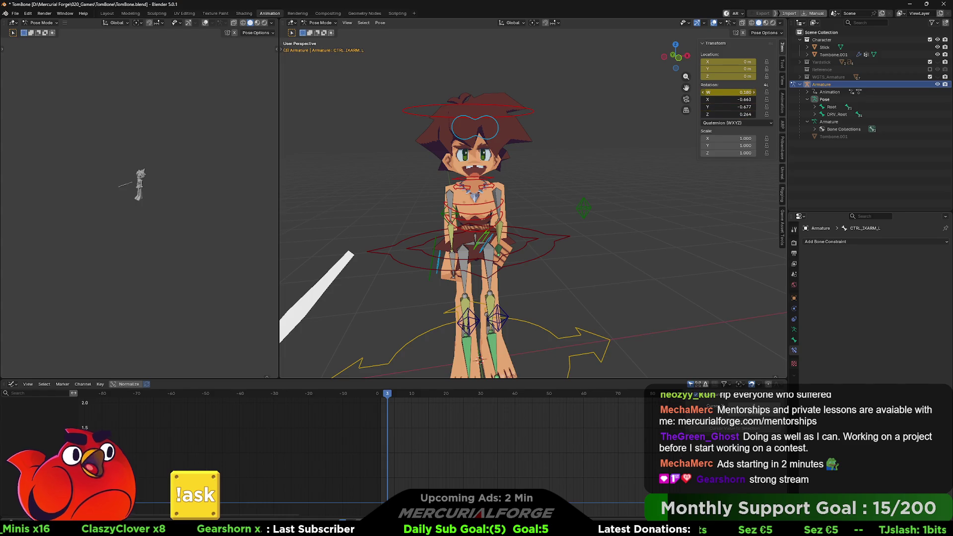
key("BackSpace")
key("BackSpace")
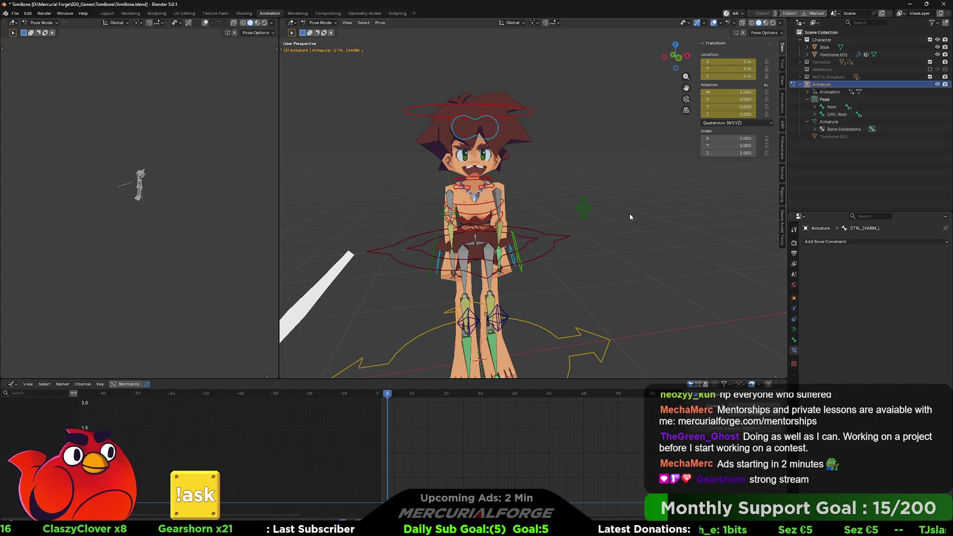
mouse_move(632, 238)
middle_mouse_down()
mouse_move(615, 222)
mouse_move(635, 217)
mouse_move(609, 211)
middle_mouse_up()
scroll(616, 222, "up", 2)
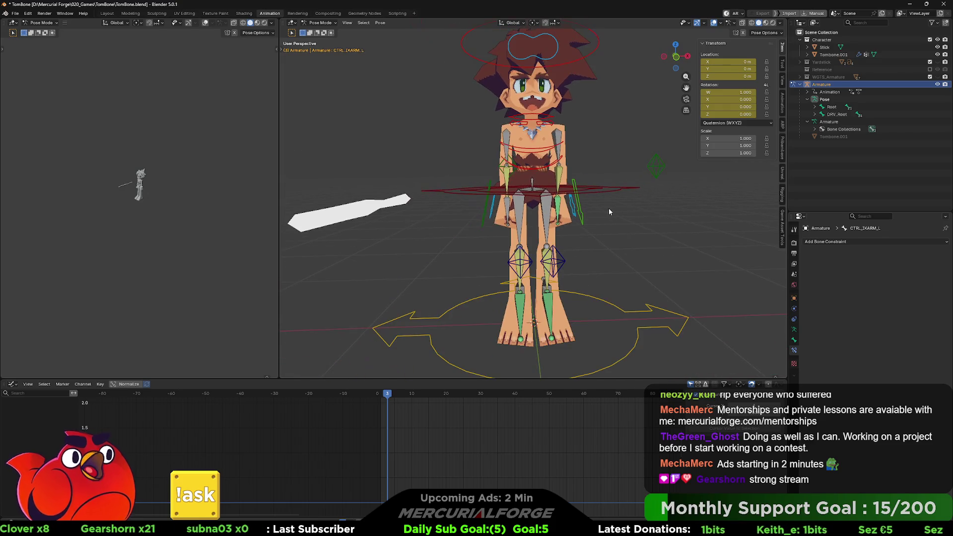
key("KP_1")
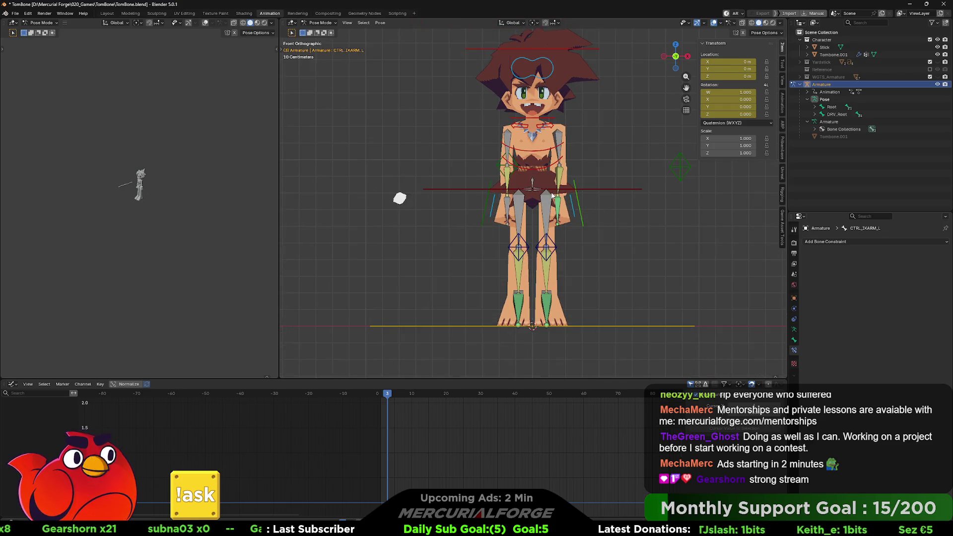
scroll(485, 141, "up", 3)
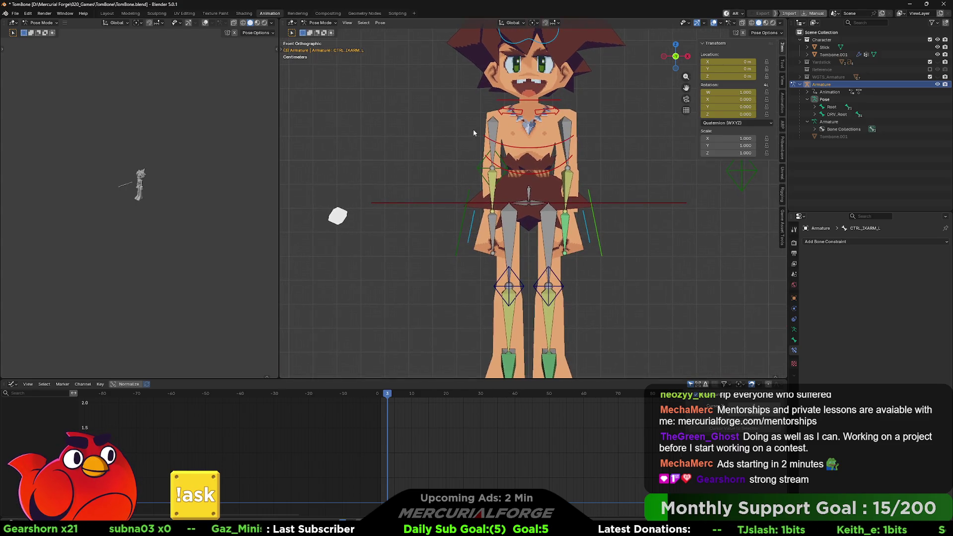
Fully expand the Pose item in the Outliner to list every pose bone with its constraints
left_click(815, 99)
left_click(813, 99)
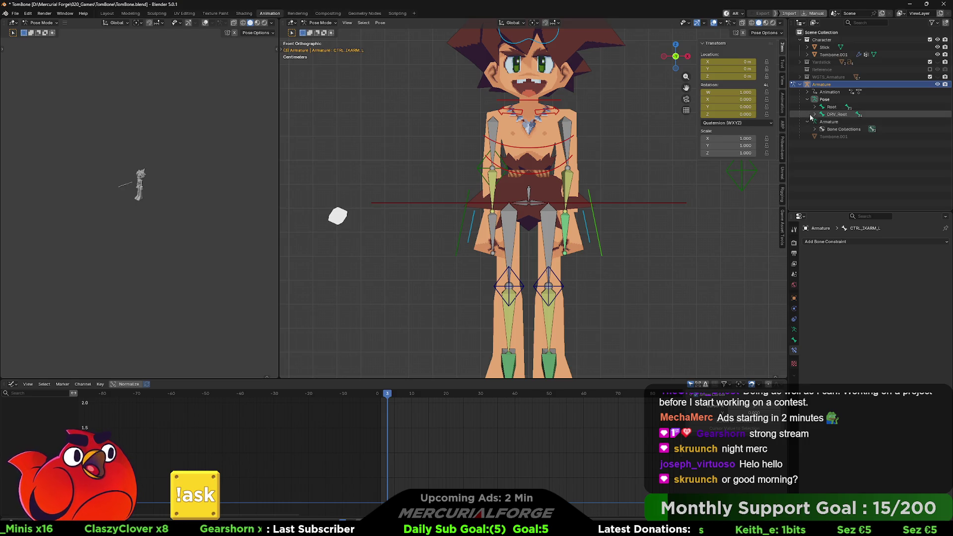
left_click(809, 100, "shift")
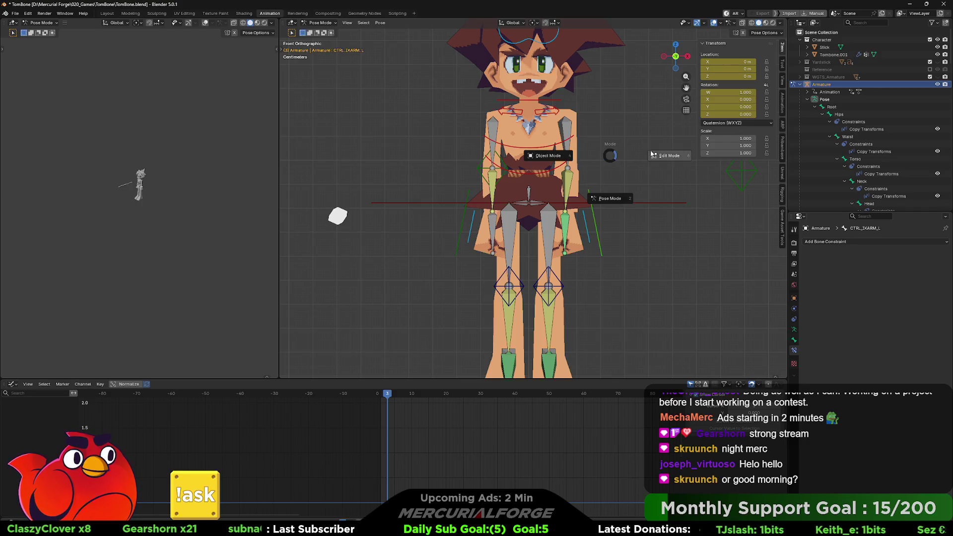
In Edit Mode, expand the Root and control bone hierarchies to reveal the DRV_Root driver chain
key("Tab")
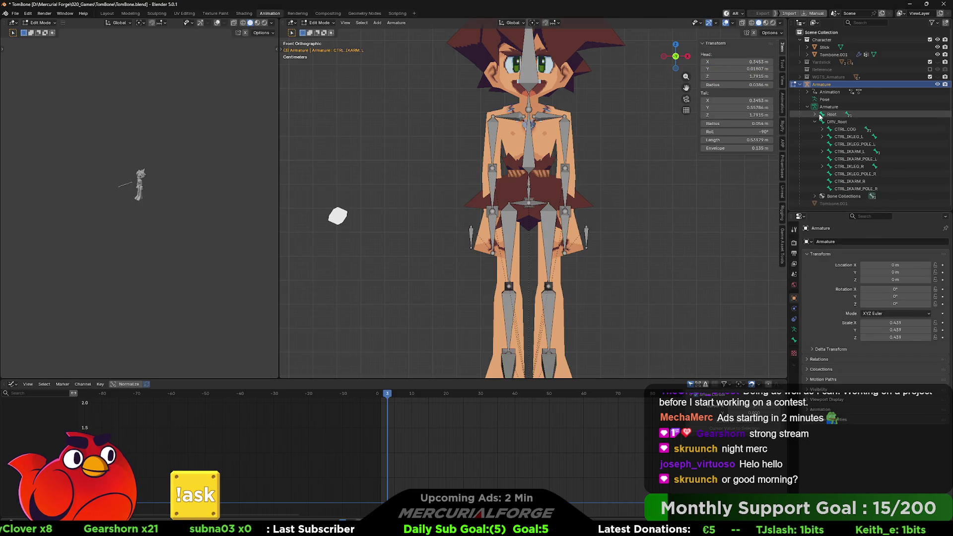
left_click(821, 114, "shift")
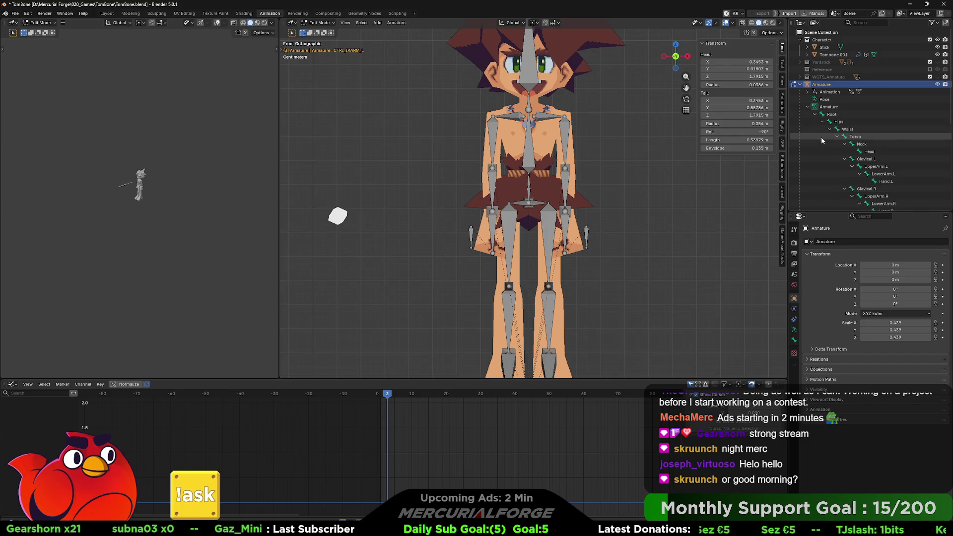
scroll(820, 137, "down", 7)
left_click(821, 129, "shift")
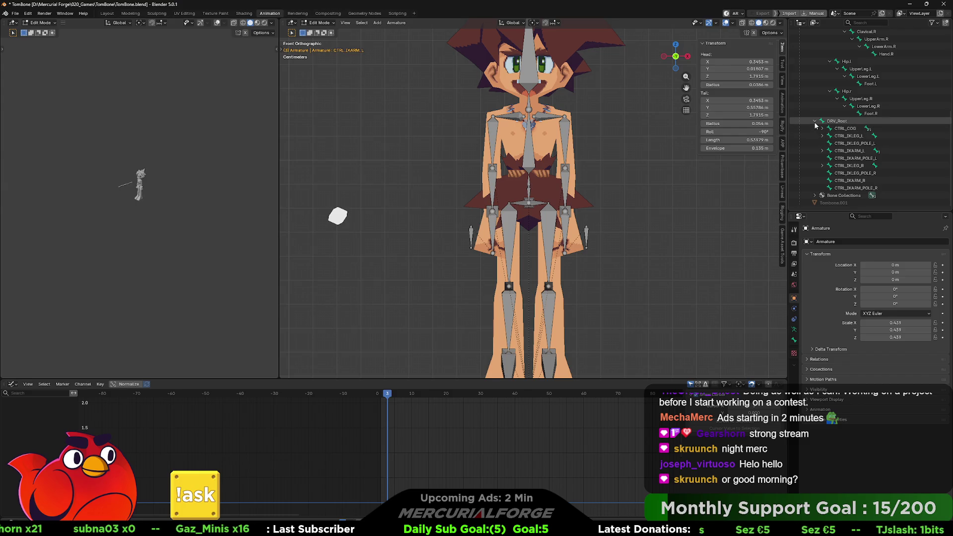
scroll(815, 125, "down", 3)
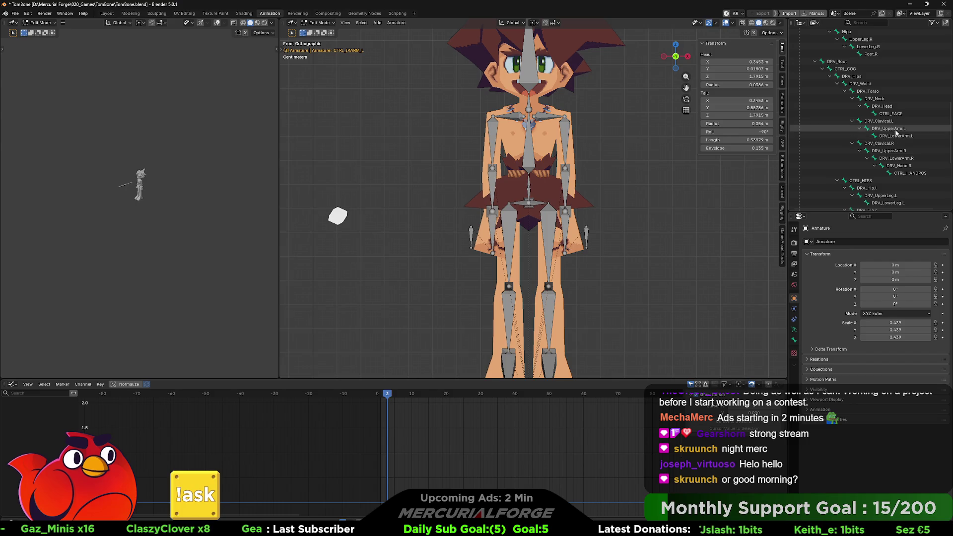
left_click(890, 123)
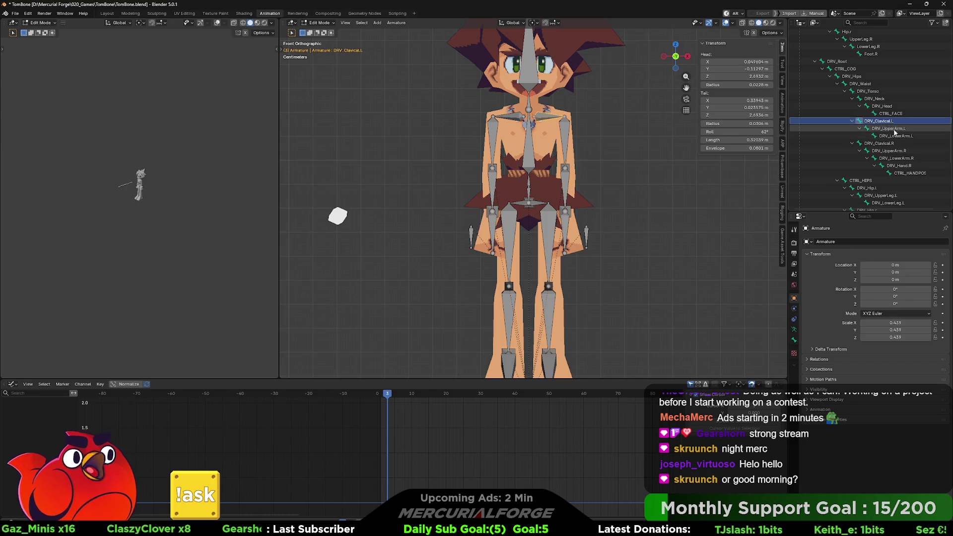
Multi-select the driver chain's arm, hand, hip and leg bones in the Outliner
left_click(913, 174, "shift")
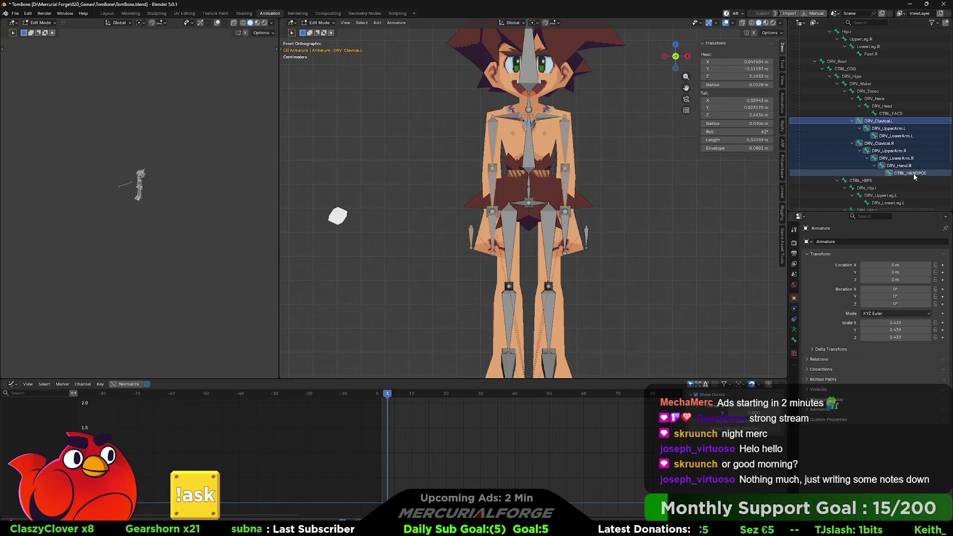
left_click_drag(913, 173, 876, 162)
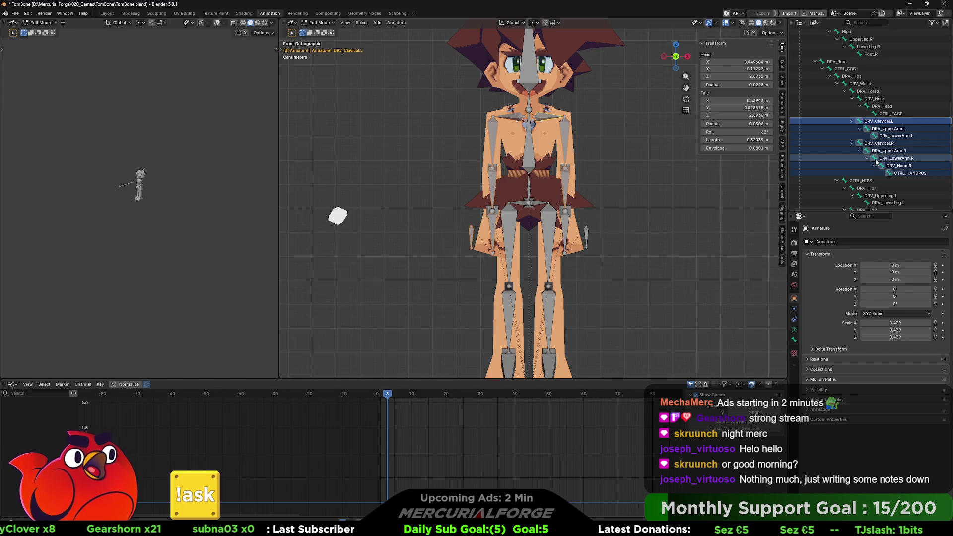
scroll(876, 163, "down", 2)
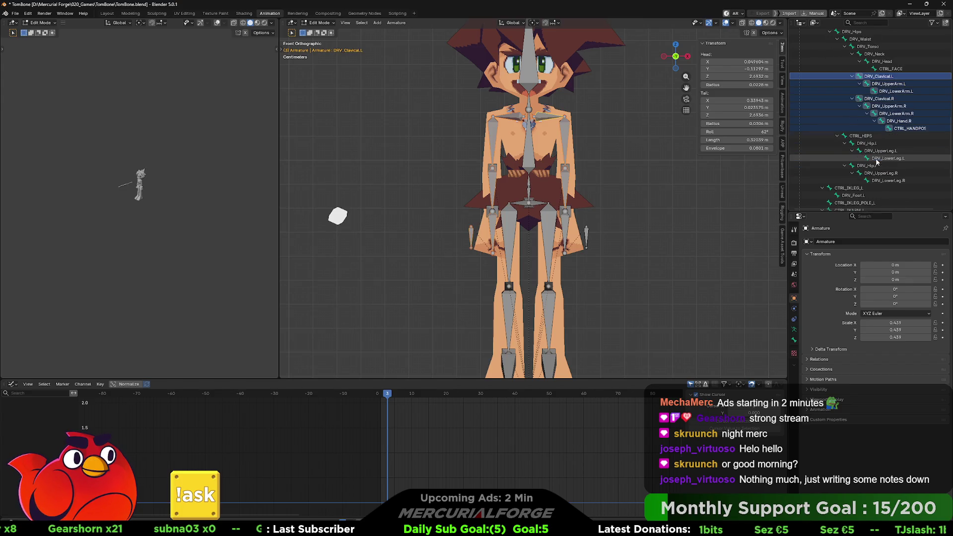
scroll(879, 157, "down", 2)
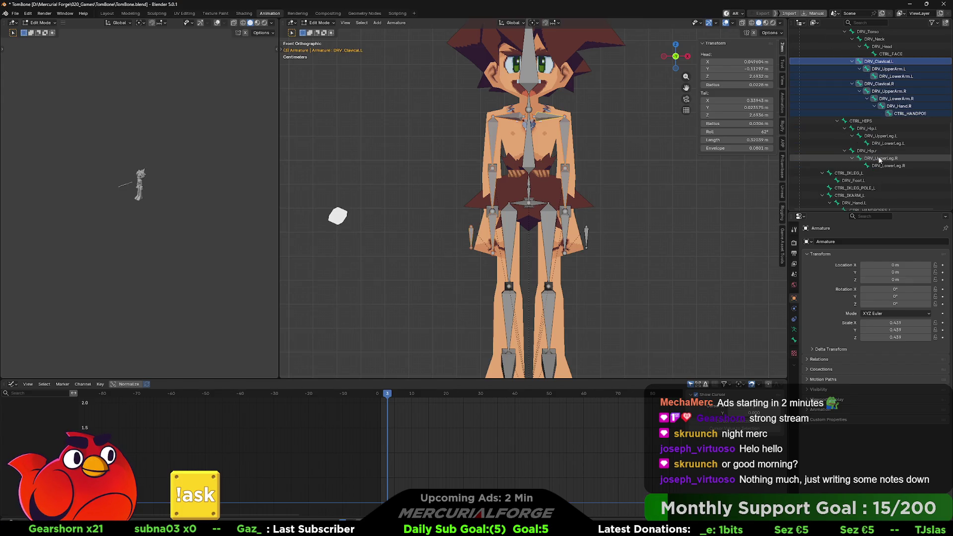
left_click(885, 129, "ctrl")
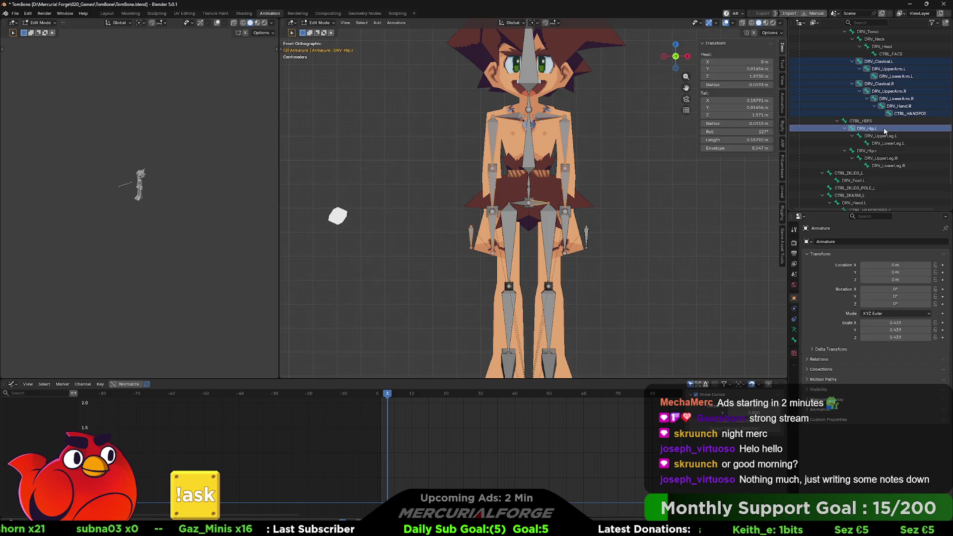
left_click(882, 136, "ctrl")
left_click(875, 158, "ctrl")
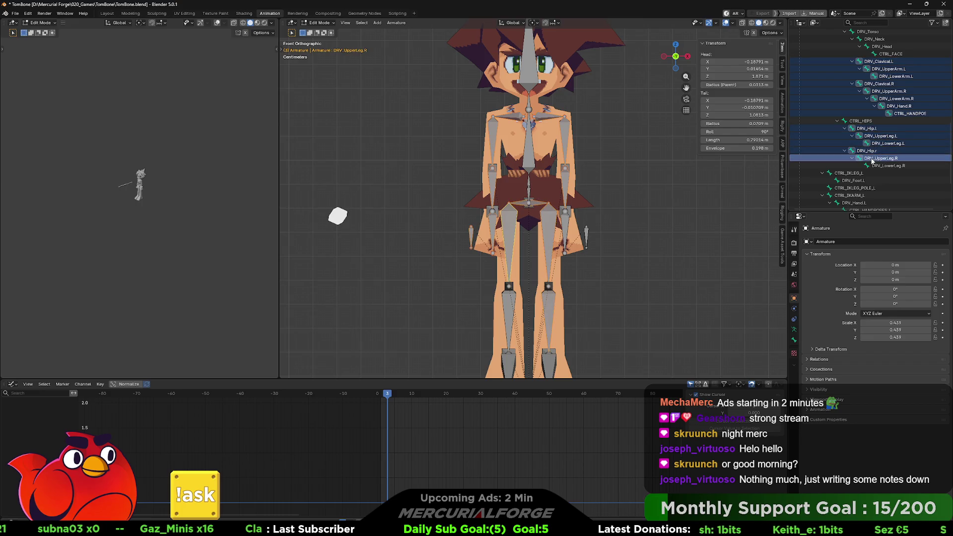
scroll(878, 139, "up", 4)
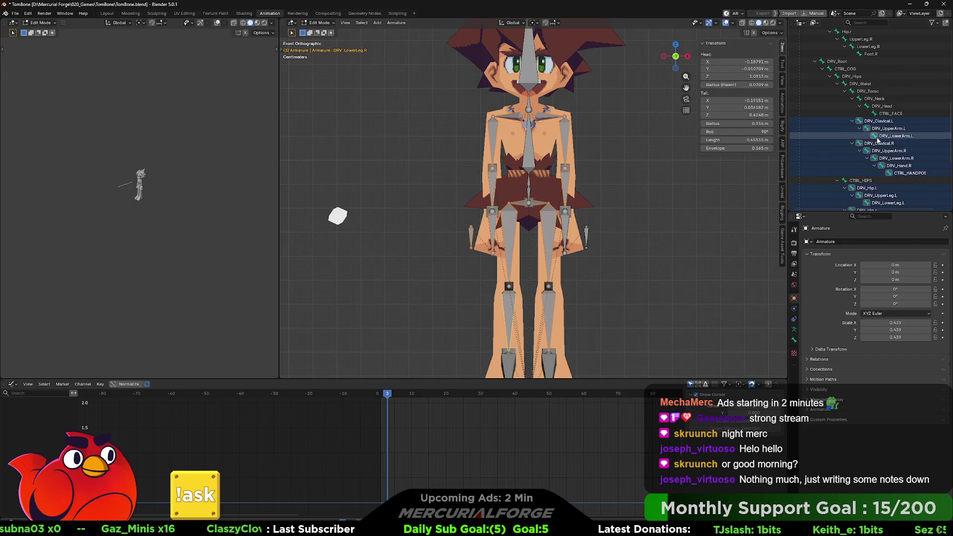
scroll(876, 140, "up", 10)
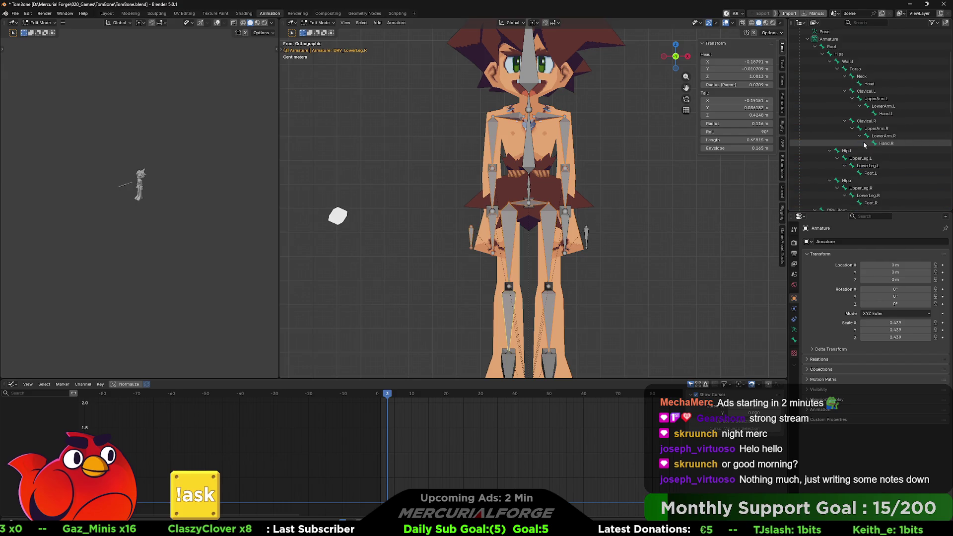
Add the original armature's arm, hand, leg and foot bones through LowerLeg.R to the selection
left_click(883, 106)
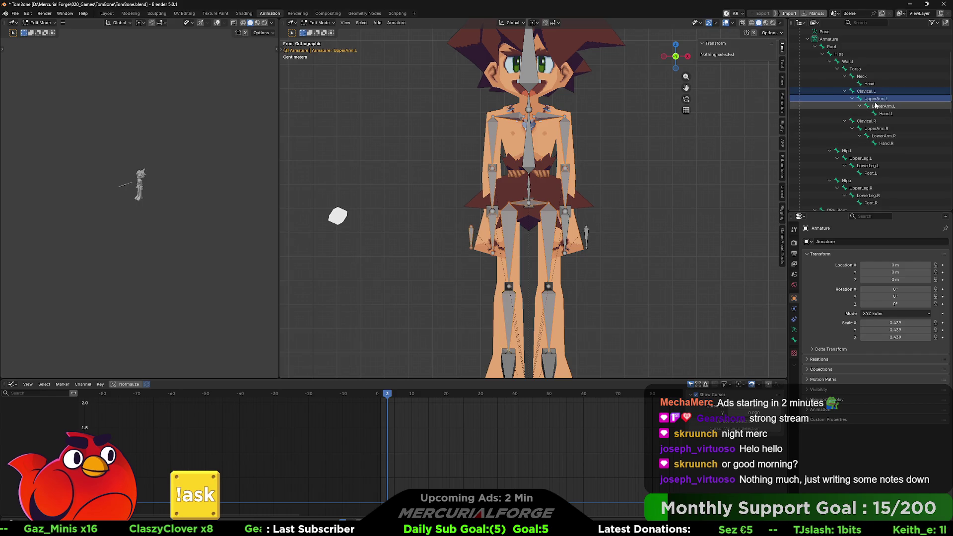
left_click(886, 113, "ctrl")
left_click(881, 136, "ctrl")
left_click(885, 143, "ctrl")
left_click(847, 151, "ctrl")
left_click(867, 165, "ctrl")
left_click(847, 180, "ctrl")
left_click(867, 195, "ctrl")
scroll(864, 202, "down", 3)
scroll(866, 165, "down", 2)
scroll(864, 161, "down", 3)
scroll(860, 156, "down", 2)
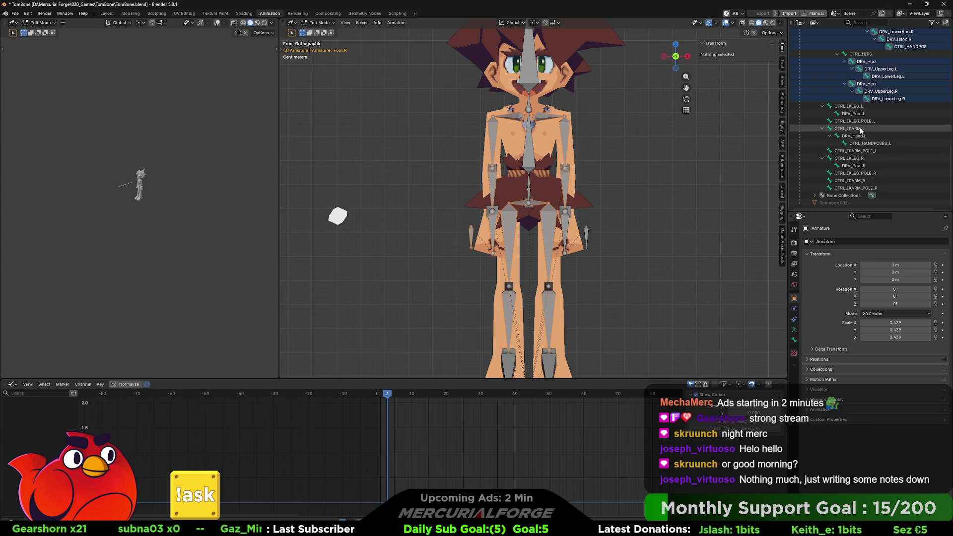
Step through the left leg IK, DRV_Hand.L, arm pole and CTRL_HIPS bones in the Outliner
left_click(867, 108, "ctrl")
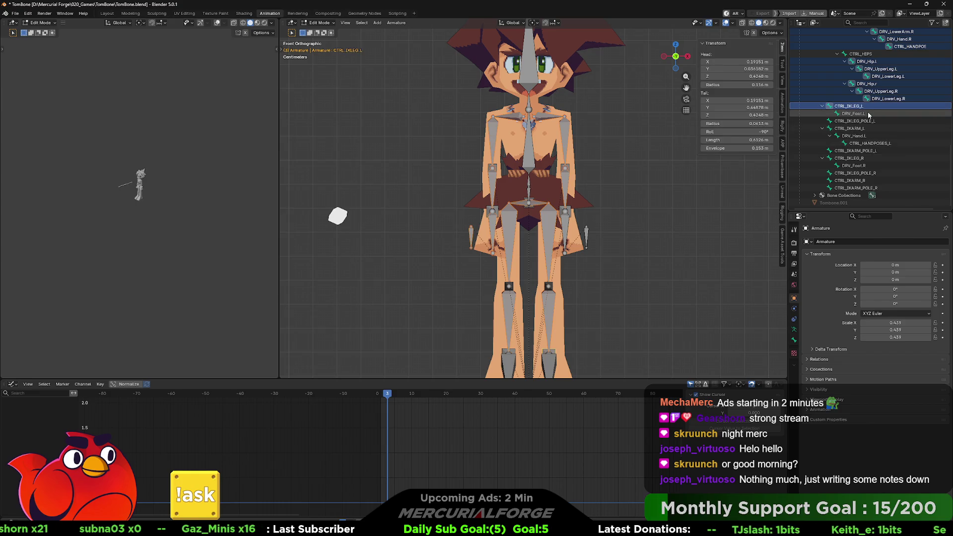
left_click(881, 121)
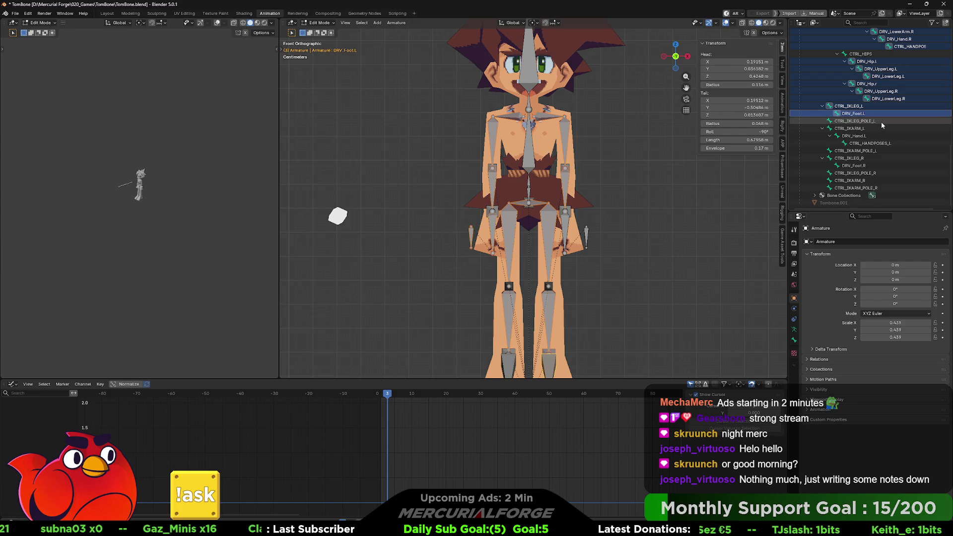
left_click(876, 134)
left_click(873, 151, "ctrl")
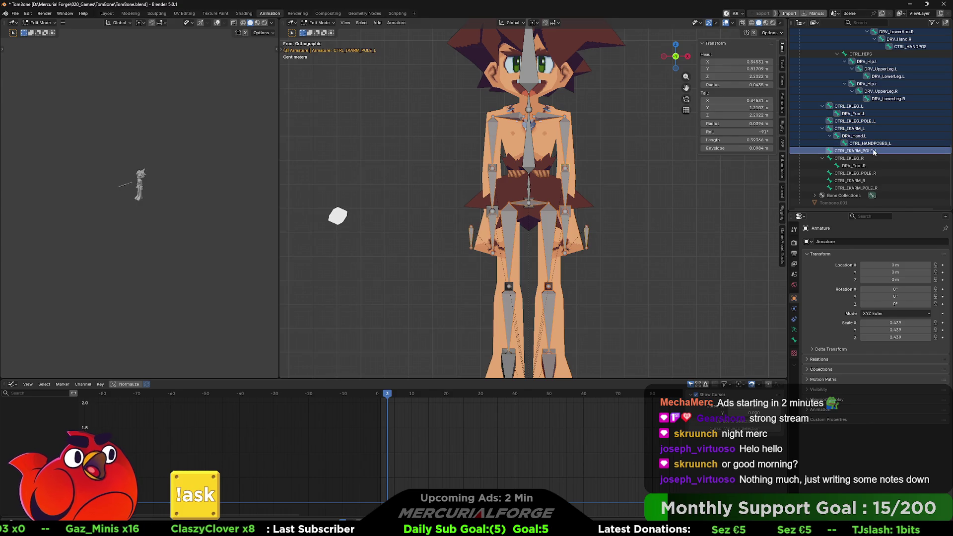
left_click(849, 106)
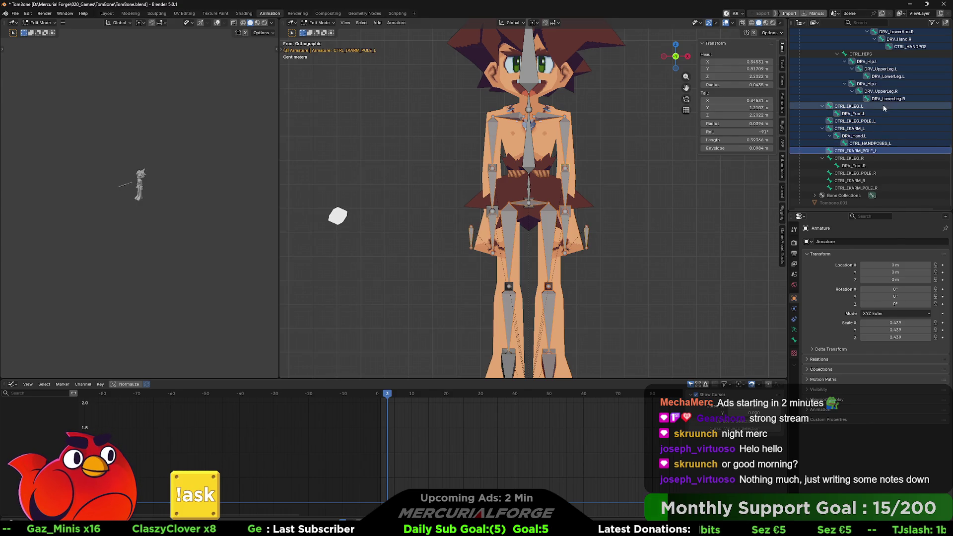
scroll(878, 138, "up", 3)
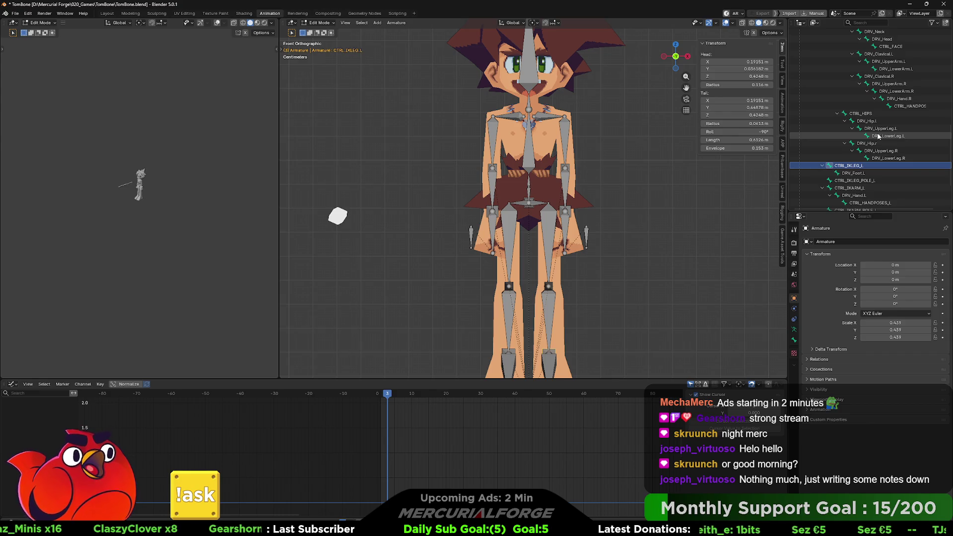
left_click(876, 114)
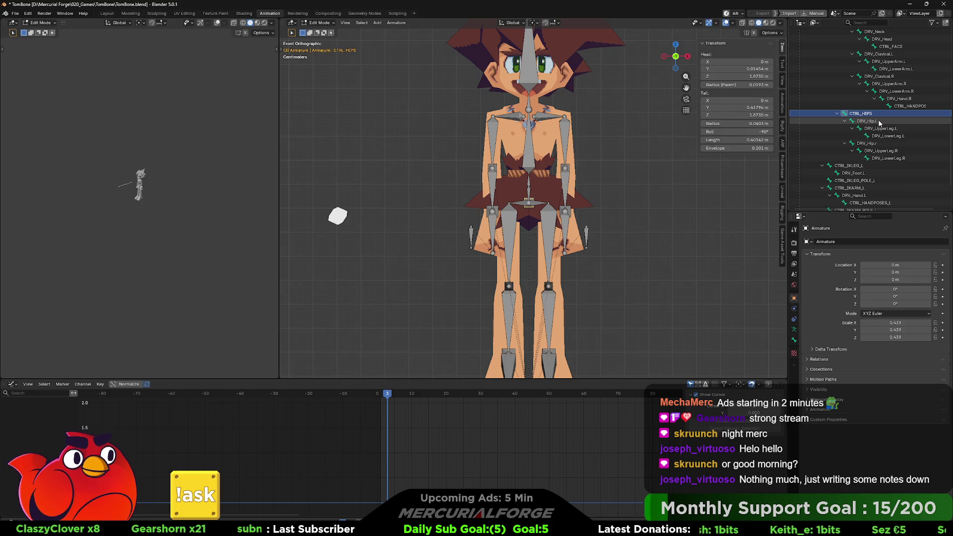
scroll(873, 175, "down", 3)
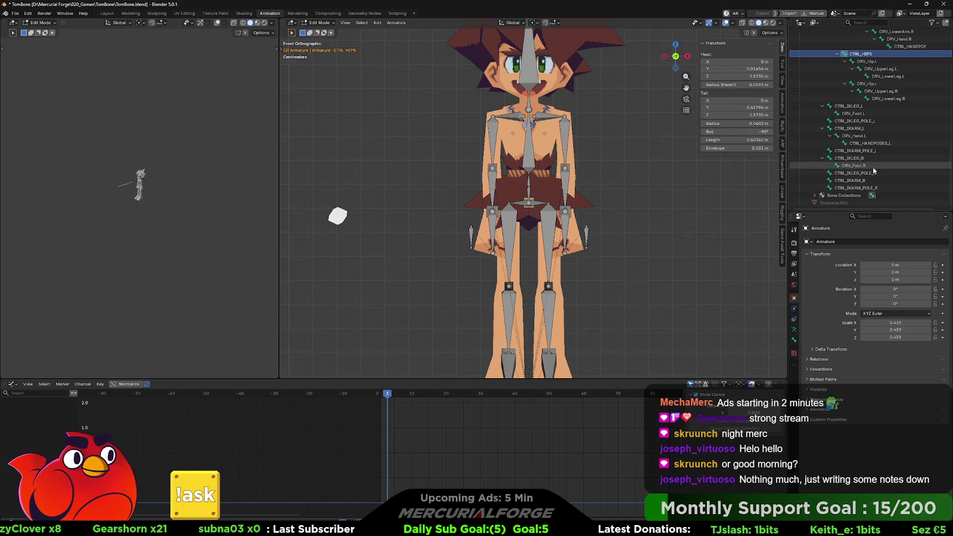
Select the right-side IK control bones and delete them as Bones, redoing after an undo
left_click(872, 158)
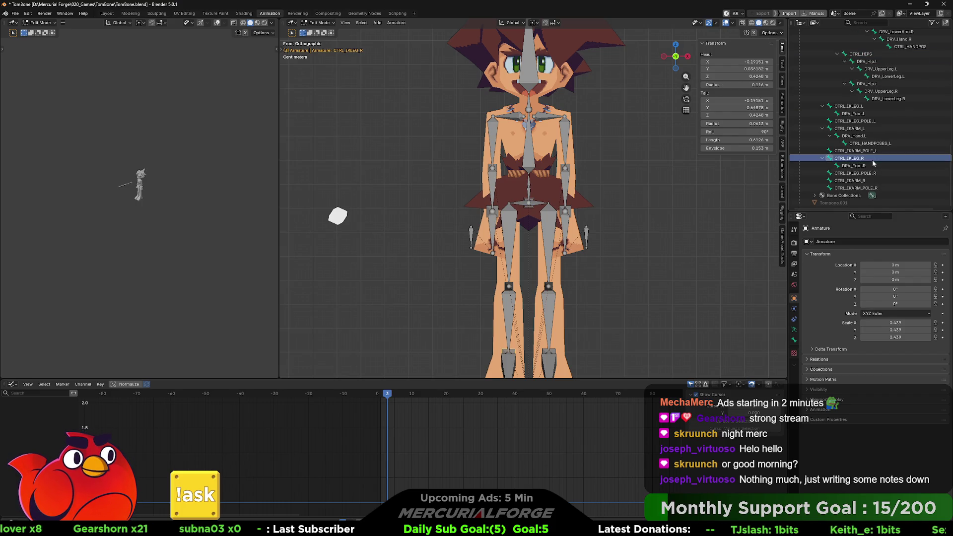
left_click(873, 187, "shift")
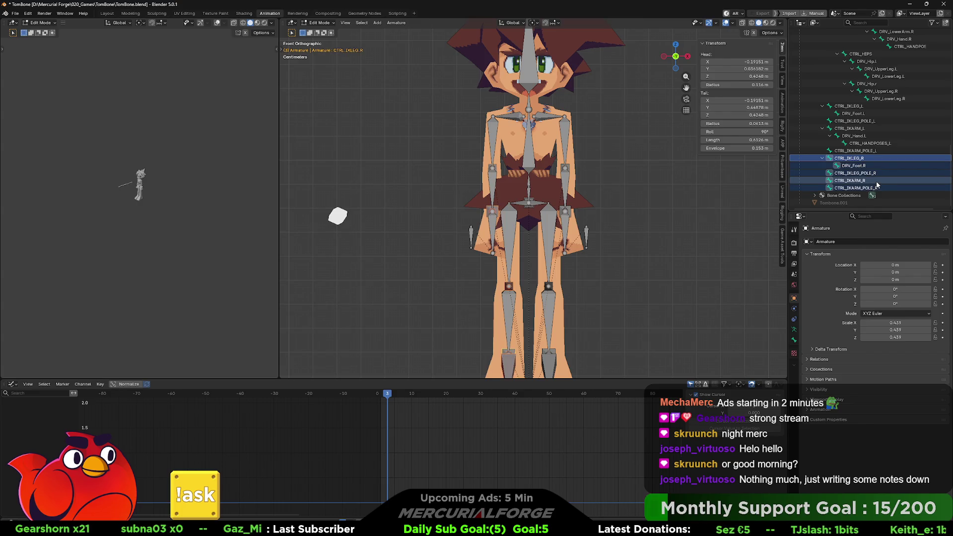
key("x")
left_click(565, 186)
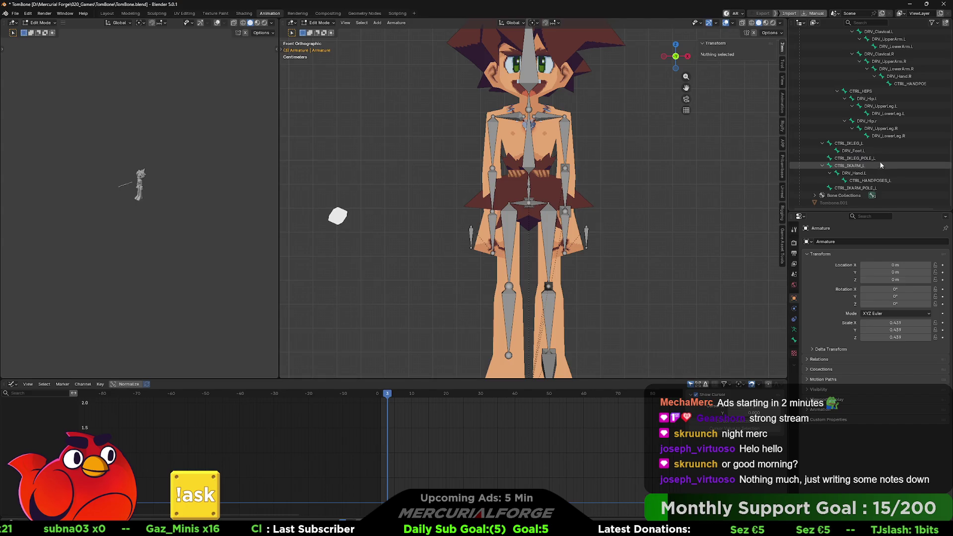
key("ctrl+z")
scroll(857, 190, "down", 2)
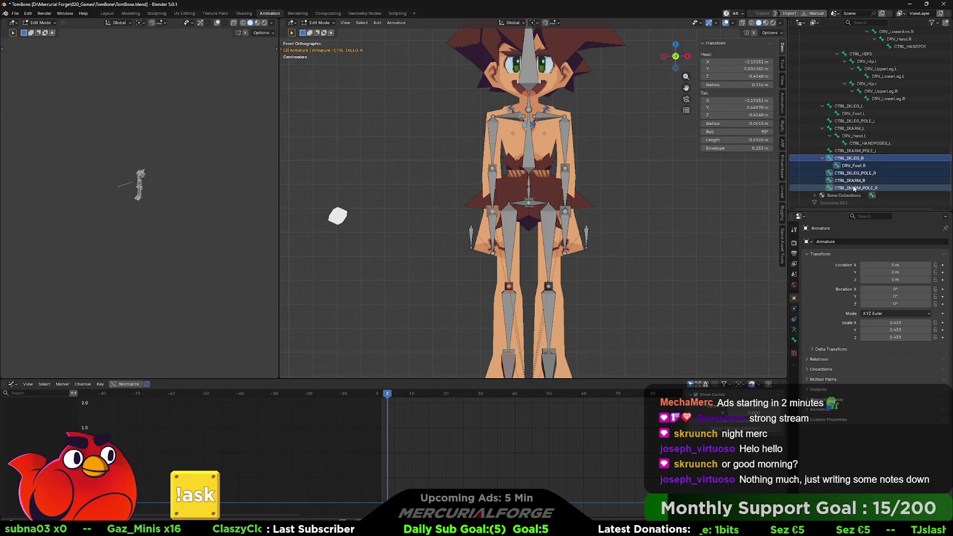
key("x")
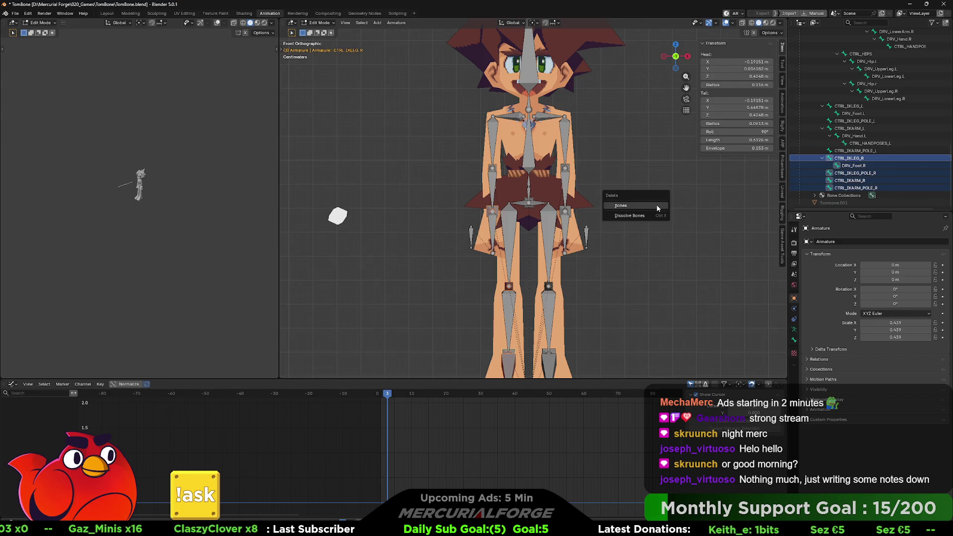
left_click(657, 206)
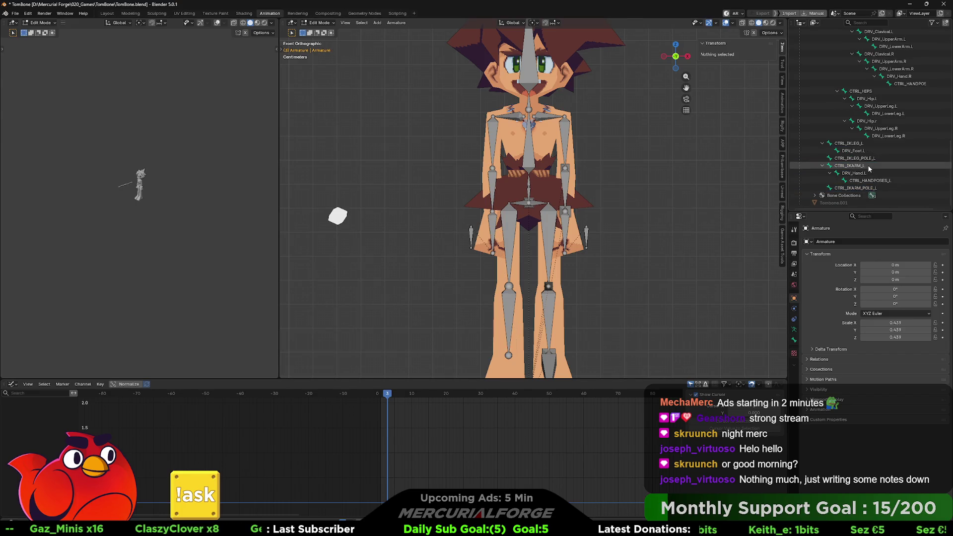
scroll(882, 180, "up", 3)
Delete DRV_LowerLeg.R, then the right-arm driver bones together with CTRL_HANDPOSE
left_click(882, 181)
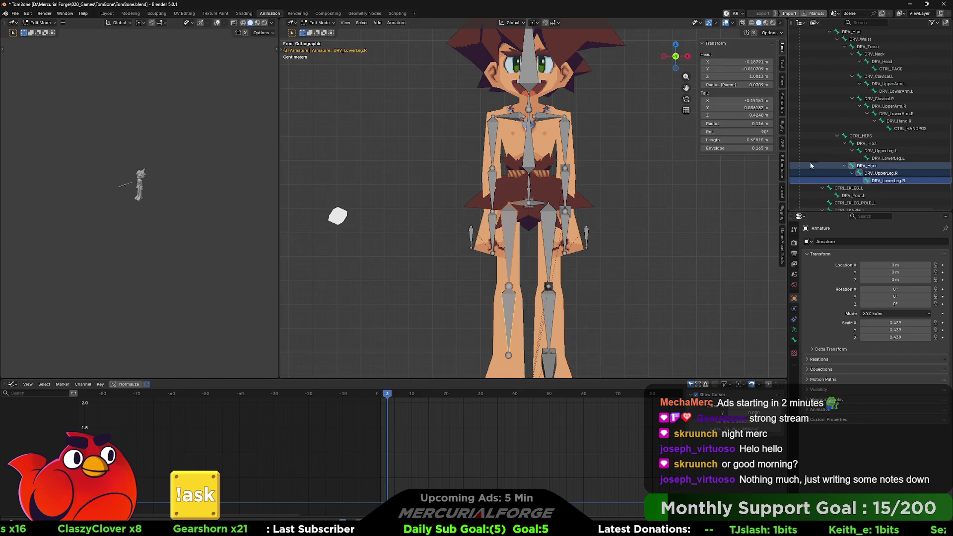
key("x")
left_click(697, 163)
scroll(899, 175, "up", 3)
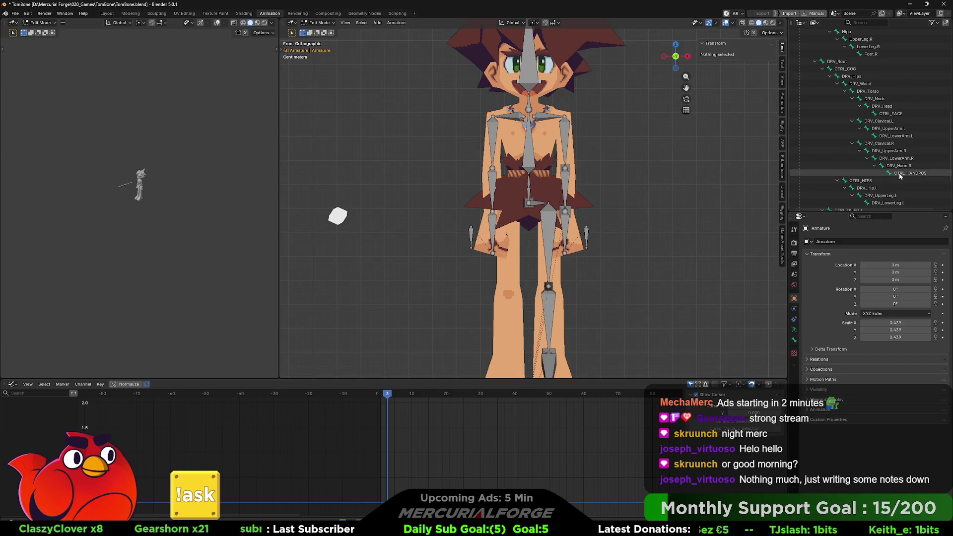
left_click(899, 175)
left_click(882, 143, "shift")
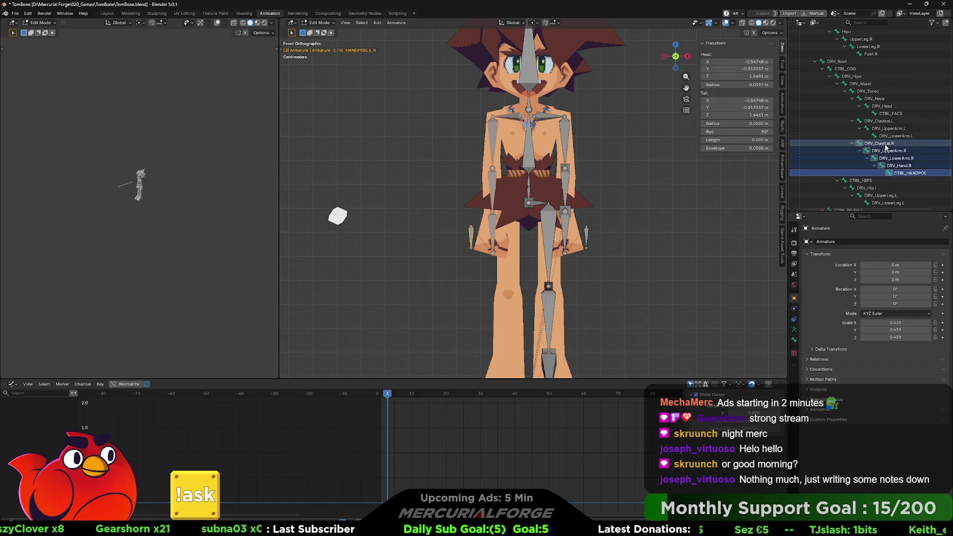
key("x")
left_click(609, 157)
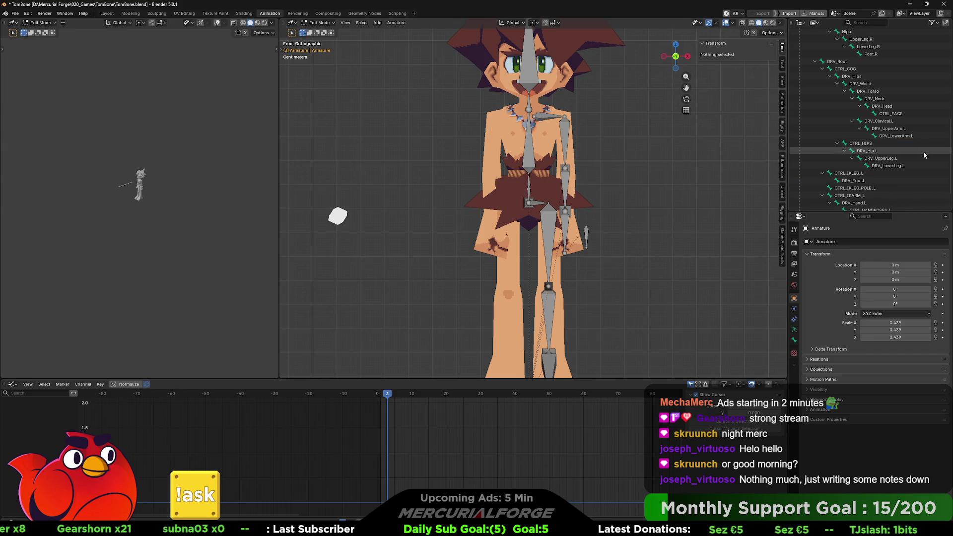
scroll(868, 154, "up", 5)
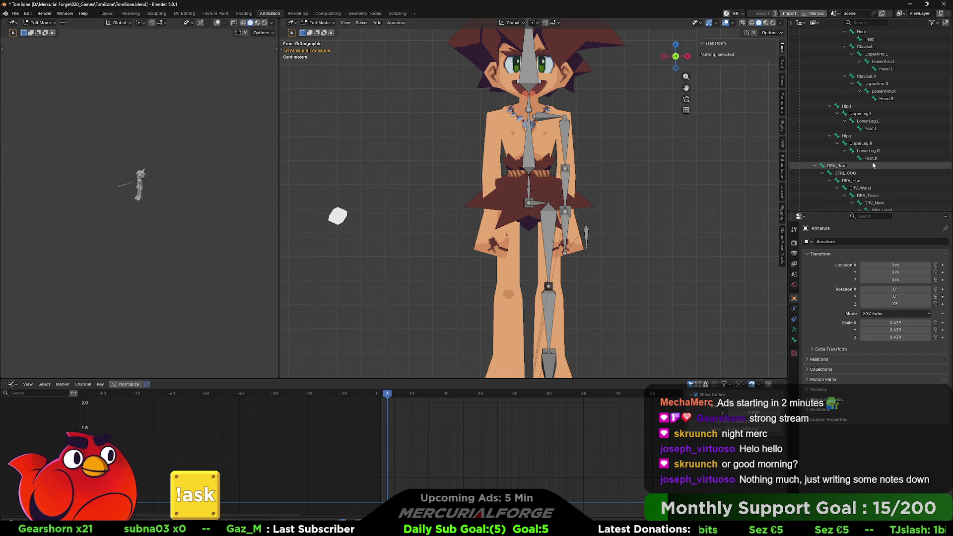
Select the right leg chain down to Foot.R, dismiss the delete prompt, and leave Edit Mode
left_click(871, 157)
left_click(846, 136, "shift")
key("x")
key("Escape")
key("Tab")
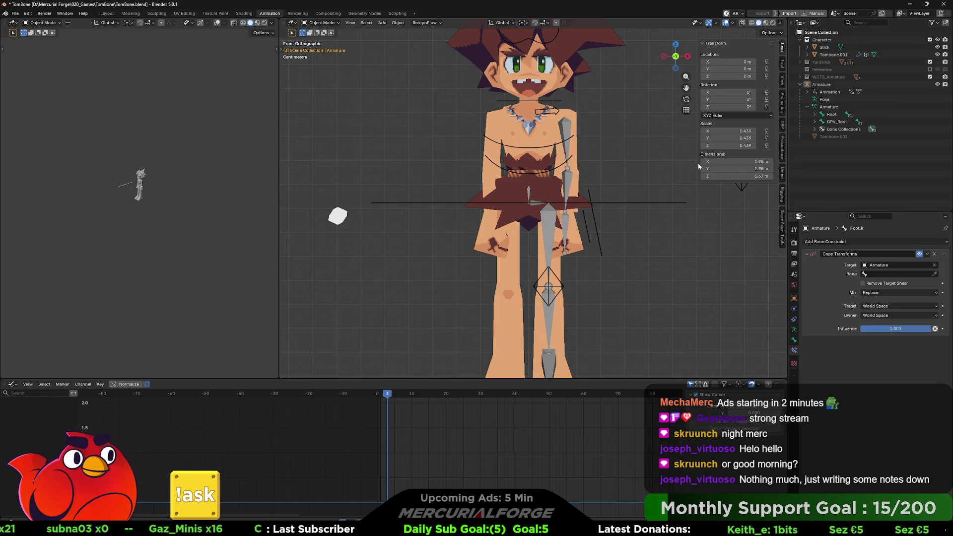
Delete the right leg bones Foot.R and LowerLeg.R from the armature in Edit Mode
key("Tab")
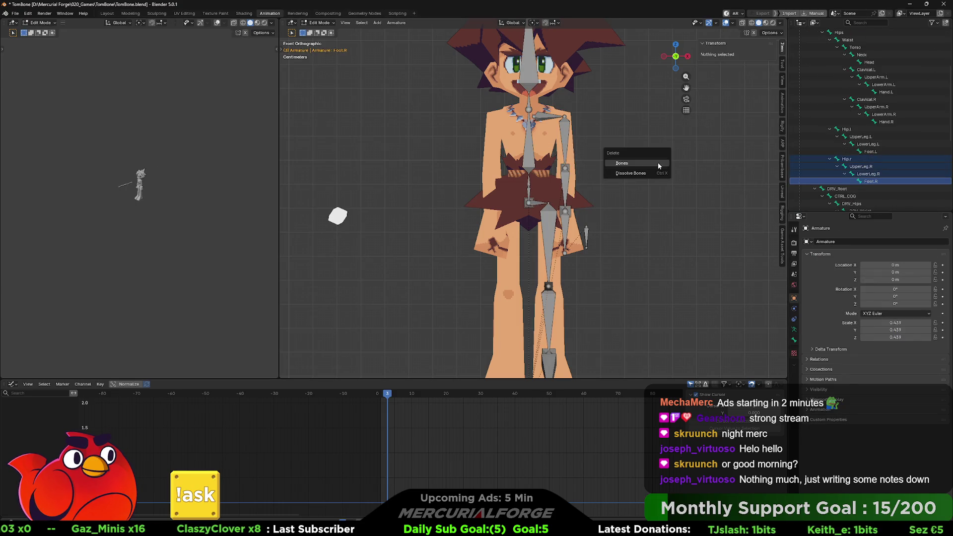
middle_click_drag(660, 163, 668, 158, "shift")
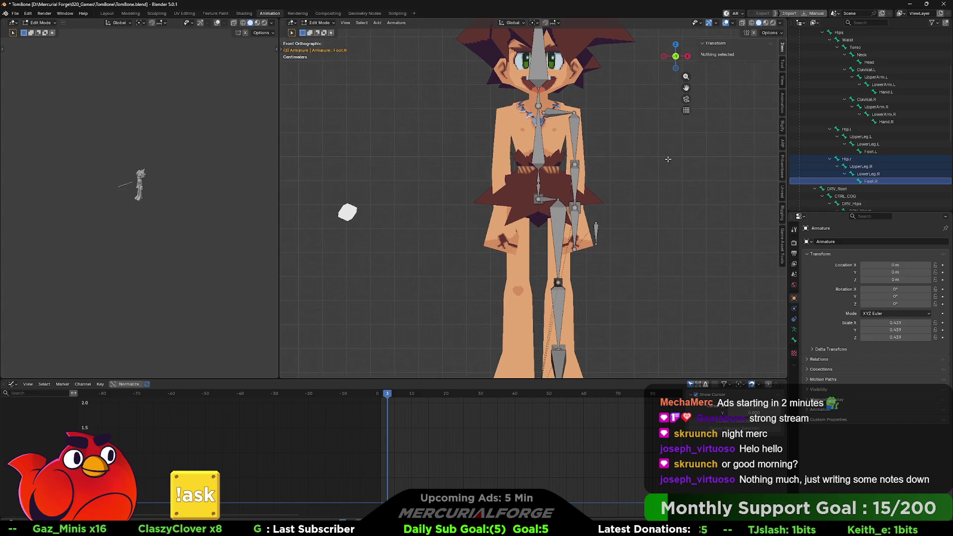
left_click(793, 333)
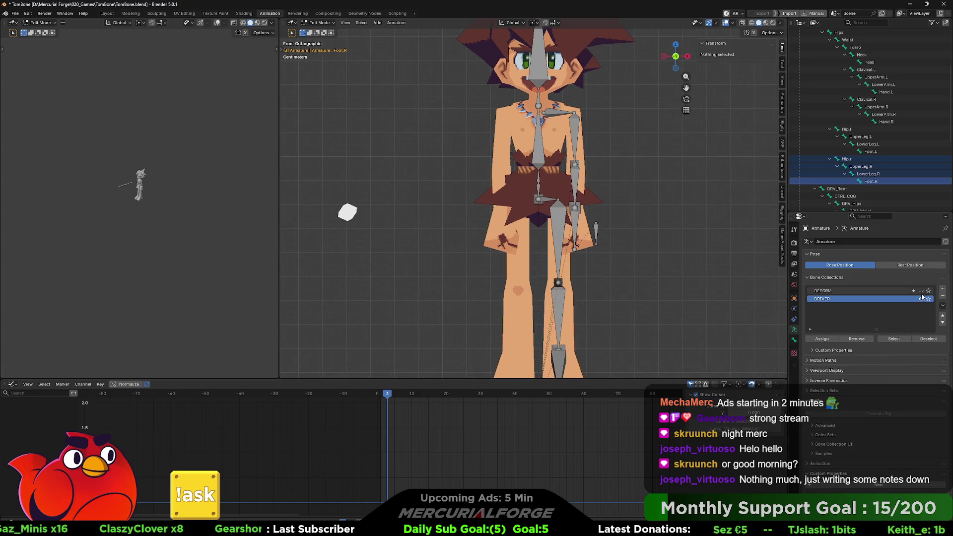
key("x")
key("Escape")
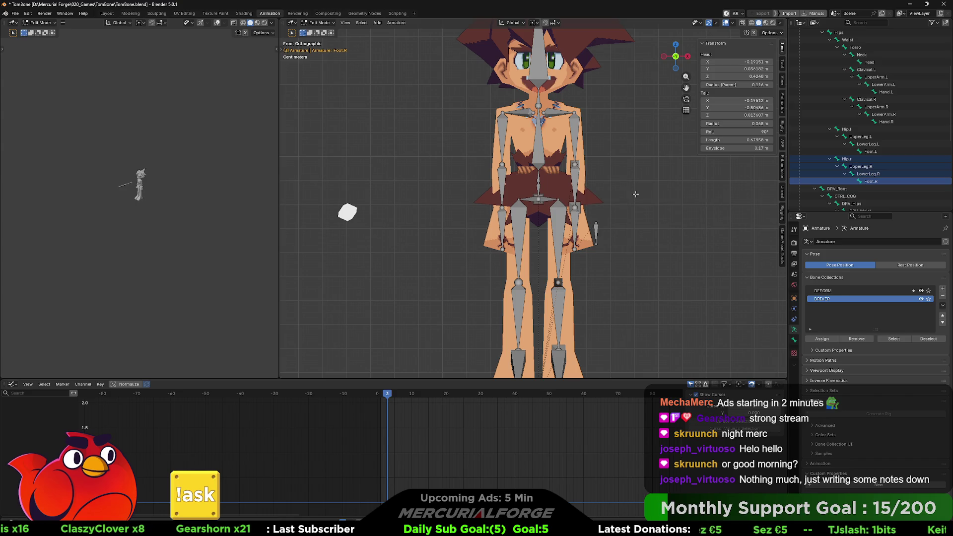
key("x")
left_click(650, 198)
left_click(866, 173)
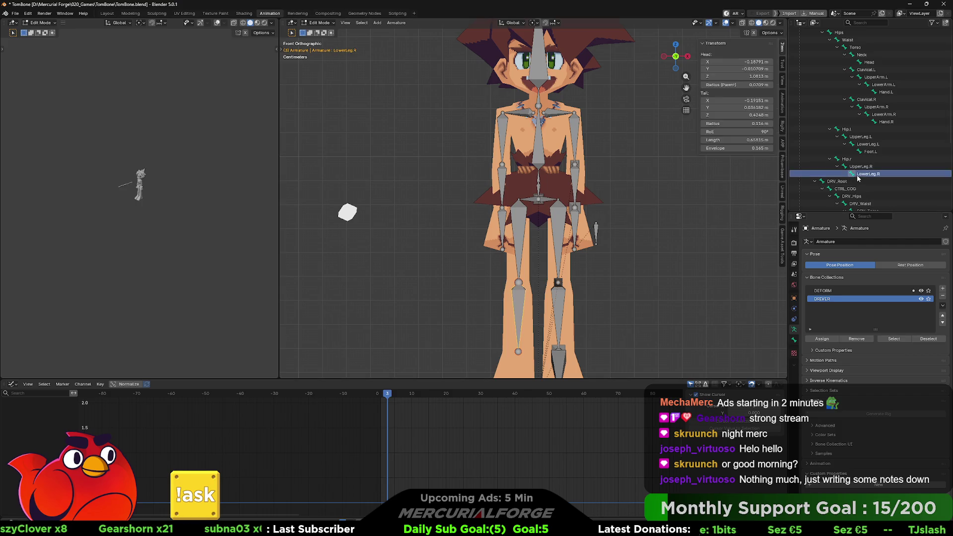
key("x")
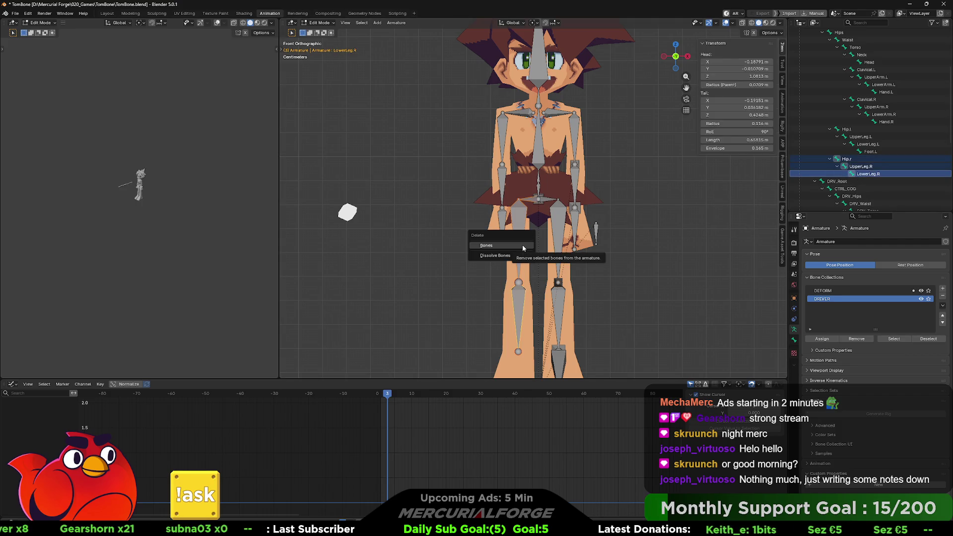
left_click(522, 245)
scroll(893, 155, "up", 1)
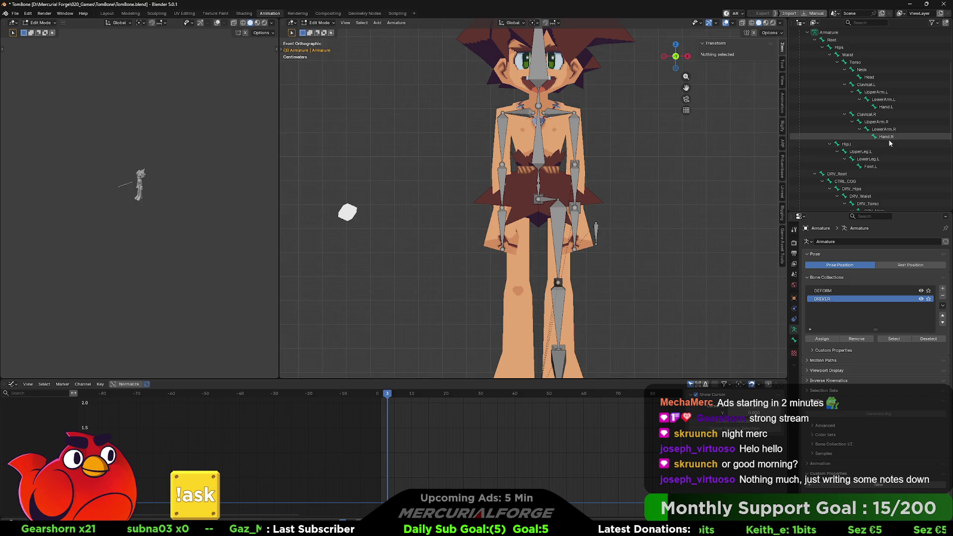
Delete the right arm chain from Hand.R upward, then select Clavicle.L through Foot.L
left_click(889, 137)
left_click(867, 114, "shift")
key("x")
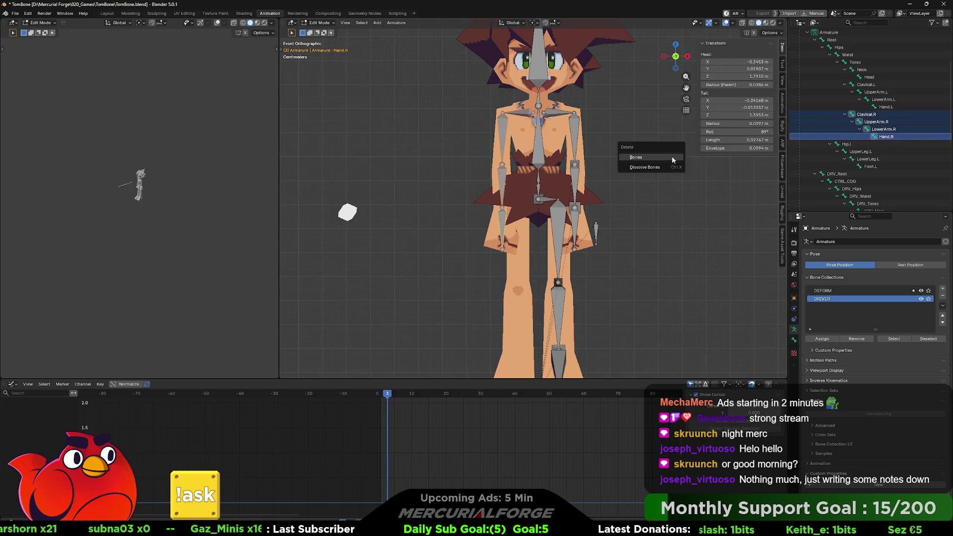
left_click(644, 157)
left_click(866, 84)
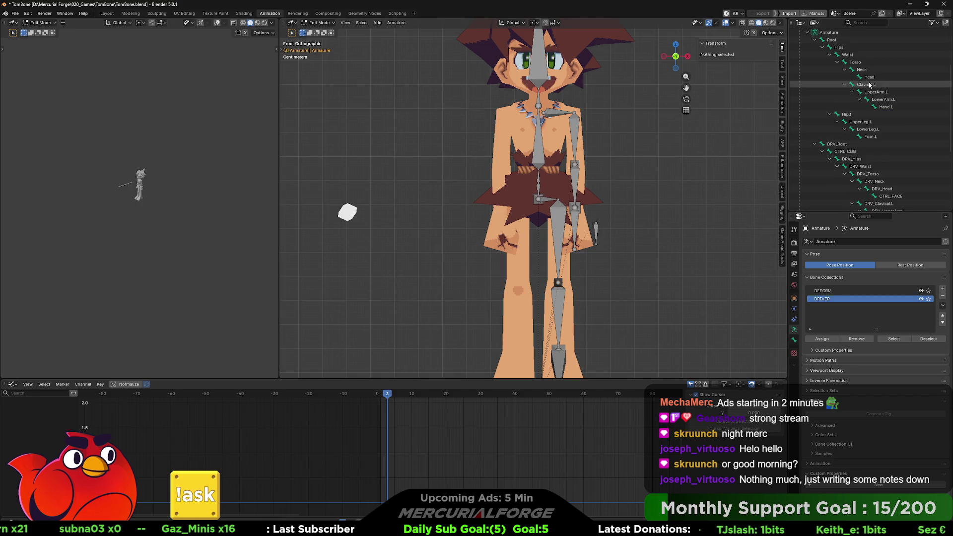
left_click(870, 138, "shift")
scroll(869, 137, "down", 1)
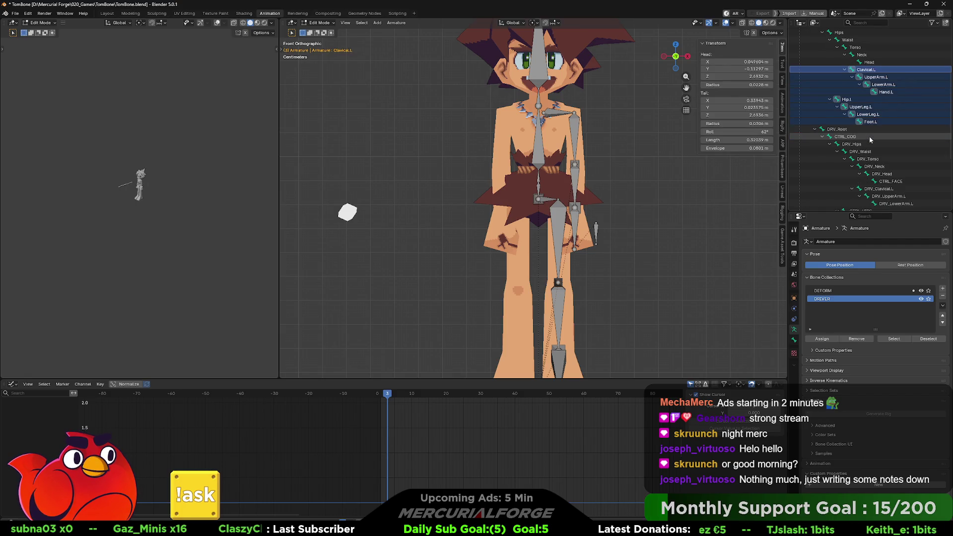
scroll(874, 129, "down", 1)
scroll(874, 129, "down", 1)
scroll(874, 128, "down", 2)
Add all left-side driver and control bones (DRV_Clavical.L, CTRL_IKLEG_L, DRV_Hand.L, poles) to the selection
left_click(886, 130)
left_click(896, 144, "shift")
left_click(868, 159, "shift")
left_click(881, 165, "shift")
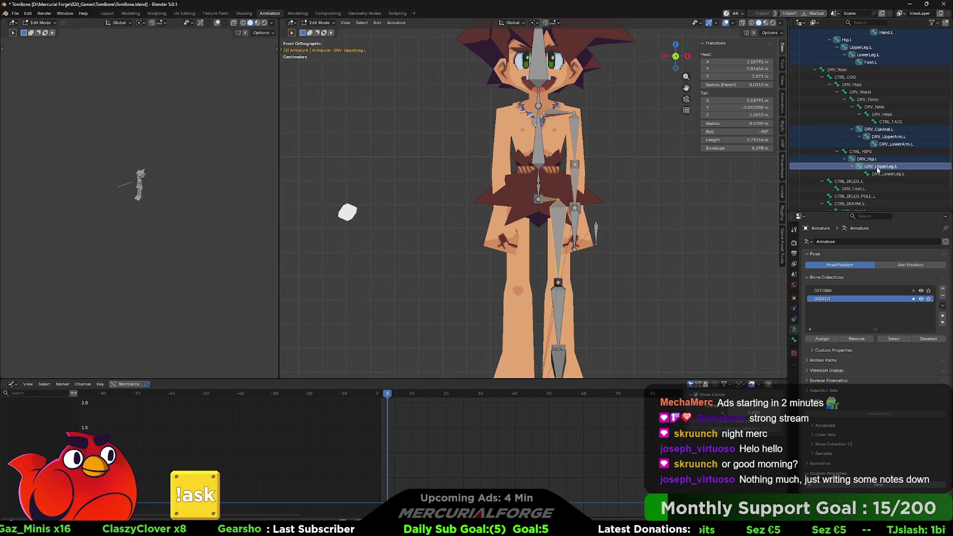
scroll(871, 163, "down", 2)
left_click(849, 143, "shift")
left_click(851, 166, "shift")
left_click(854, 172, "shift")
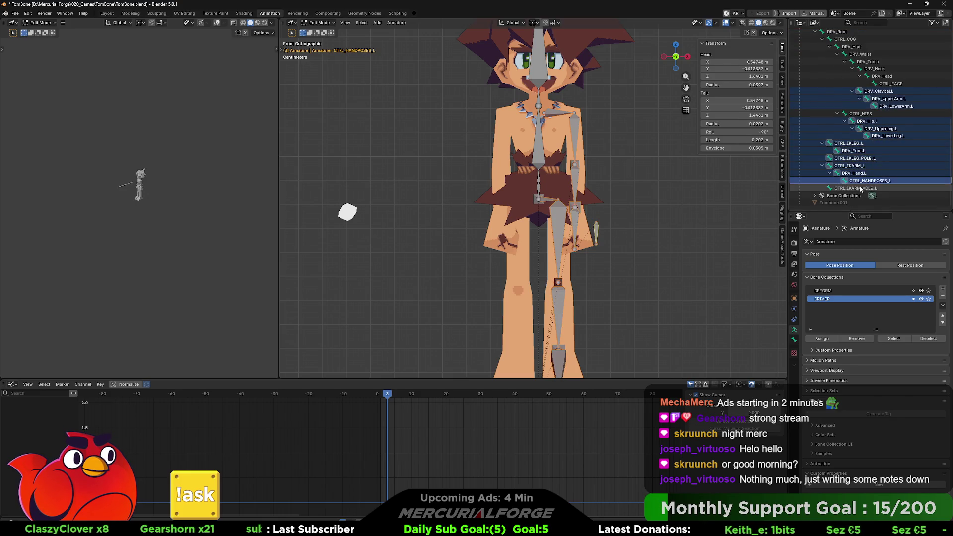
left_click(856, 188, "shift")
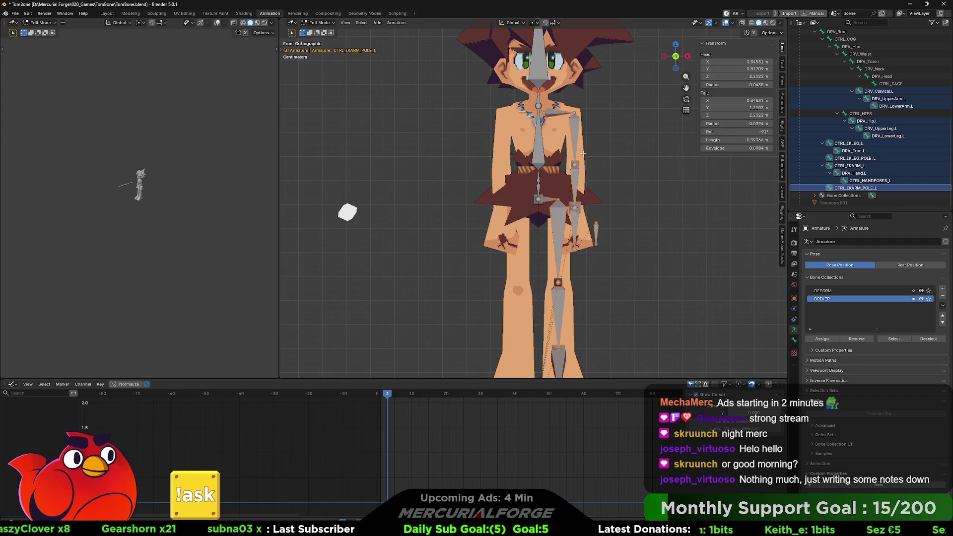
Symmetrize the selected left bones to recreate the right side, then return to Object Mode
right_click(576, 124)
left_click(576, 124)
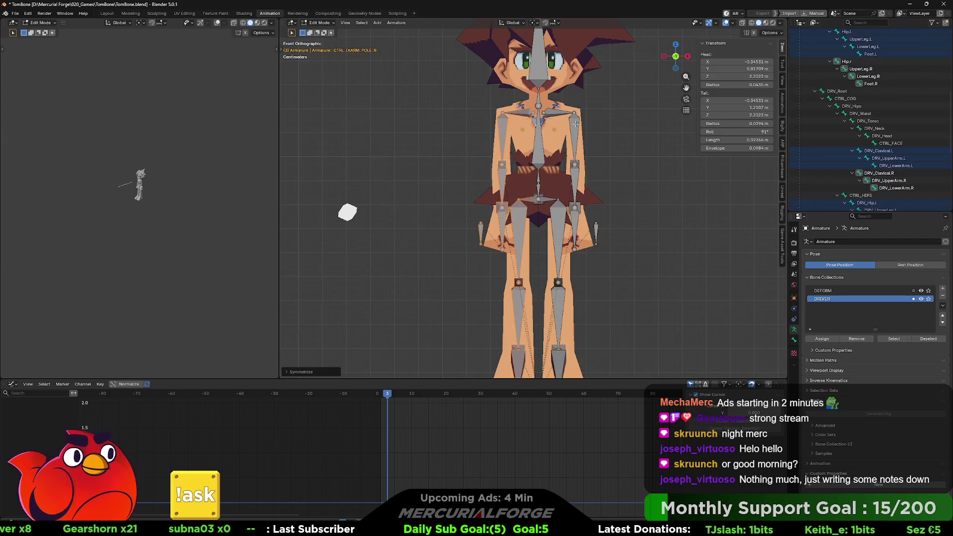
key("Tab")
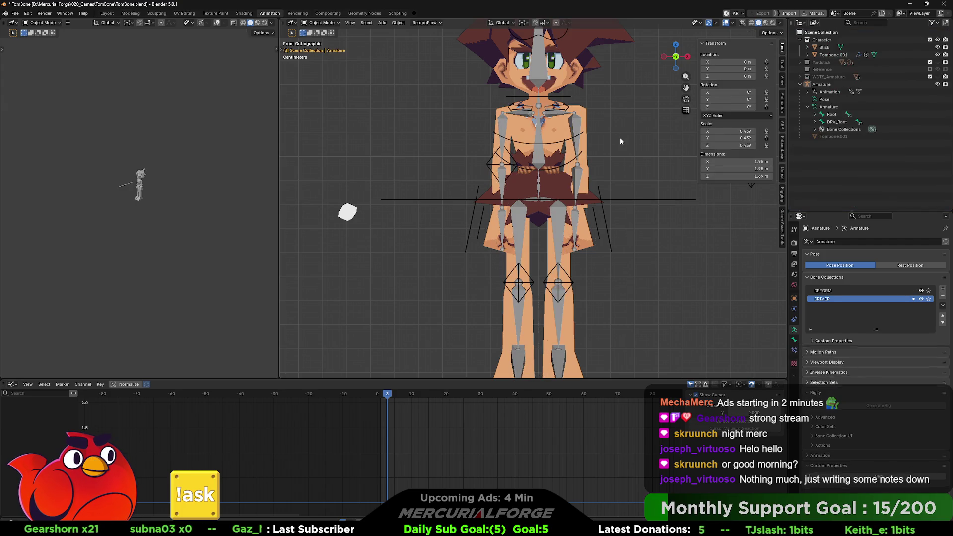
In Pose Mode test-rotate a leg control and reset the pole control to its rest position
key("ctrl+Tab")
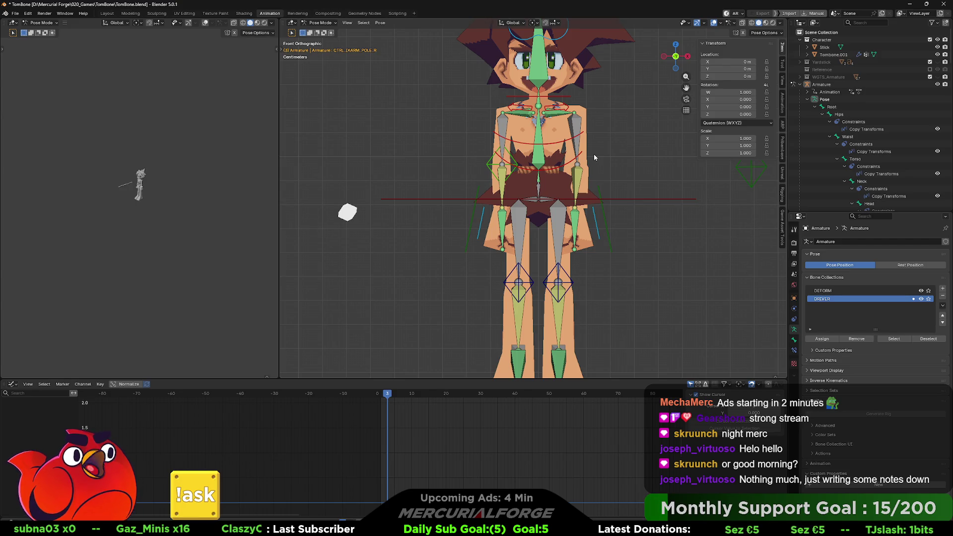
mouse_move(593, 154)
middle_mouse_down()
mouse_move(585, 189)
mouse_move(517, 199)
middle_mouse_up()
left_click(507, 201)
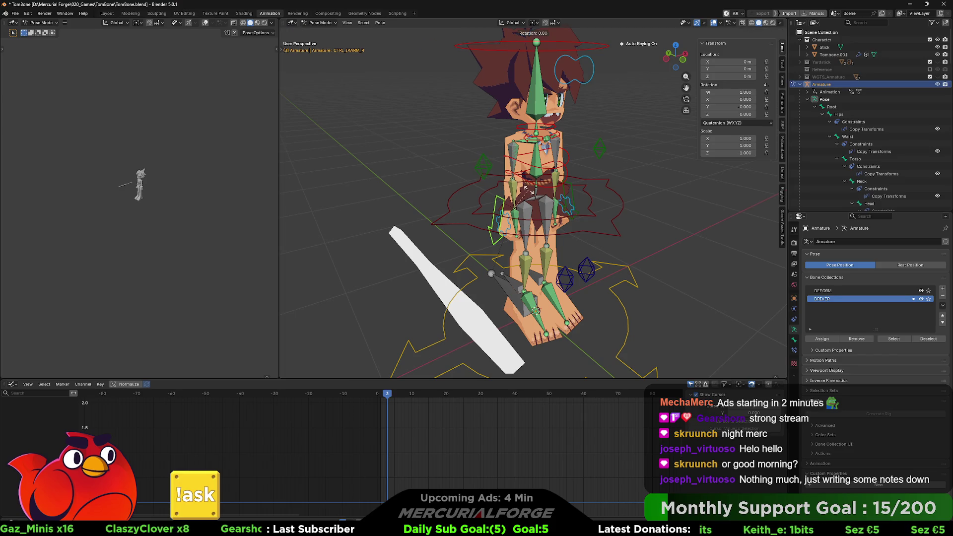
key("r")
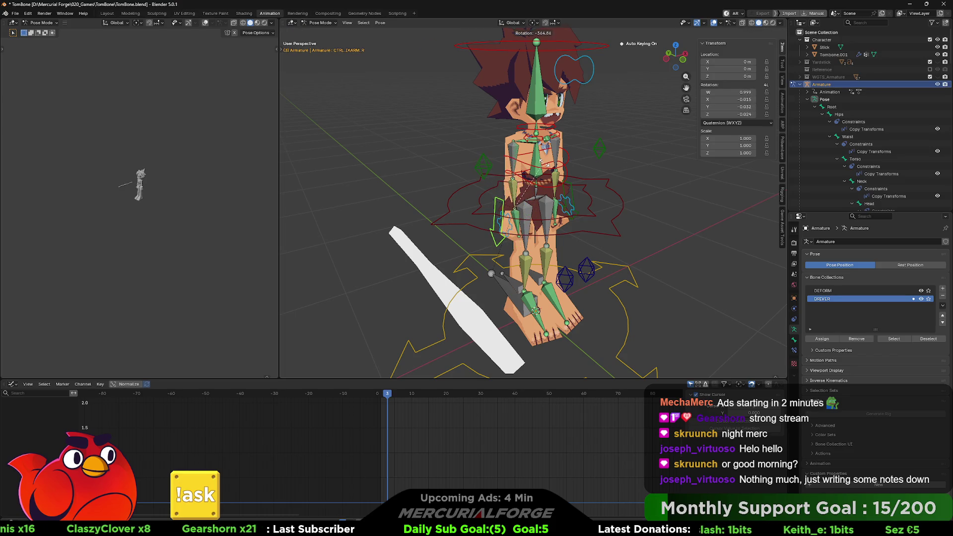
right_click(537, 197)
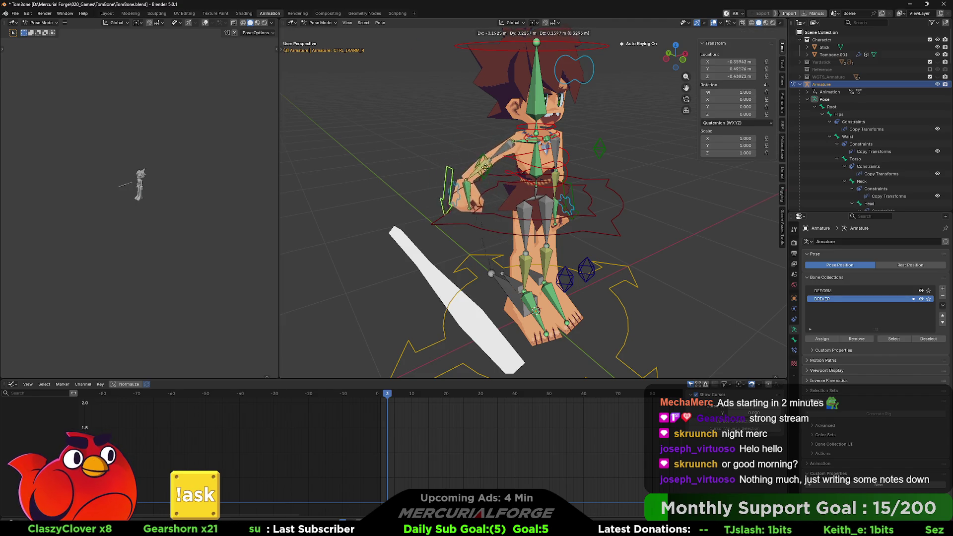
middle_click_drag(530, 165, 670, 186)
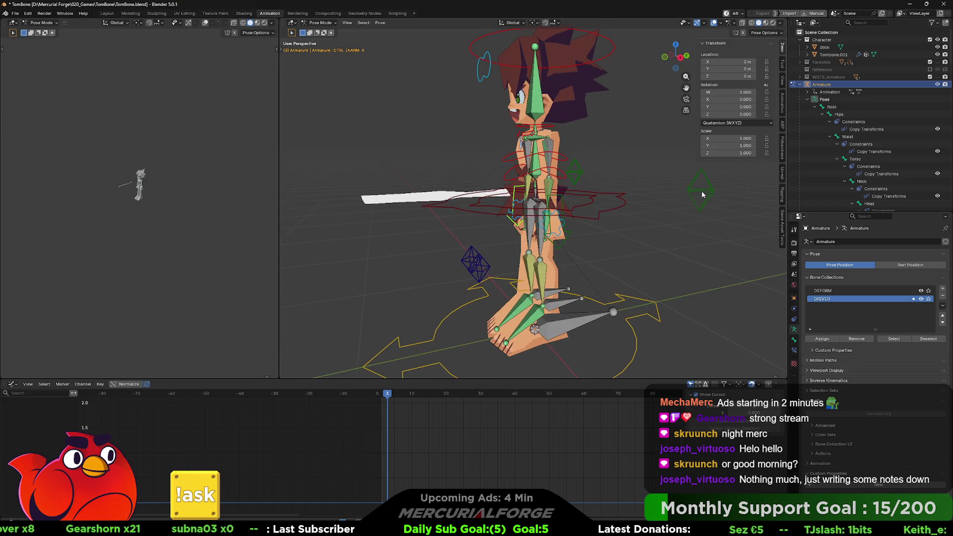
left_click(700, 190)
key("alt+g")
key("alt+i")
middle_click_drag(663, 185, 654, 193)
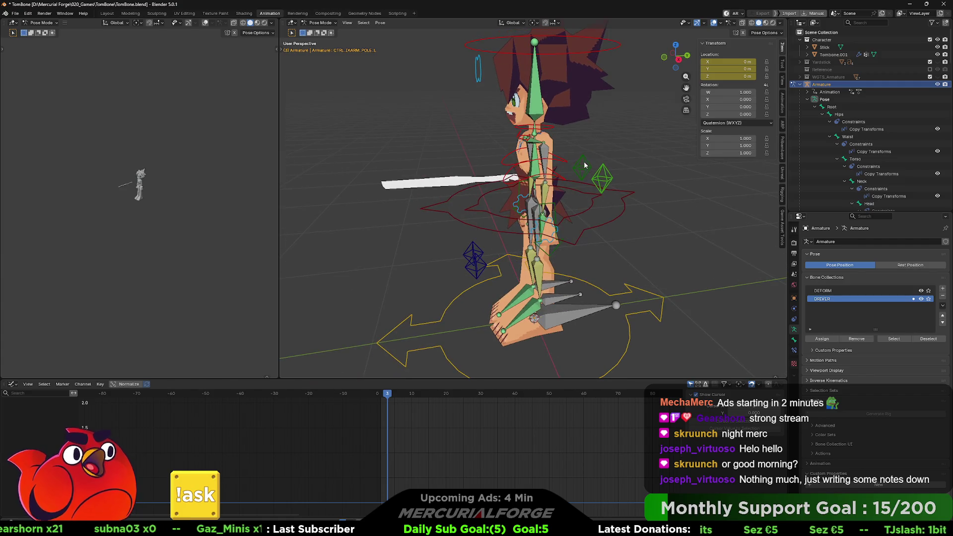
key("i")
Test-move the leg control to check the knee bend and undo a test move of the whole rig
mouse_move(554, 196)
middle_mouse_down()
mouse_move(617, 212)
mouse_move(594, 196)
mouse_move(578, 261)
mouse_move(596, 245)
middle_mouse_up()
key("g")
key("Escape")
mouse_move(606, 224)
middle_mouse_down()
mouse_move(418, 219)
mouse_move(438, 250)
mouse_move(566, 246)
middle_mouse_up()
key("g")
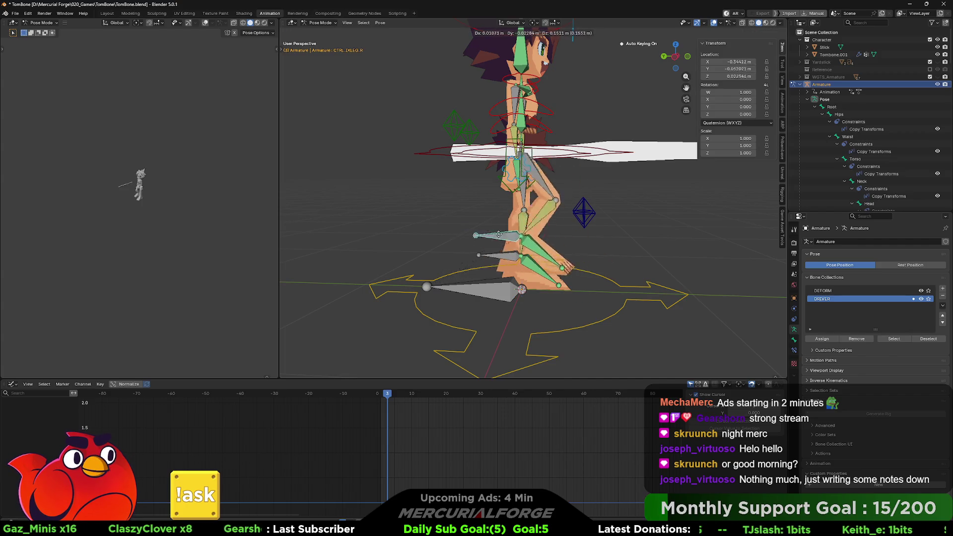
key("Escape")
mouse_move(657, 212)
middle_mouse_down()
mouse_move(572, 210)
mouse_move(633, 319)
middle_mouse_up()
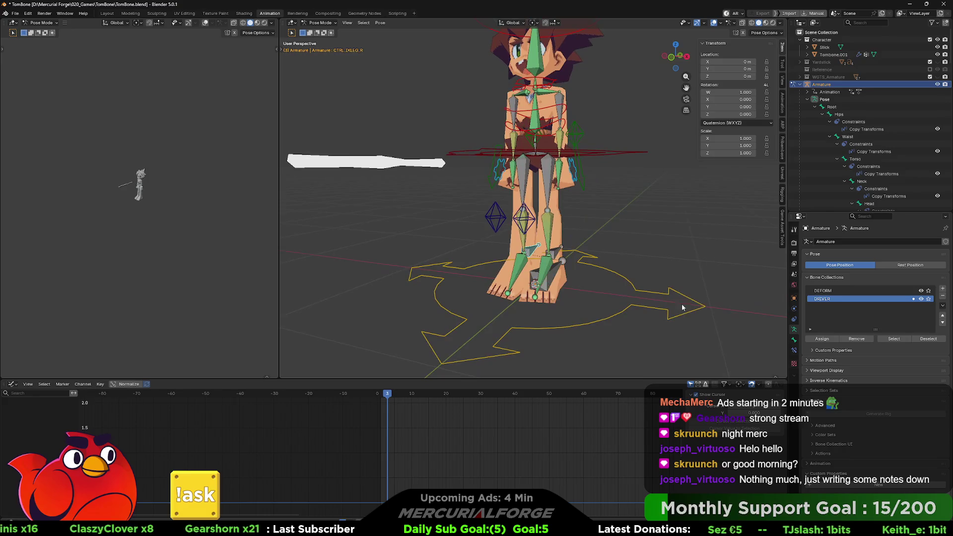
key("g")
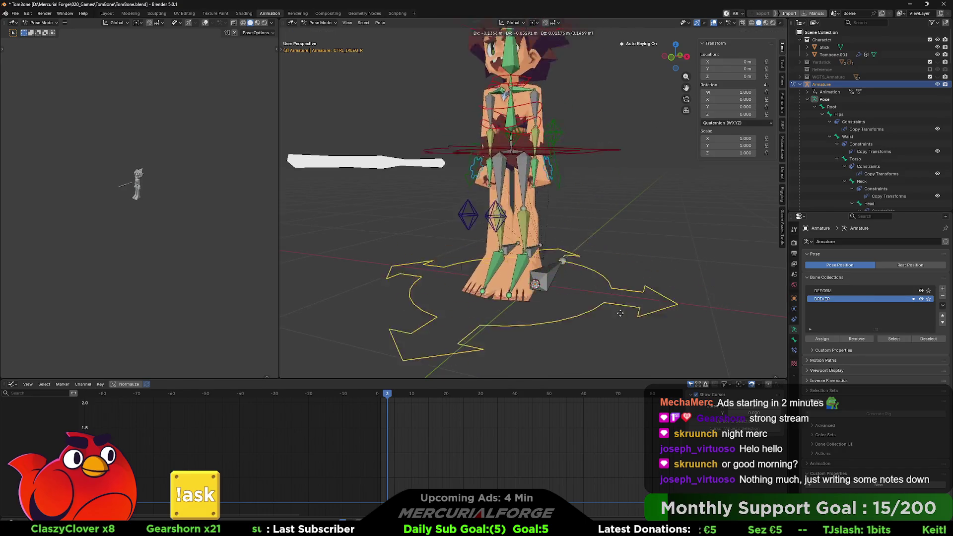
left_click(666, 296)
key("ctrl+z")
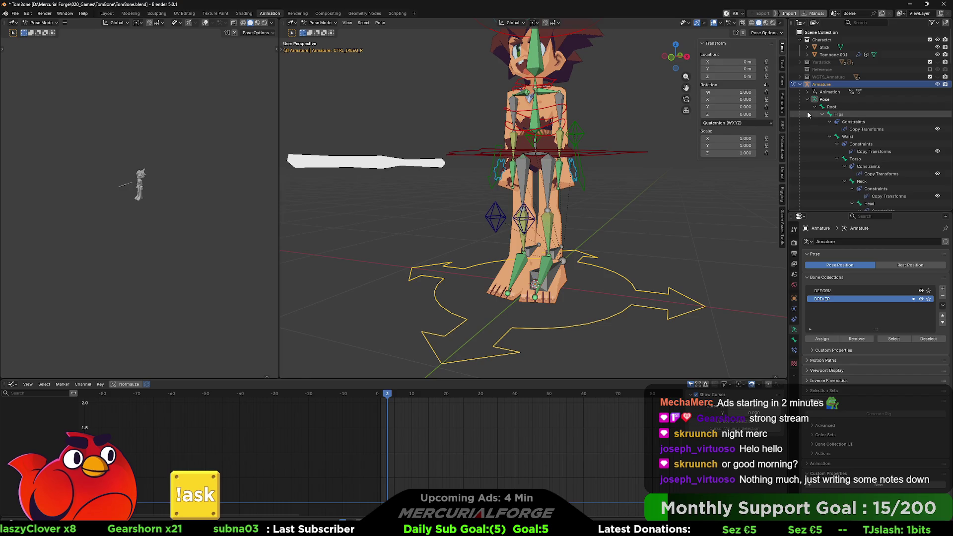
Collapse the Hips, Root and DRV_Root hierarchies and verify moving Root carries the rig, cancelling each move
left_click(821, 114)
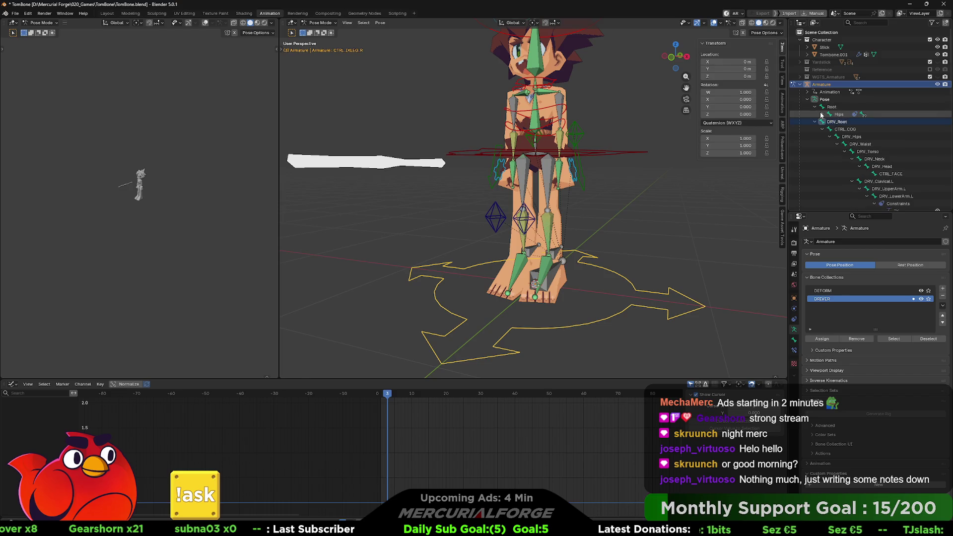
left_click(815, 107)
left_click(815, 114)
key("g")
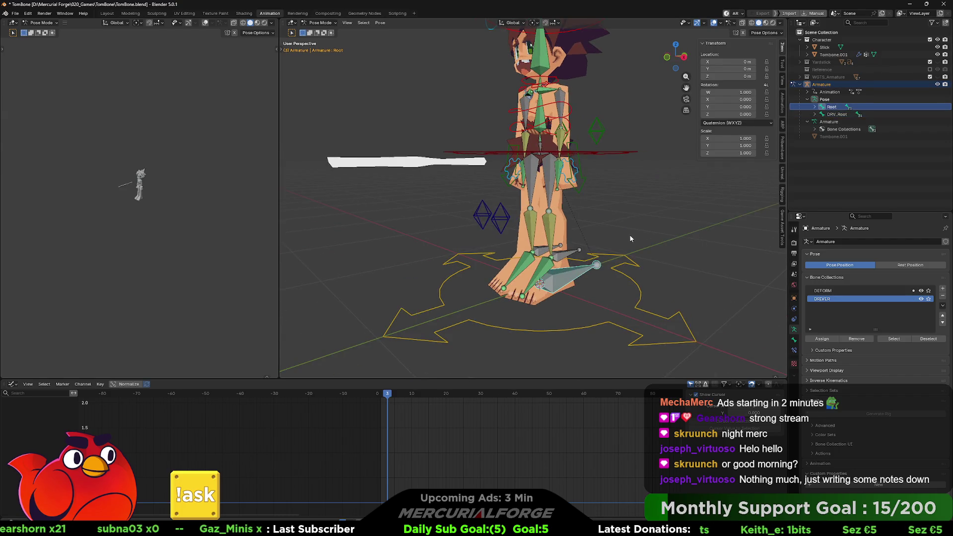
right_click(665, 220)
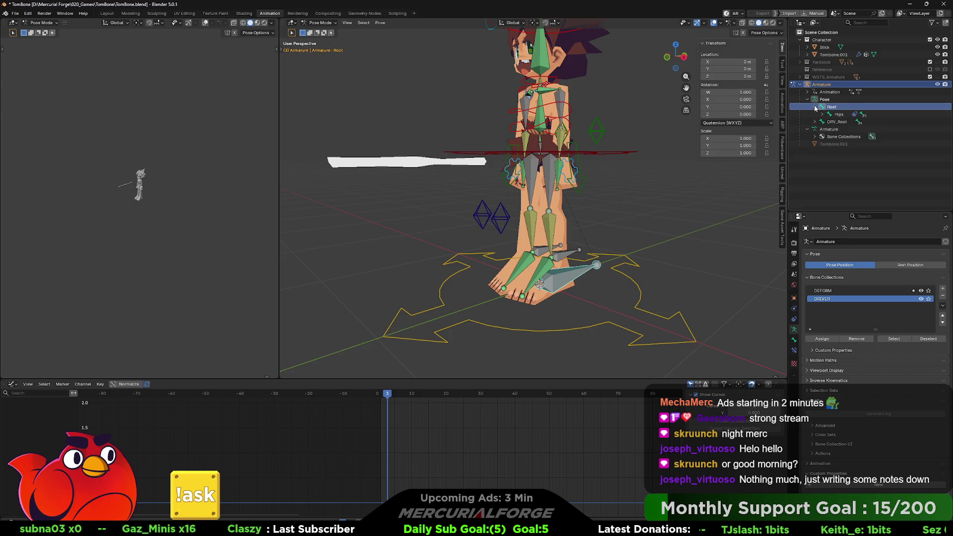
middle_click_drag(583, 250, 602, 243)
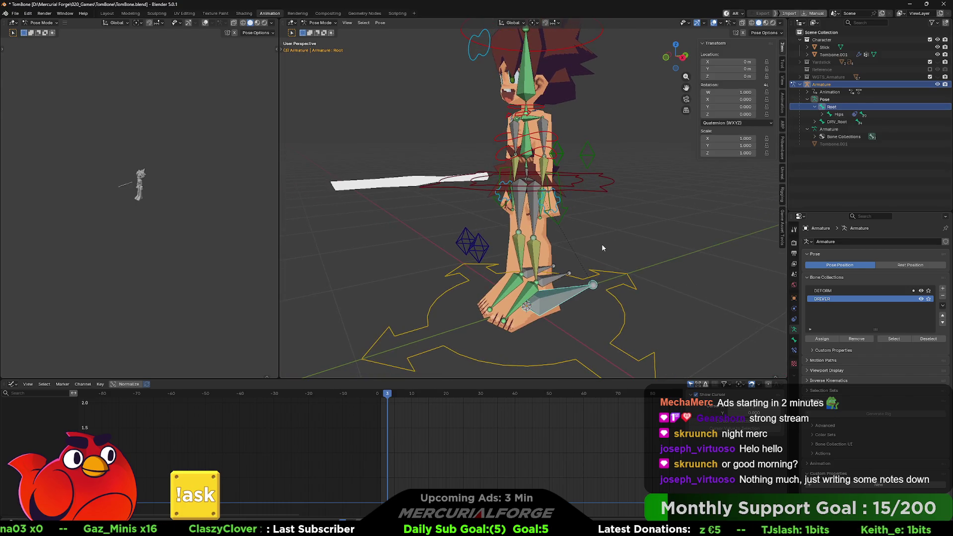
key("g")
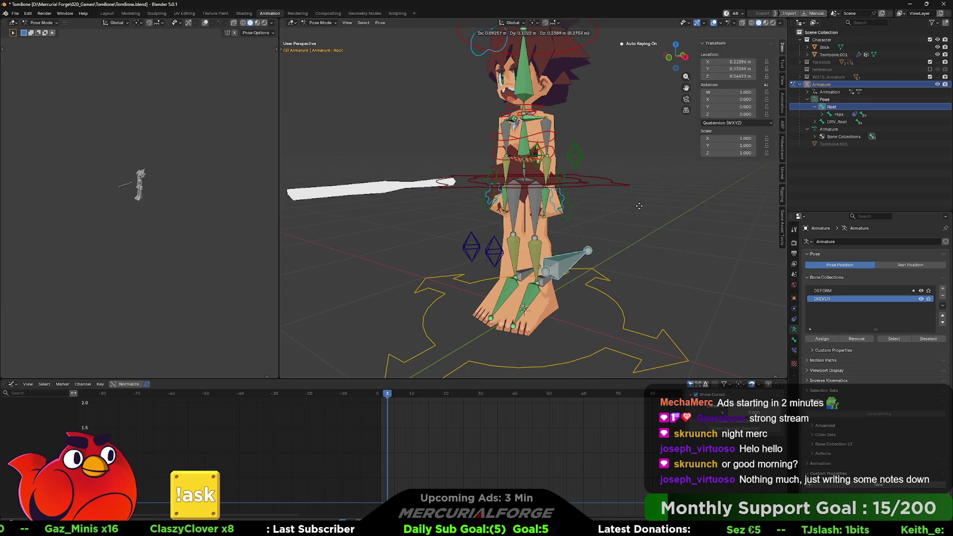
key("Escape")
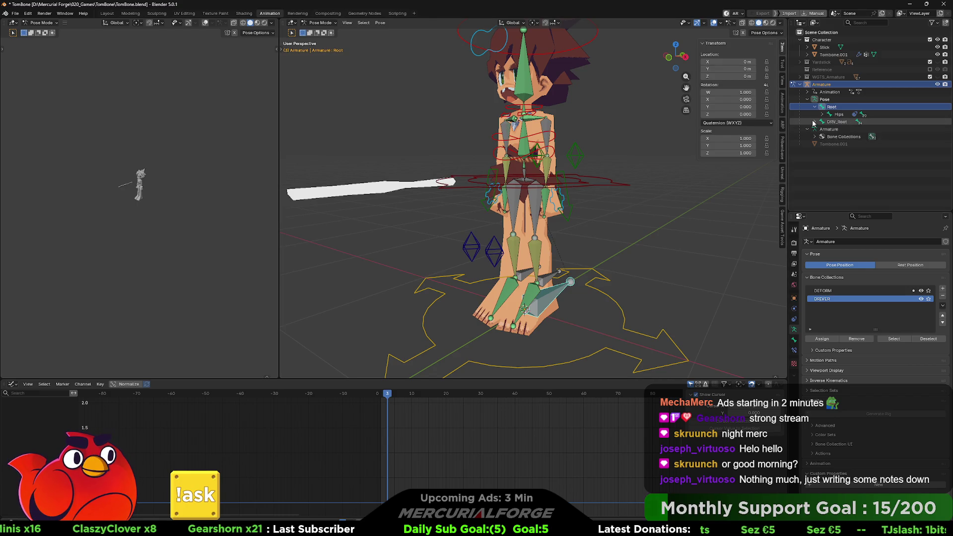
Expand DRV_Root's children and make Root the active bone with DRV_Root selected
left_click(812, 122, "shift")
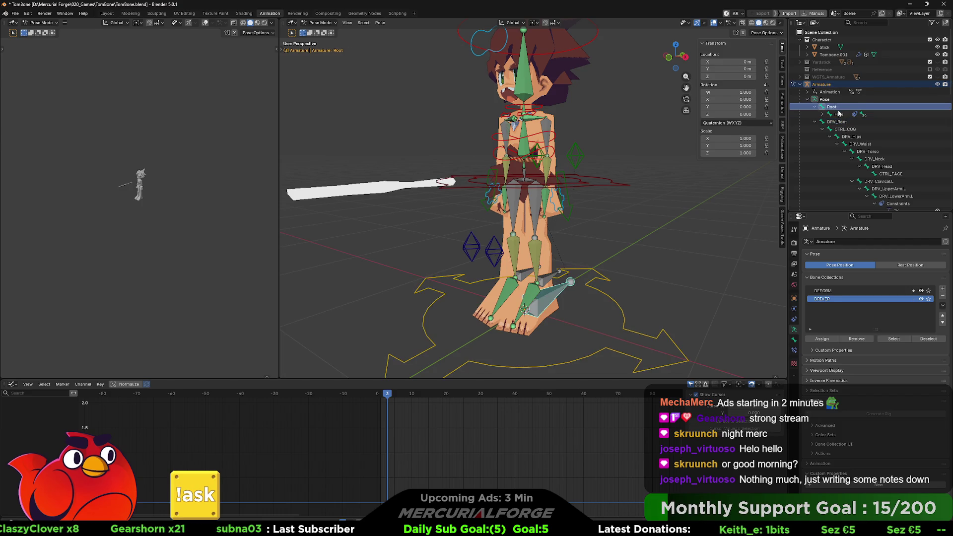
middle_click_drag(647, 257, 599, 274)
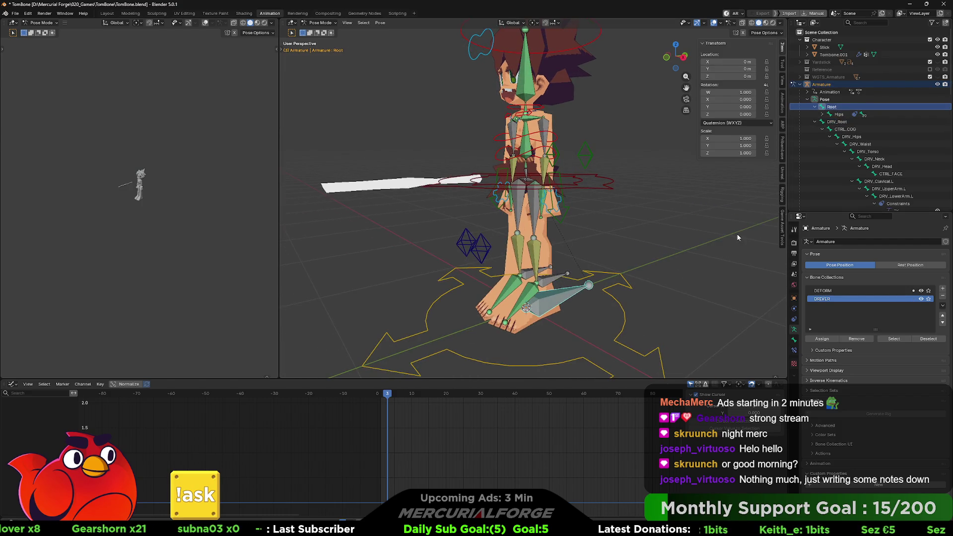
left_click(619, 305)
left_click(568, 297)
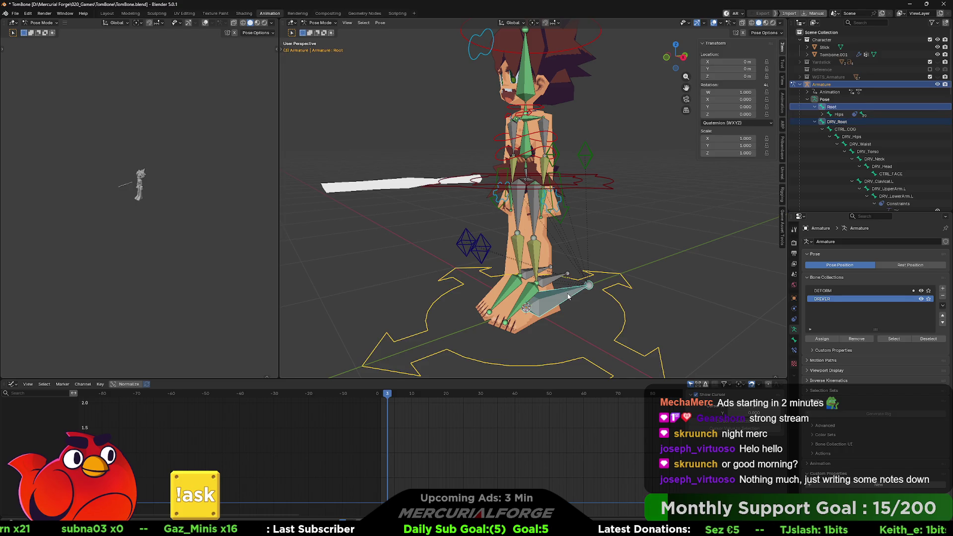
Add a Copy Transforms constraint on Root targeting DRV_Root and test that moving DRV_Root drives the rig
left_click(794, 350)
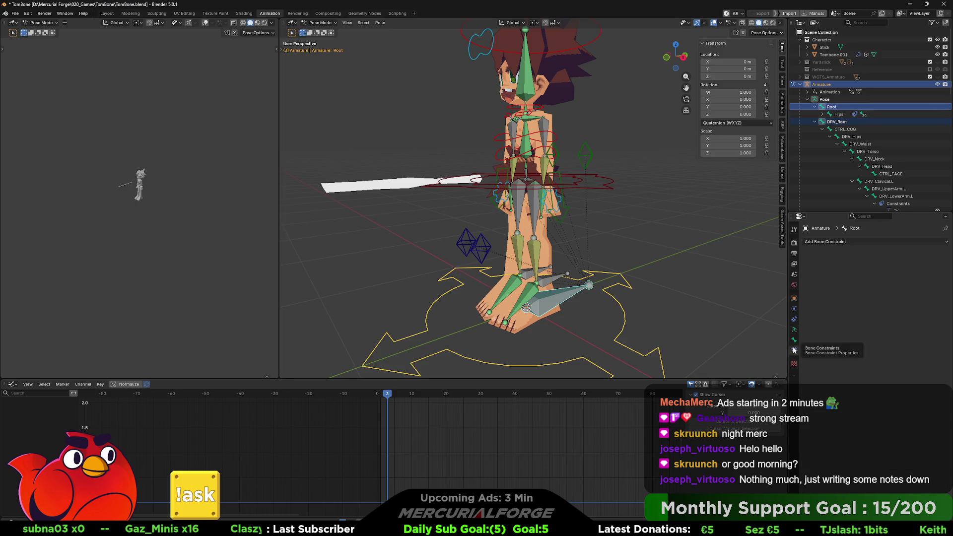
key("ctrl+shift+c")
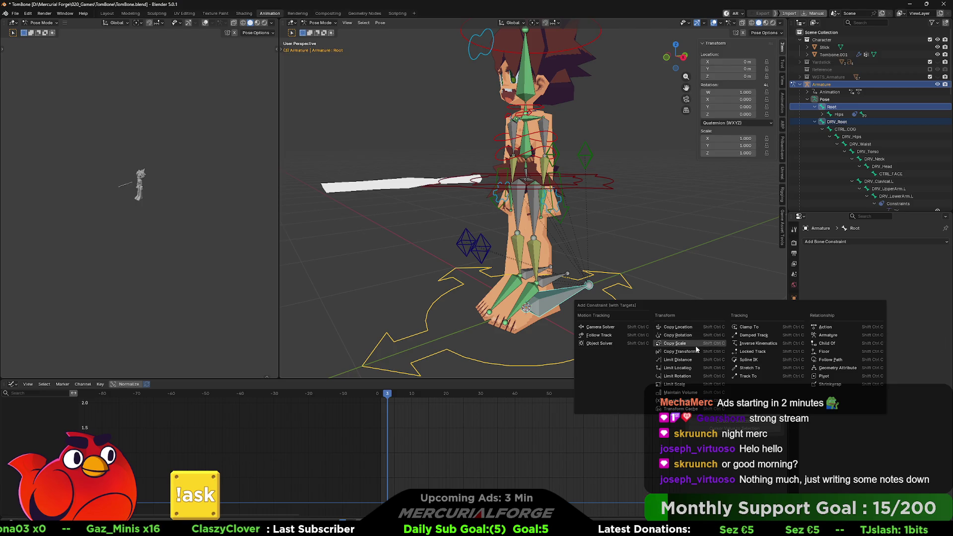
left_click(695, 351)
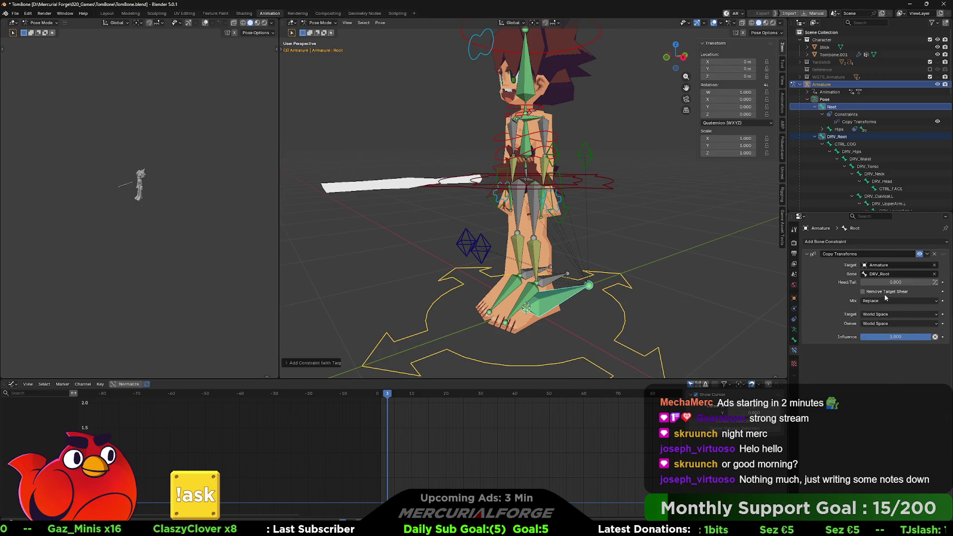
left_click(625, 303)
key("g")
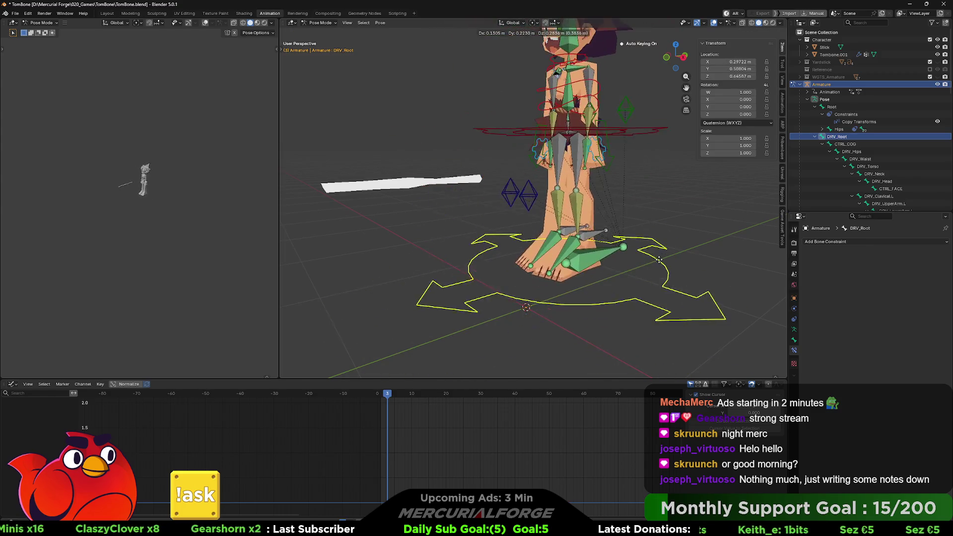
key("Escape")
Check the armature's bone collections in its data settings and return to Pose Mode facing the character
mouse_move(659, 259)
middle_mouse_down()
mouse_move(687, 269)
mouse_move(644, 284)
mouse_move(633, 266)
middle_mouse_up()
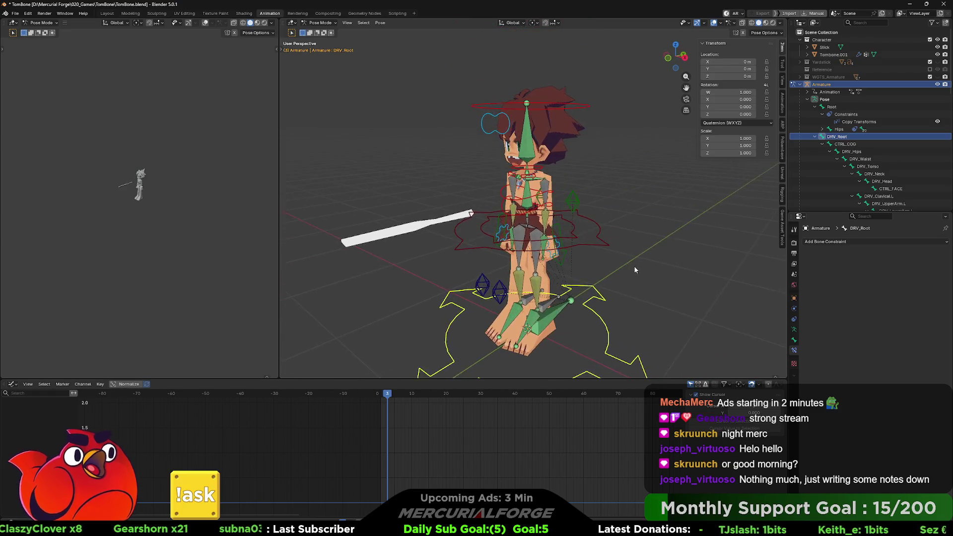
key("Tab")
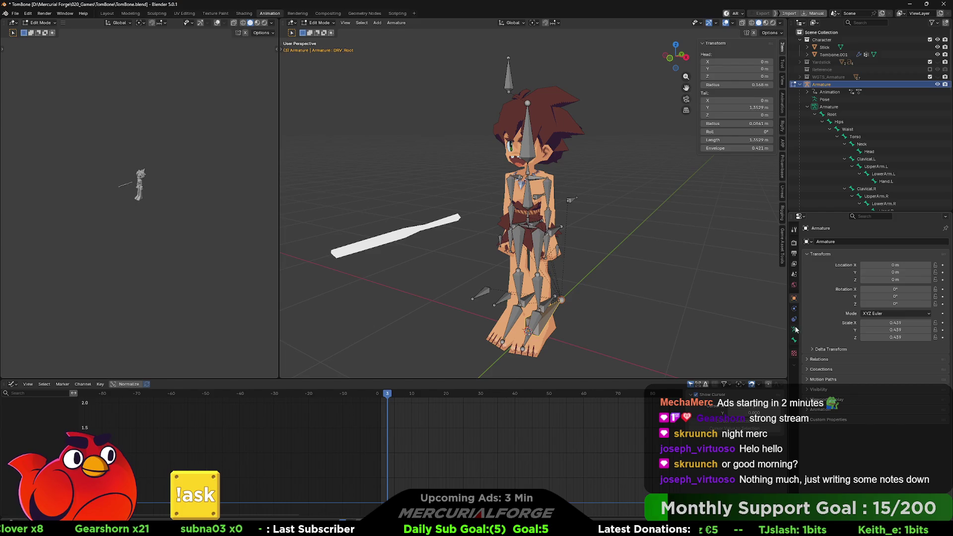
left_click(794, 329)
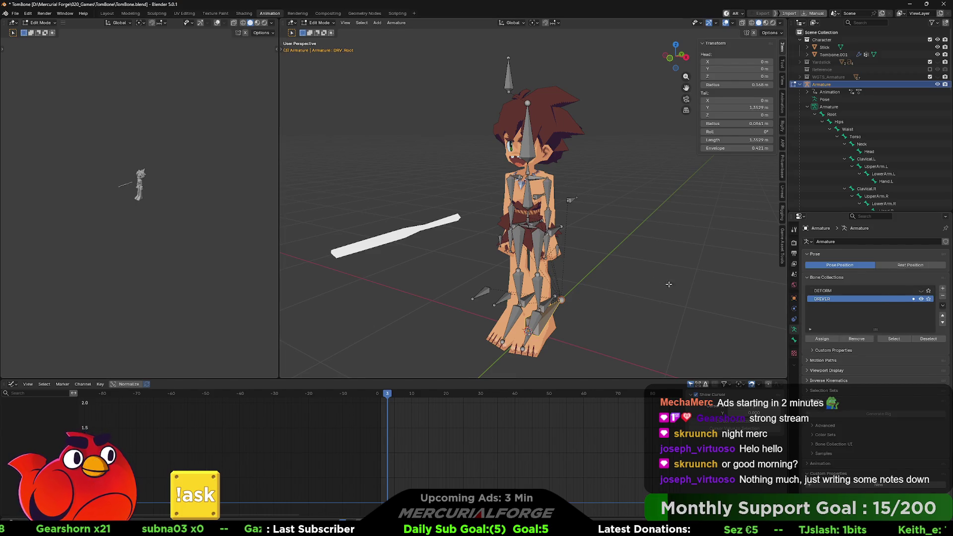
key("Tab")
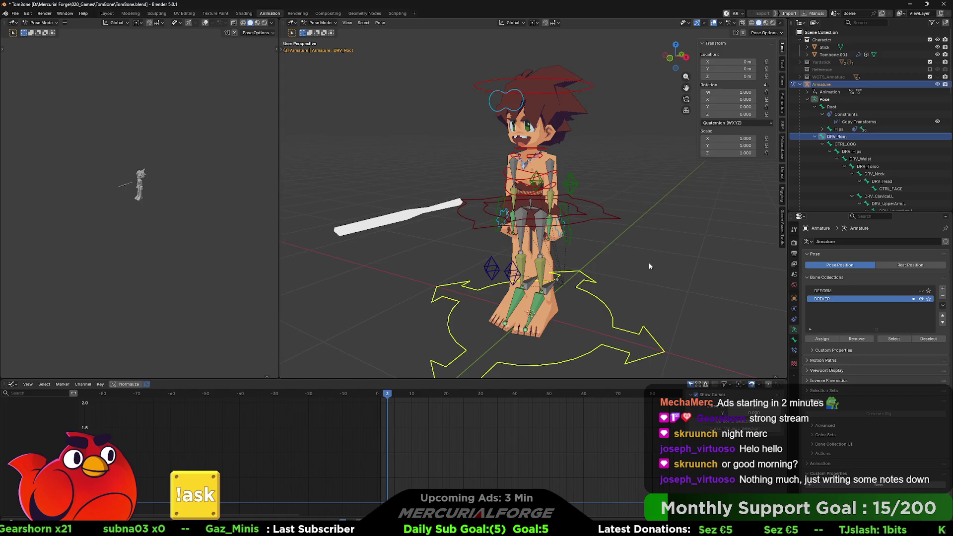
middle_click_drag(648, 266, 660, 260)
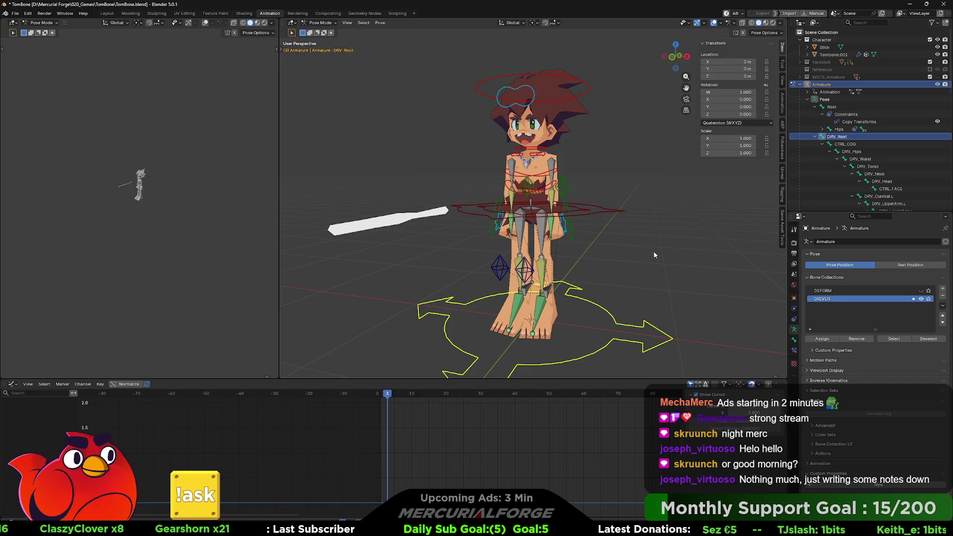
scroll(561, 232, "up", 3)
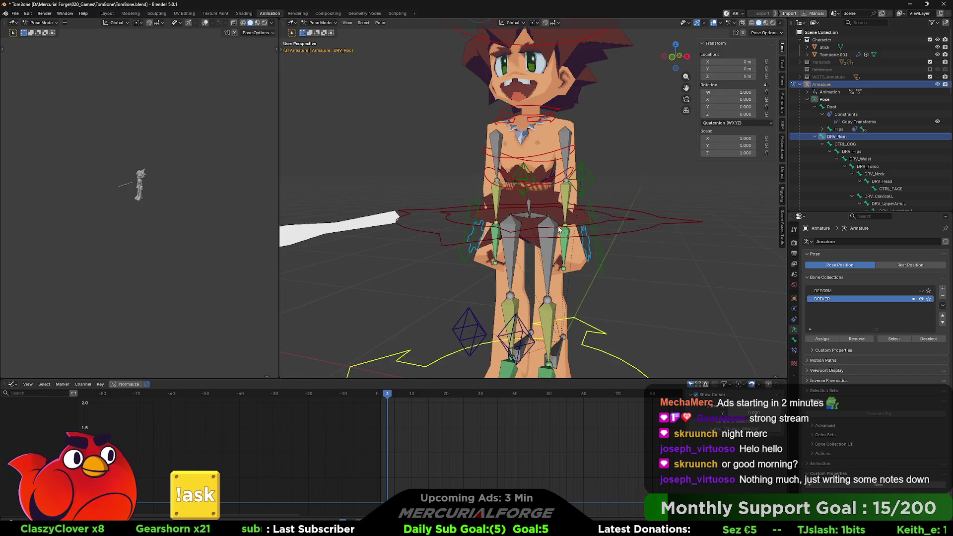
Select CTRL_HANDPOSES_L and add a new custom property 'prop' set to 1.0 in its Bone properties
left_click(587, 242)
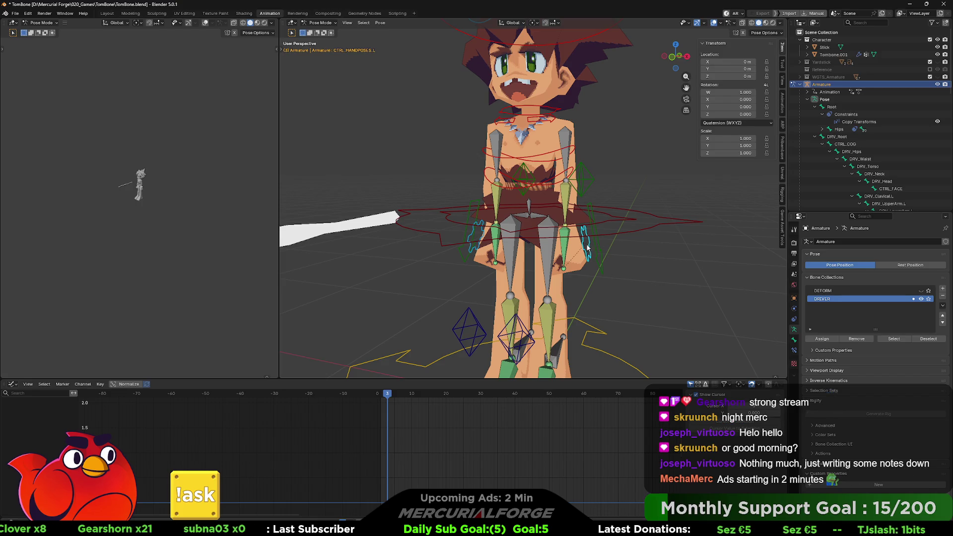
mouse_move(693, 255)
middle_mouse_down()
mouse_move(693, 273)
mouse_move(532, 240)
mouse_move(678, 237)
middle_mouse_up()
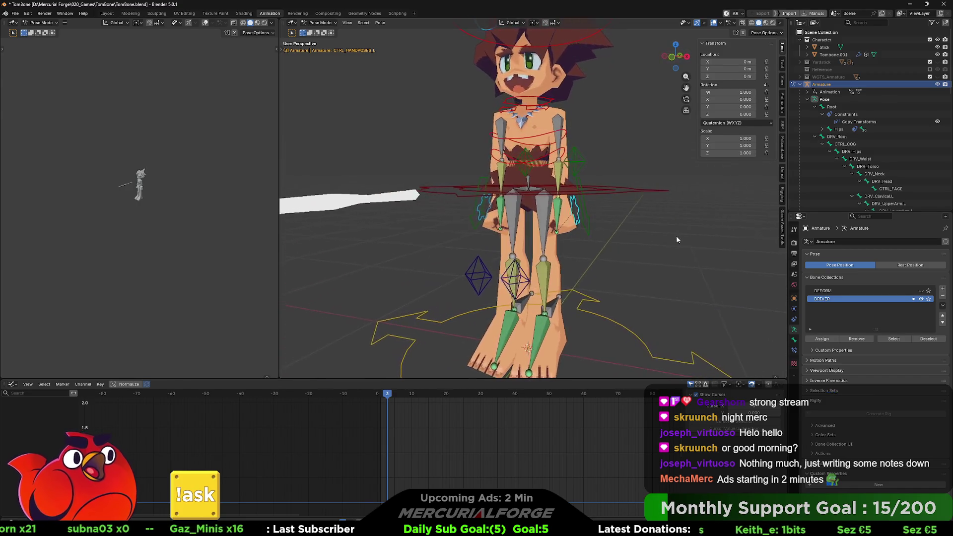
left_click(795, 341)
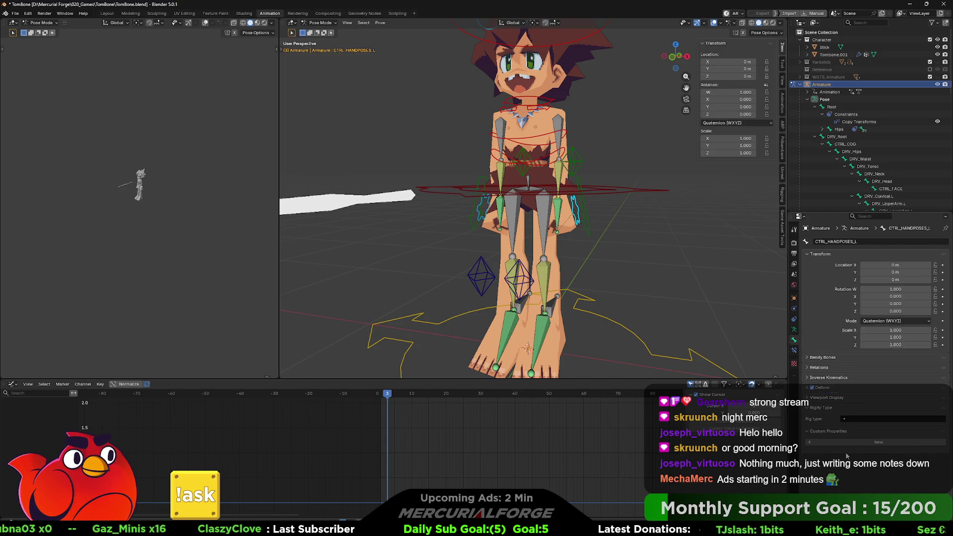
middle_click_drag(747, 217, 695, 262)
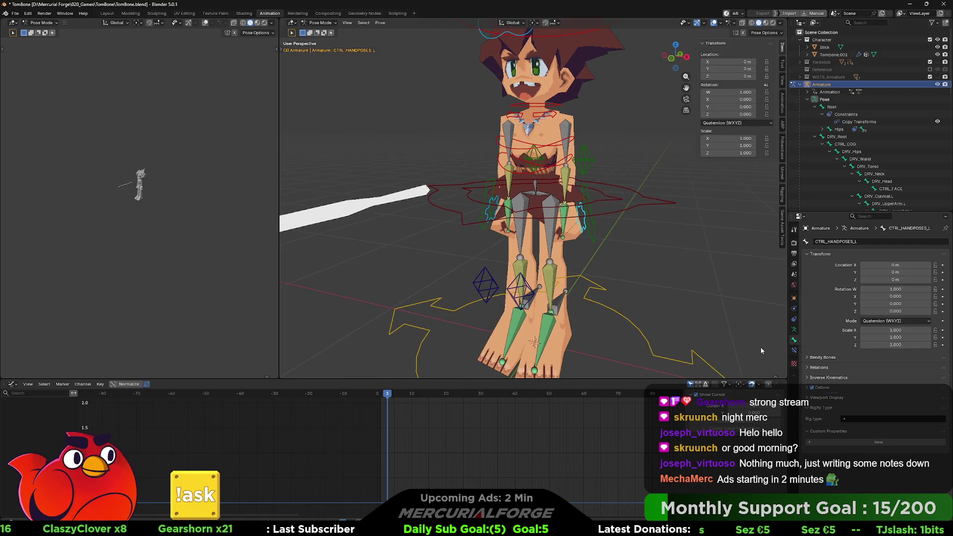
mouse_move(636, 255)
middle_mouse_down()
mouse_move(754, 254)
mouse_move(530, 262)
mouse_move(591, 253)
mouse_move(653, 260)
mouse_move(630, 255)
middle_mouse_up()
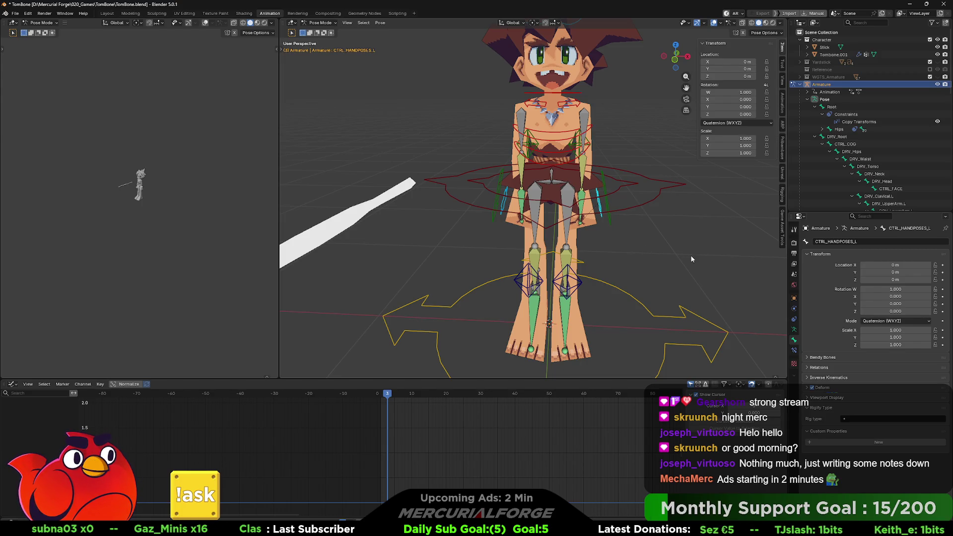
mouse_move(692, 256)
middle_mouse_down()
mouse_move(733, 251)
mouse_move(623, 260)
mouse_move(671, 253)
mouse_move(657, 257)
middle_mouse_up()
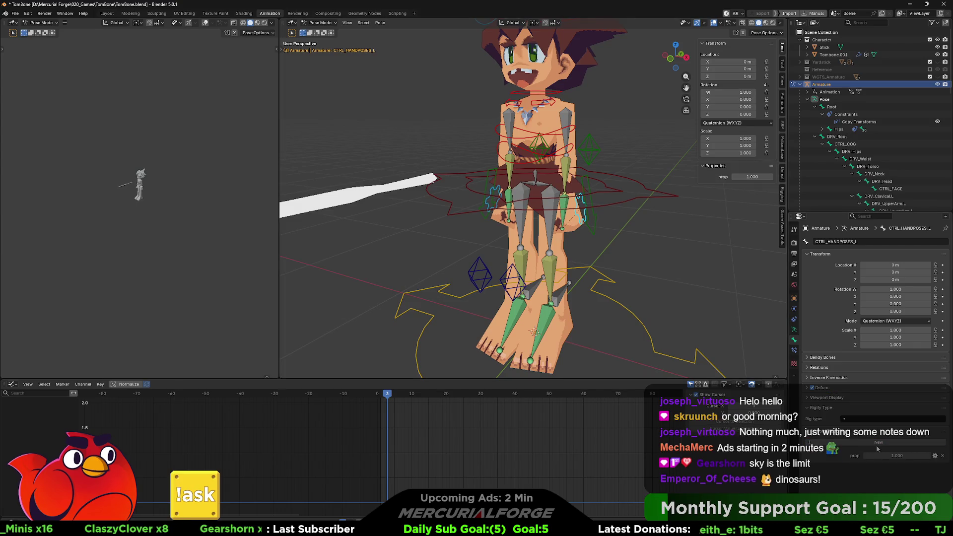
Change the prop custom property's value type to Integer in its settings
left_click(935, 455)
left_click(914, 407)
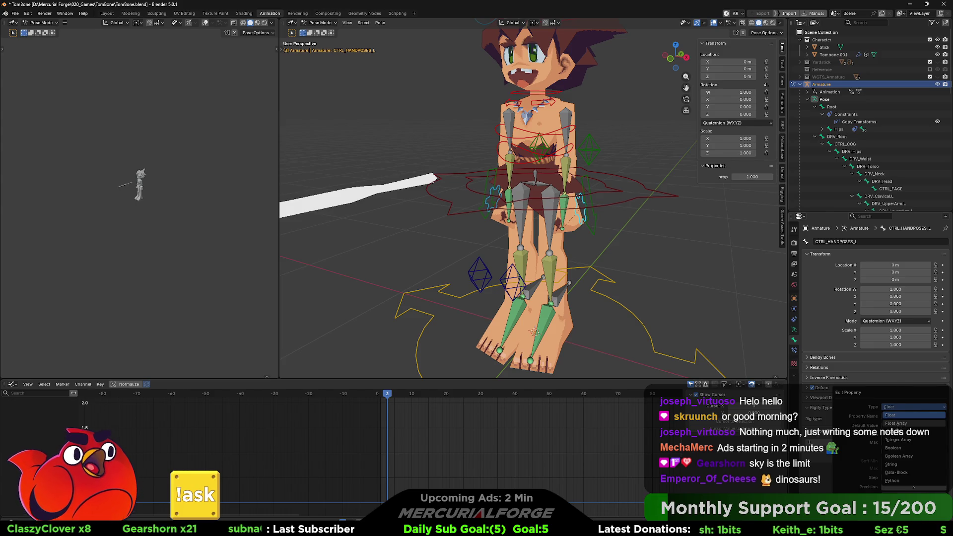
left_click(896, 423)
left_click(902, 382)
left_click(895, 409)
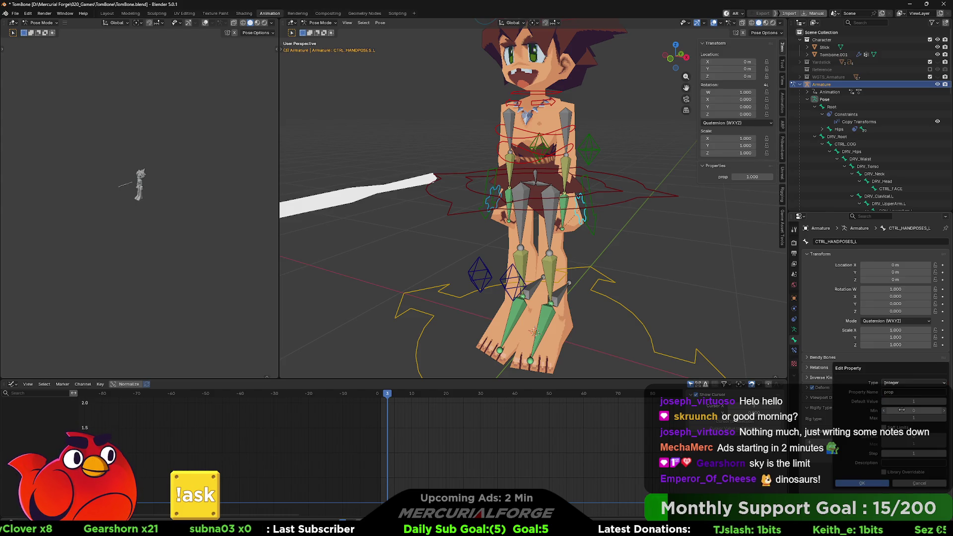
key("Return")
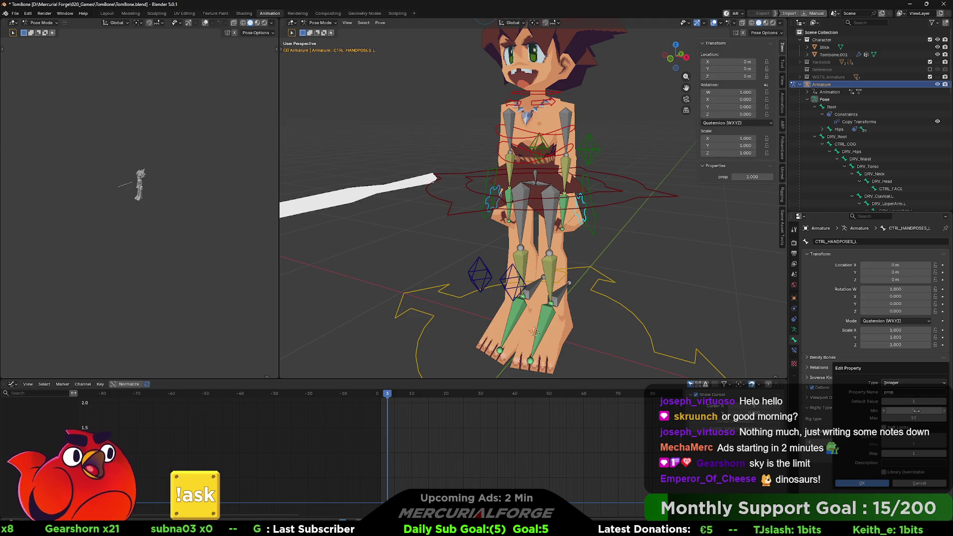
key("Return")
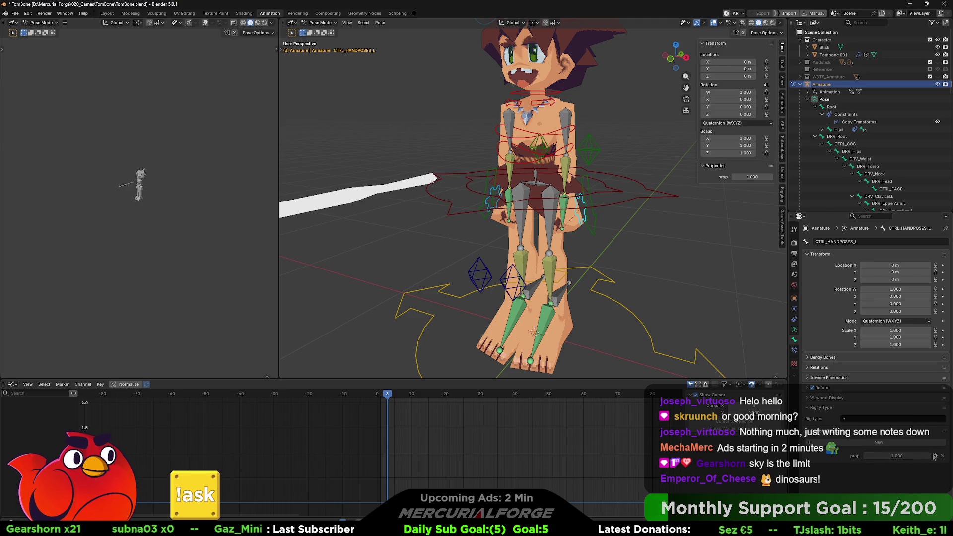
Reapply the Integer type, rename the property HandPose_Left, and leave for Object Mode
left_click(934, 456)
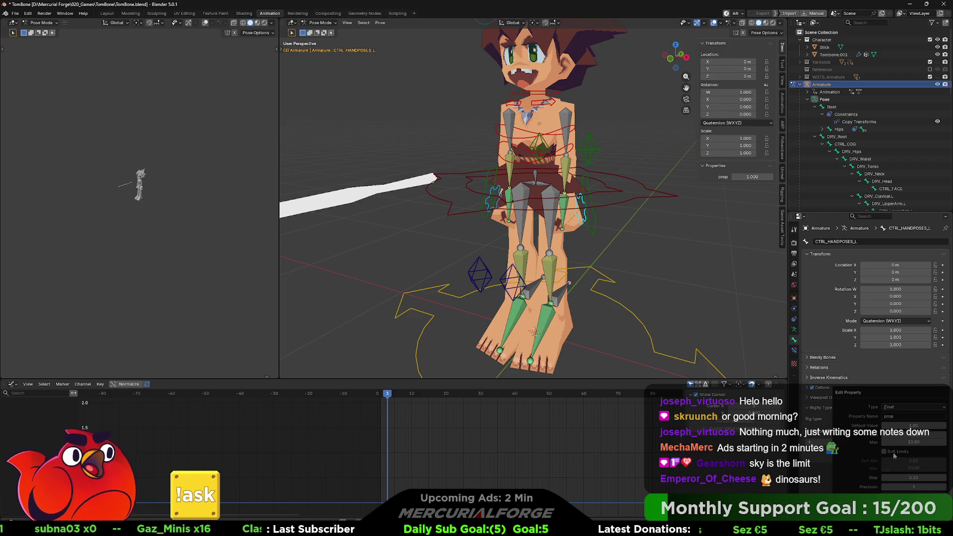
left_click(914, 407)
left_click(890, 432)
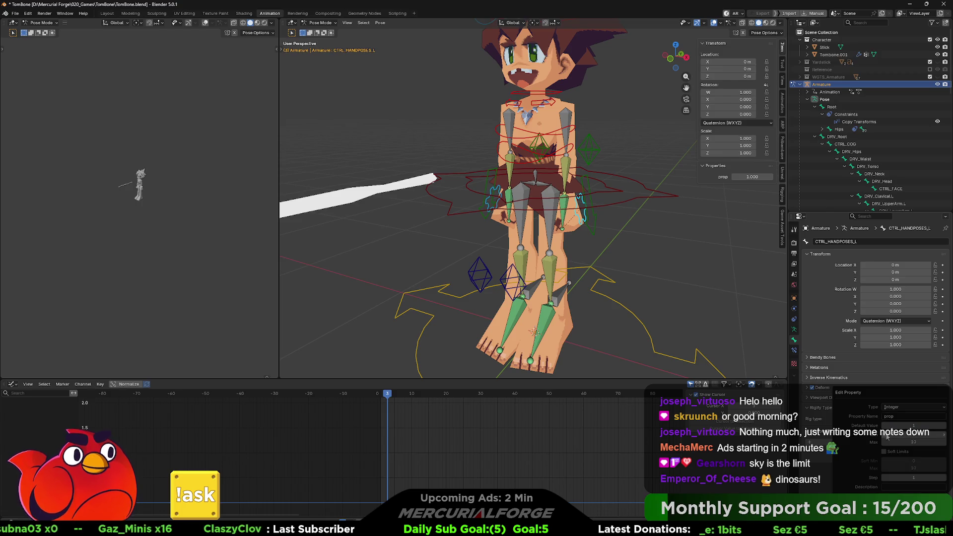
key("Return")
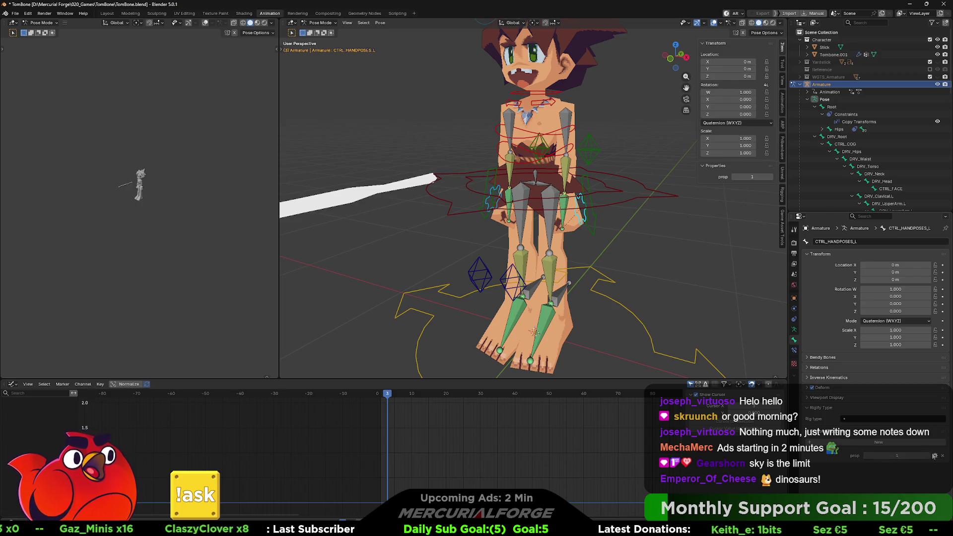
left_click(935, 455)
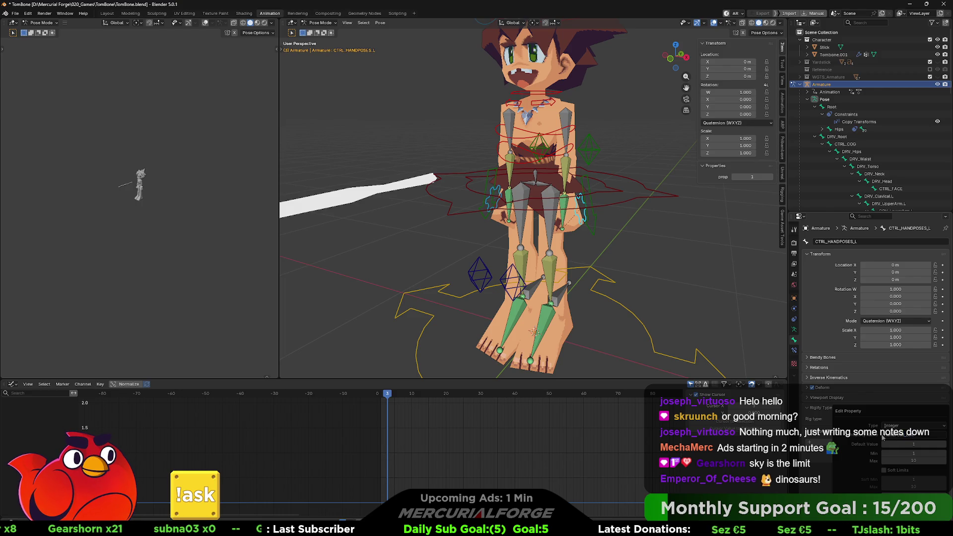
key("Return")
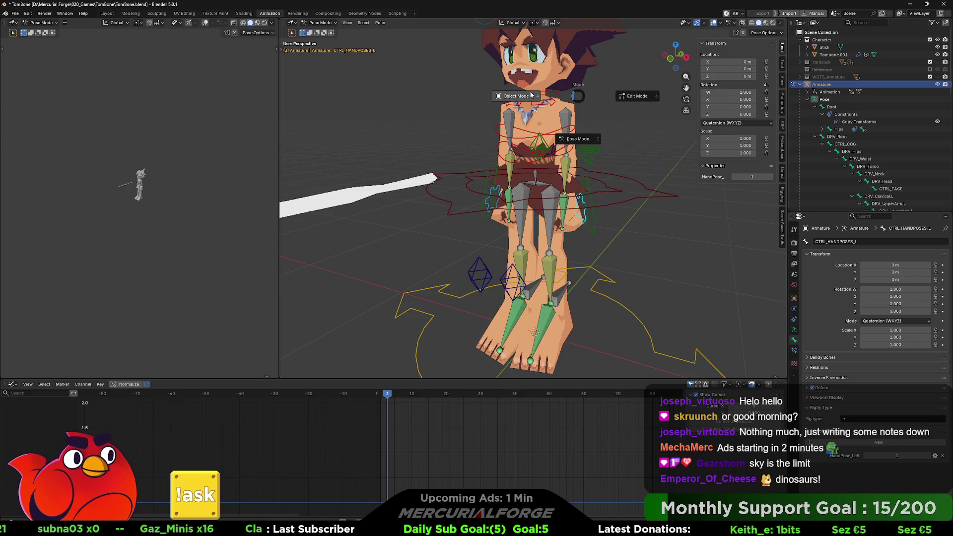
key("ctrl+Tab")
Show Tombone.001's shape keys, delete the HandPose_Left driver and immediately undo it
left_click(833, 136)
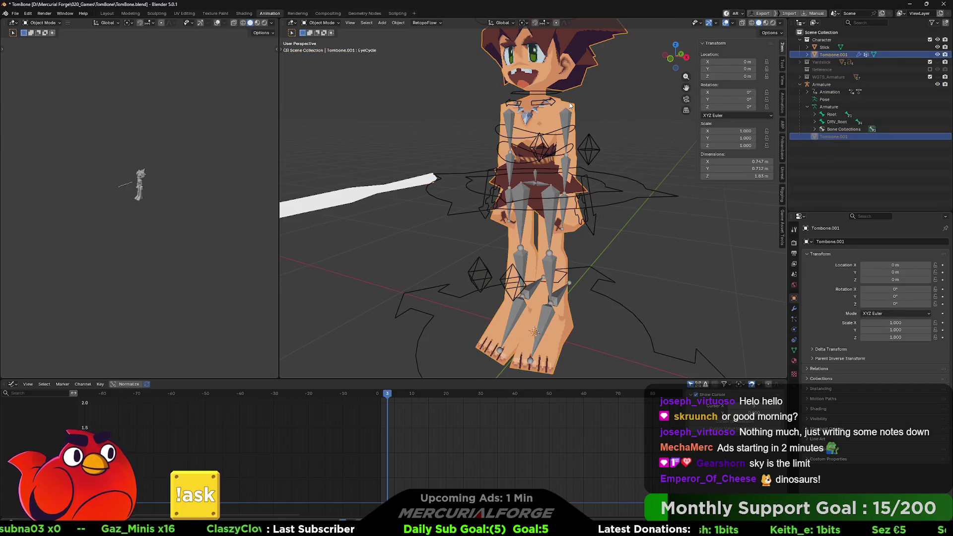
left_click(794, 348)
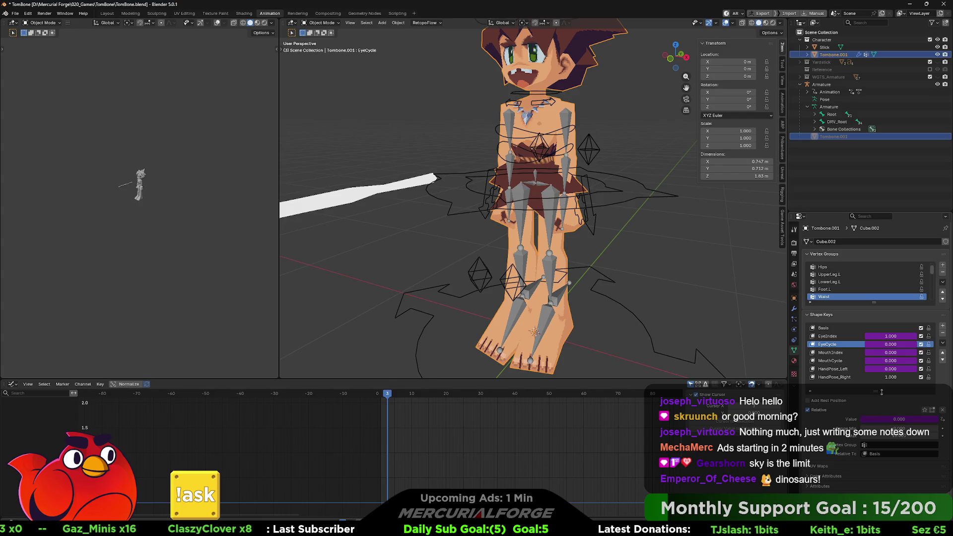
right_click(883, 368)
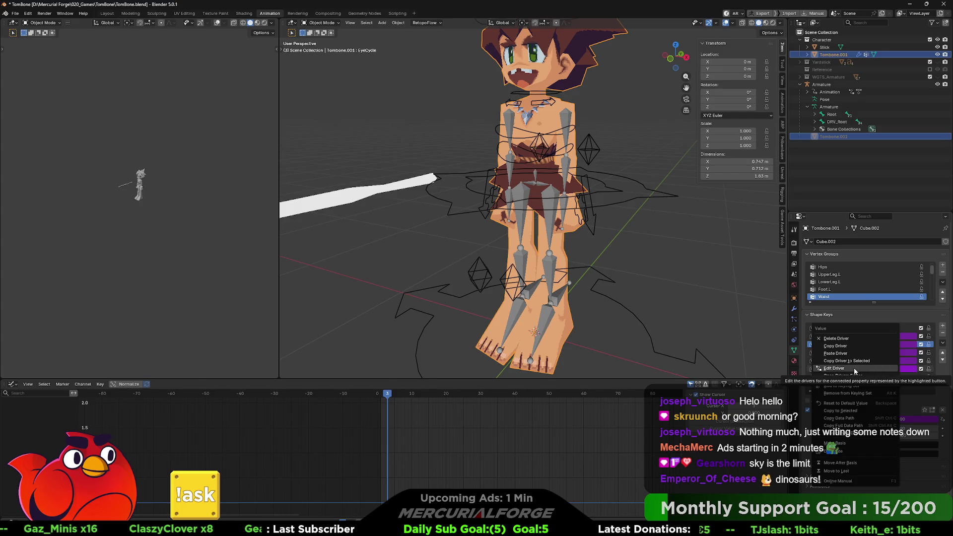
left_click(855, 338)
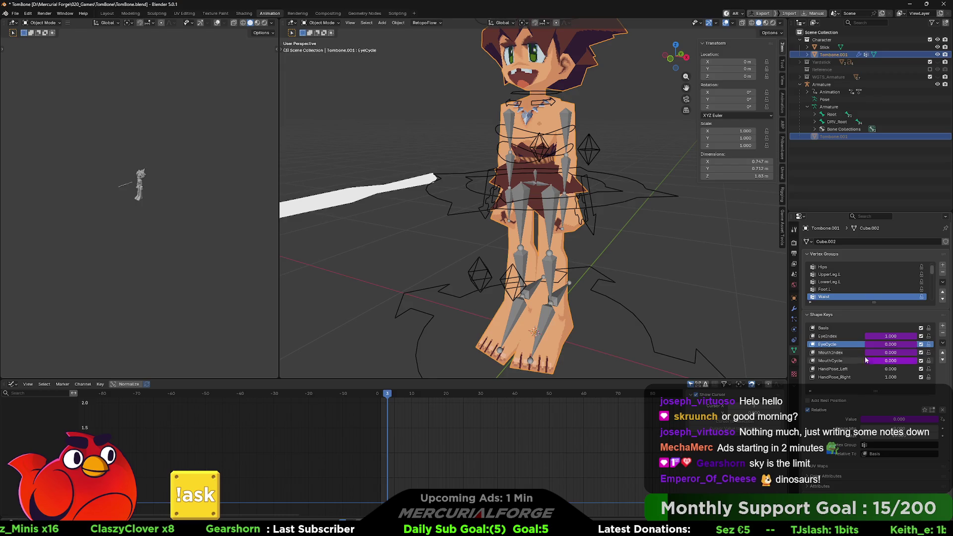
key("ctrl+z")
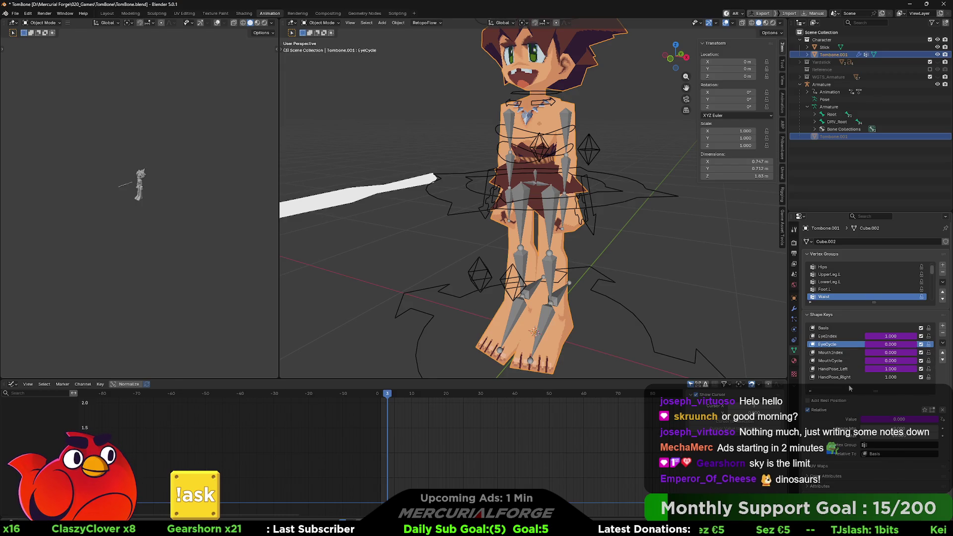
Select the armature, enter Pose Mode and show the CTRL_HANDPOSES_R bone's settings
middle_click_drag(537, 223, 549, 221)
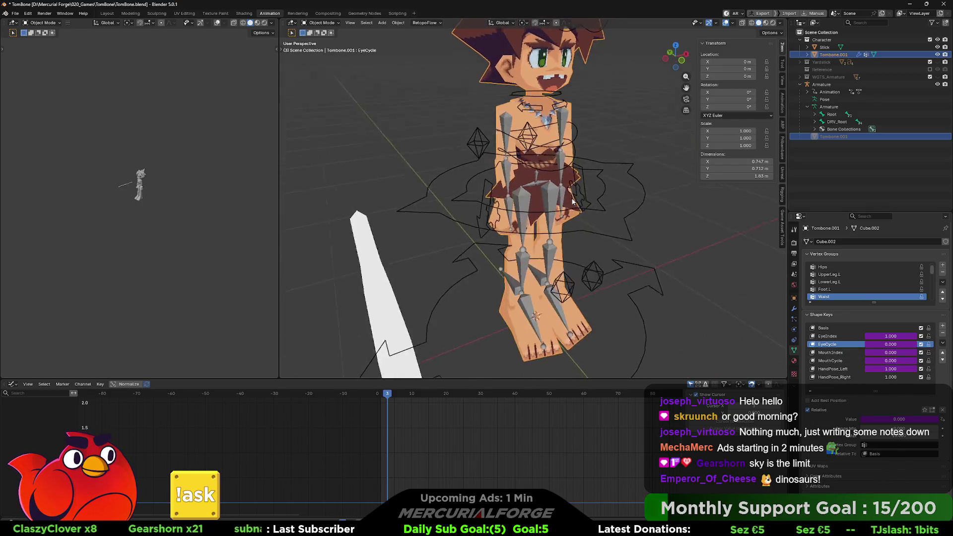
left_click(512, 228)
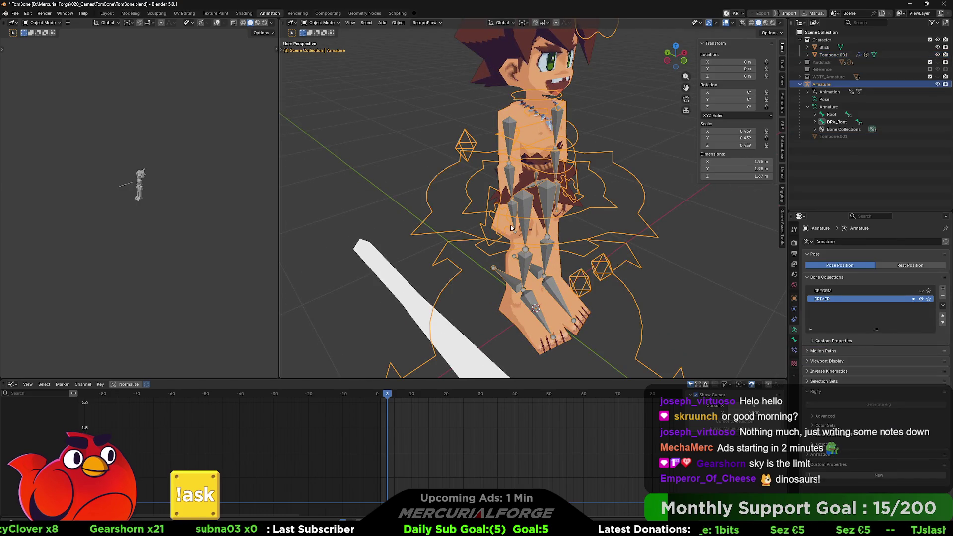
key("ctrl+Tab")
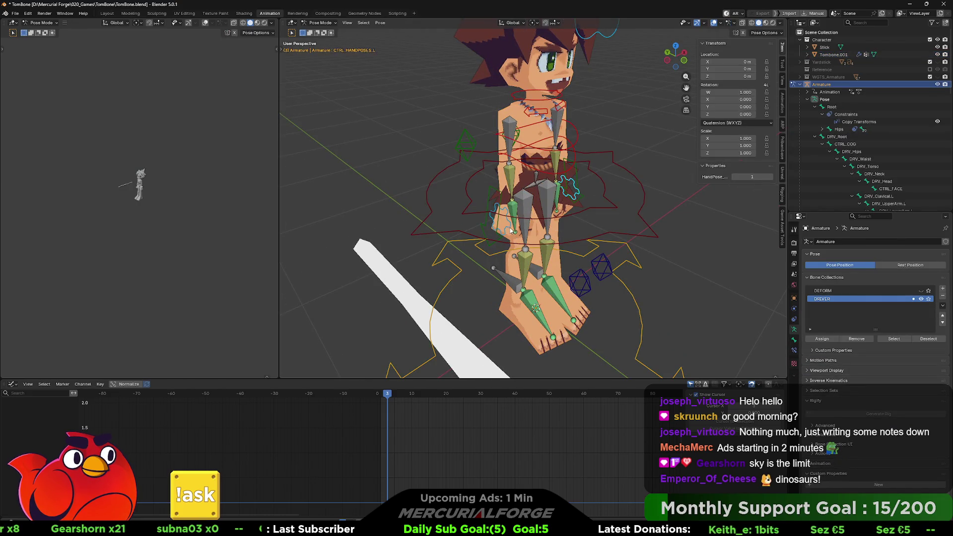
middle_click_drag(512, 229, 494, 221)
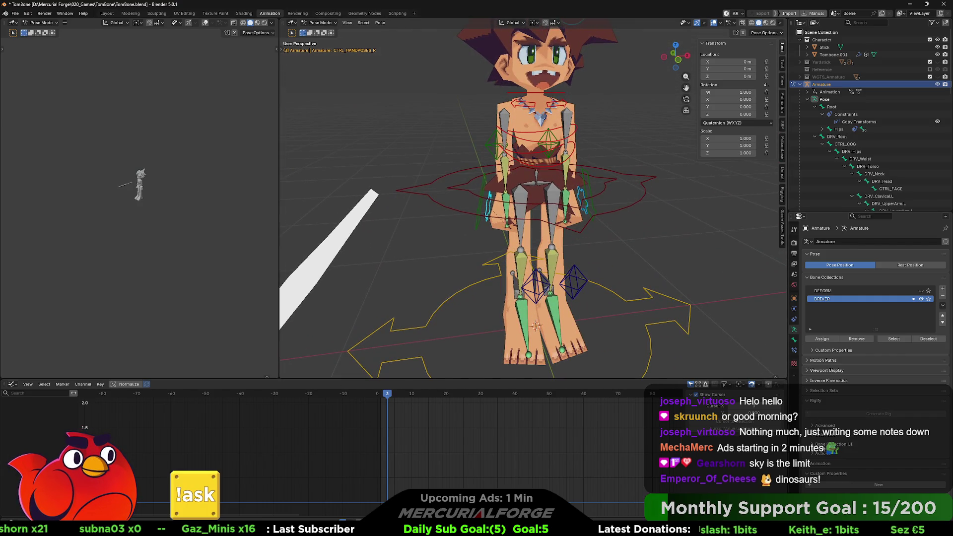
left_click(794, 339)
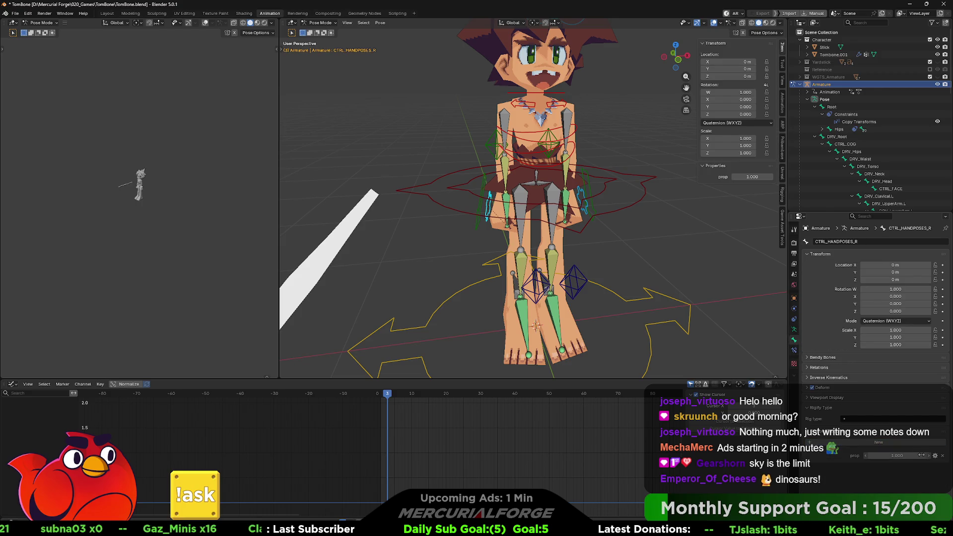
Make the prop property an Integer named HandPose_Right with a maximum of 10
left_click(935, 456)
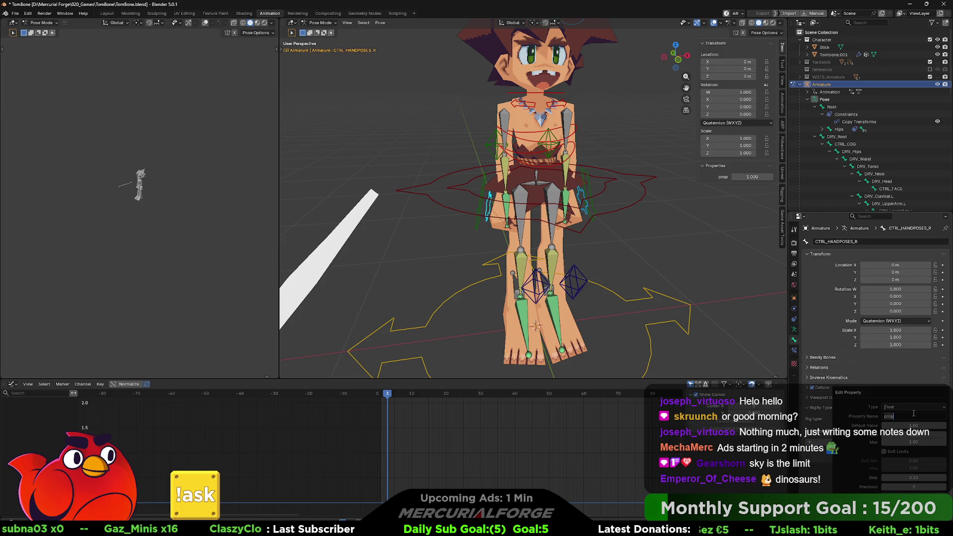
type("HandPose_Right")
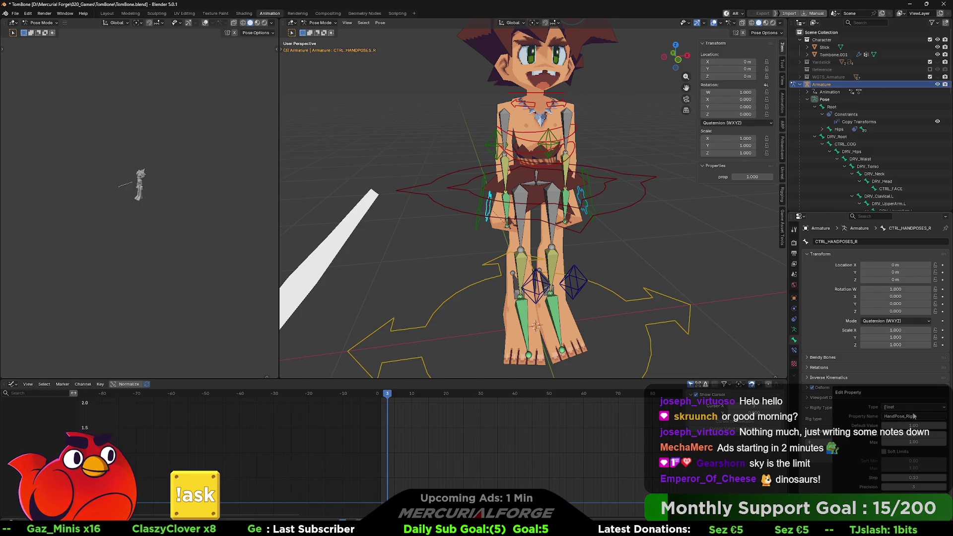
left_click(913, 407)
left_click(914, 425)
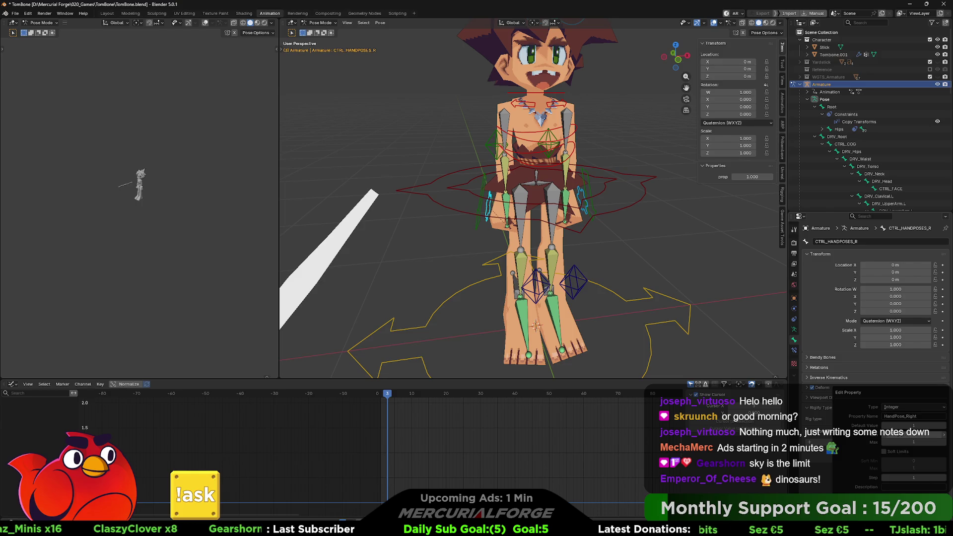
left_click(915, 442)
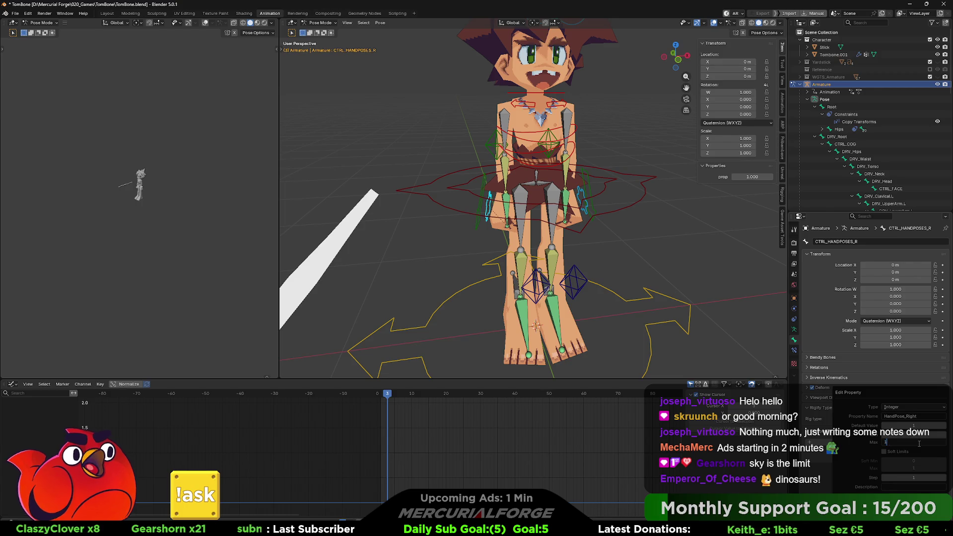
type("10")
key("Return")
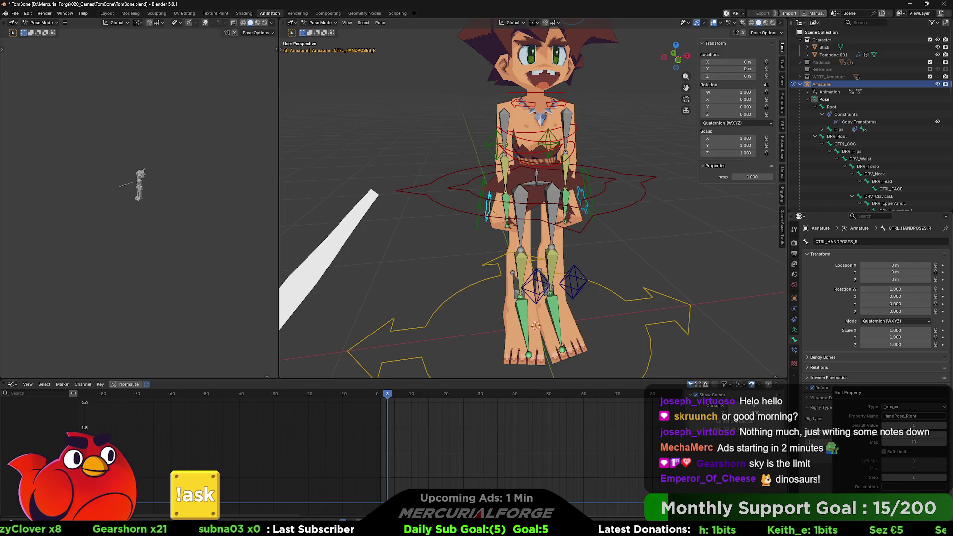
key("Return")
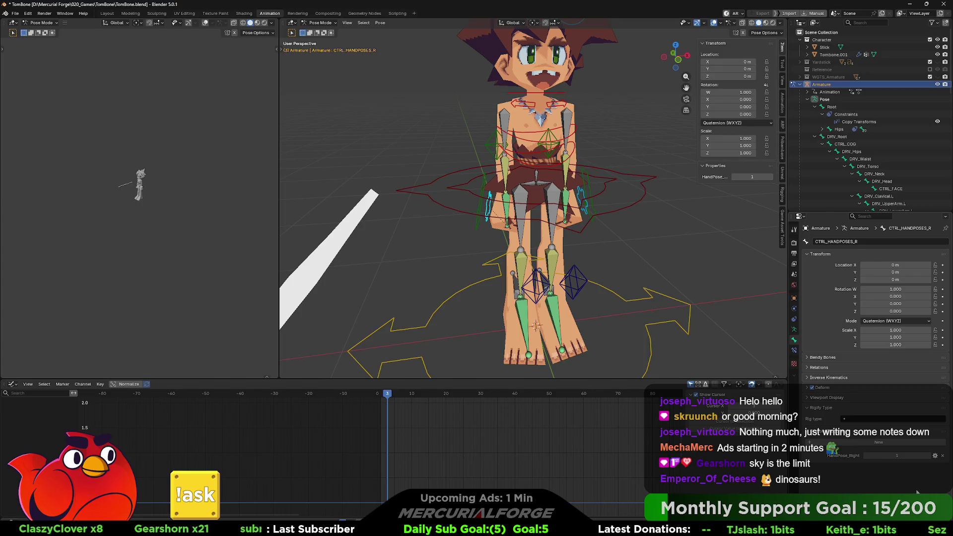
mouse_move(604, 266)
middle_mouse_down()
mouse_move(718, 265)
mouse_move(607, 270)
mouse_move(602, 256)
mouse_move(648, 262)
mouse_move(570, 269)
mouse_move(623, 264)
middle_mouse_up()
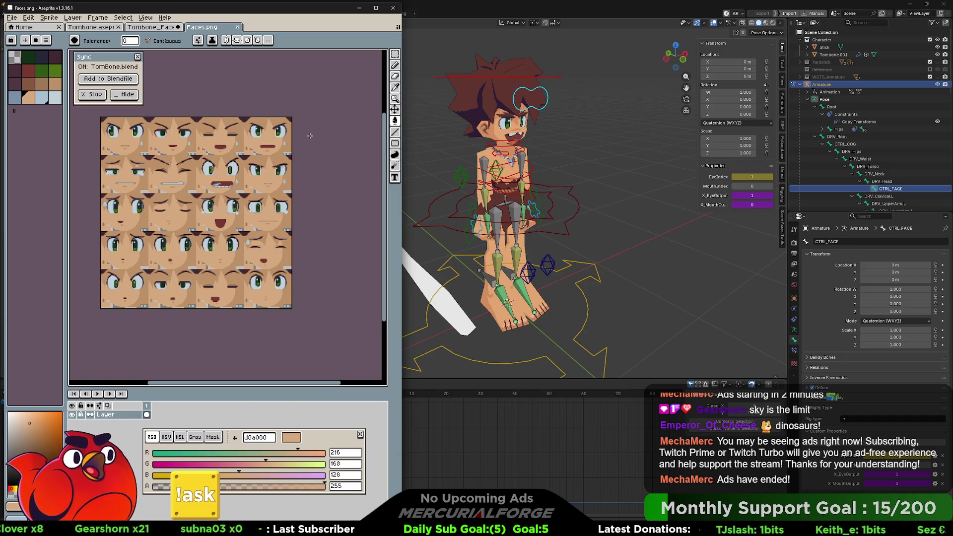
Launch the Windows Calculator, compute four times five, clear it and work out 80
key("super")
type("calculator")
key("Return")
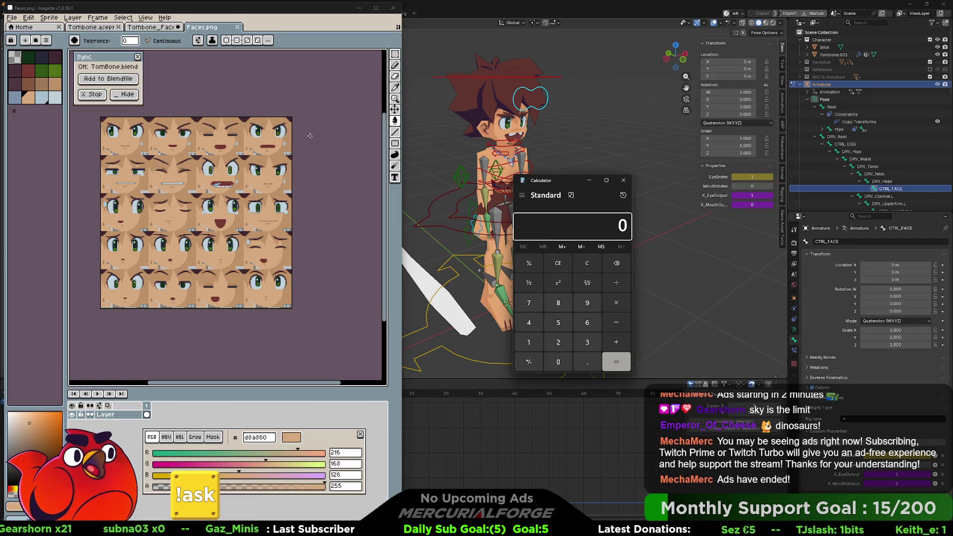
type("4*5")
key("Return")
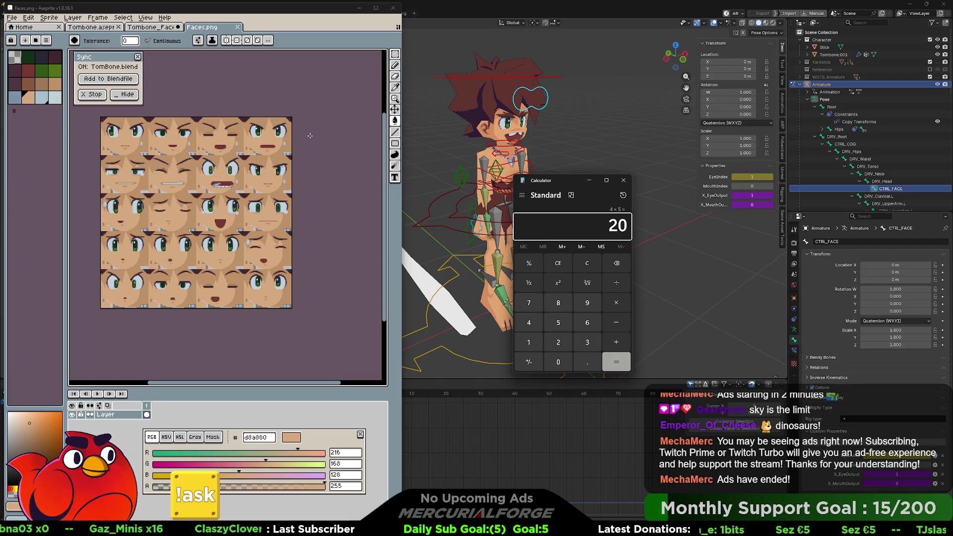
key("Escape")
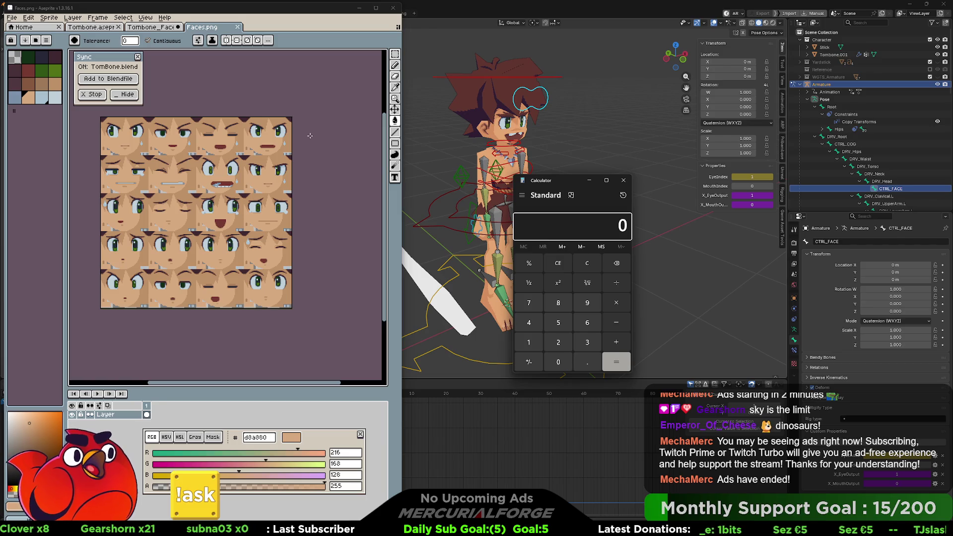
type("80")
key("Return")
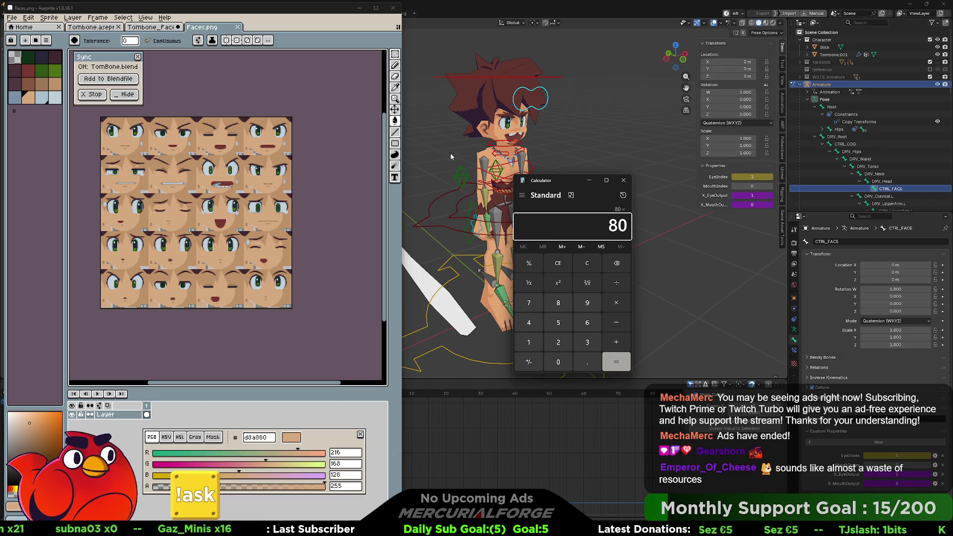
Delete the EyeIndex keyframe on CTRL_FACE and reset EyeIndex to its default value
left_click(699, 281)
scroll(430, 440, "down", 1)
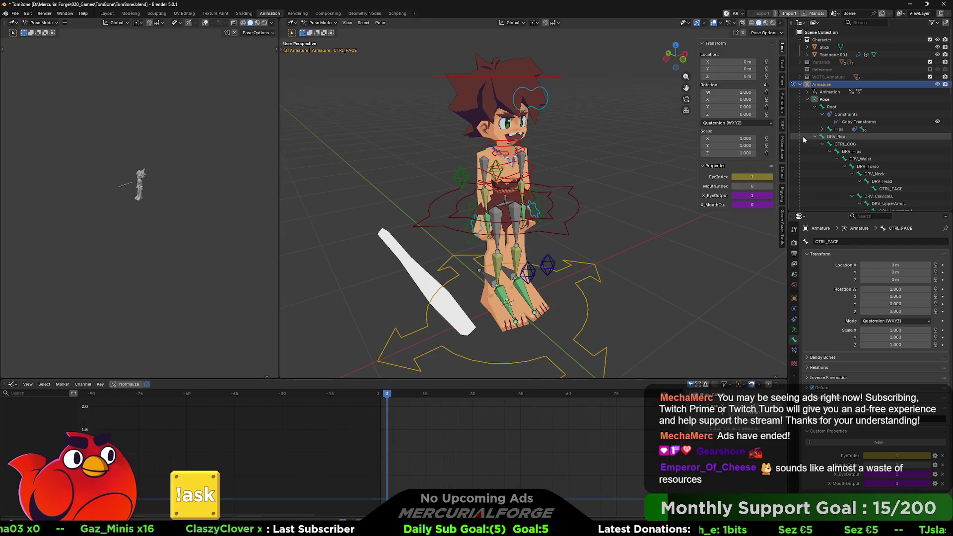
right_click(755, 176)
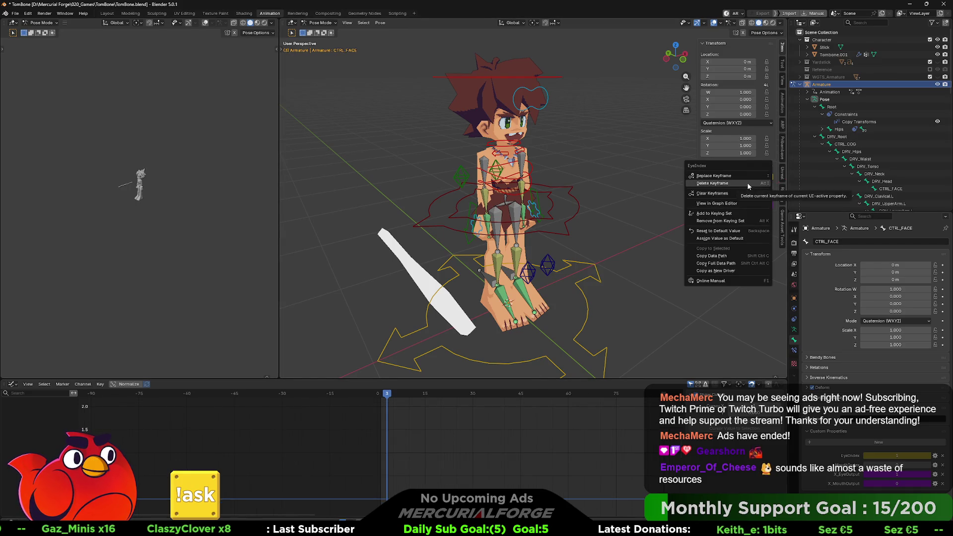
left_click(746, 182)
right_click(750, 178)
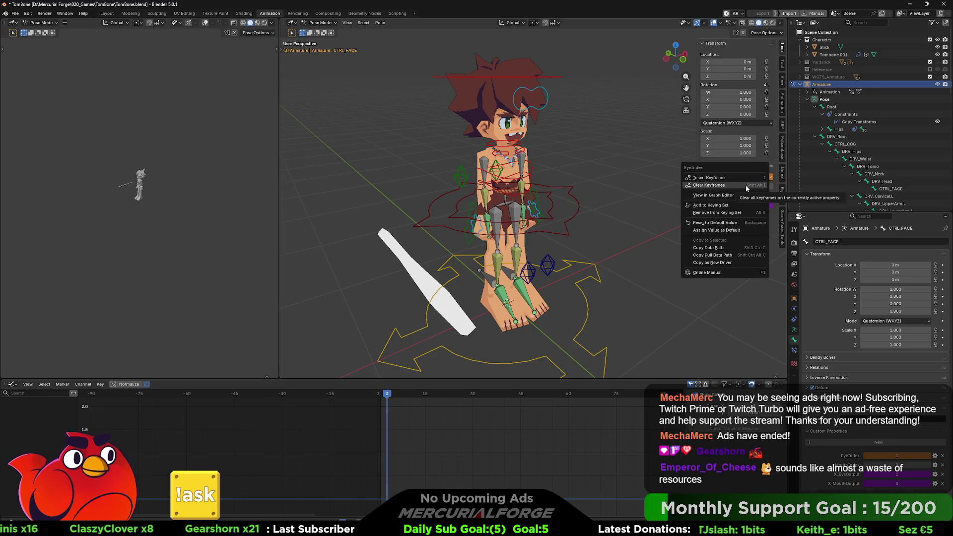
left_click(703, 222)
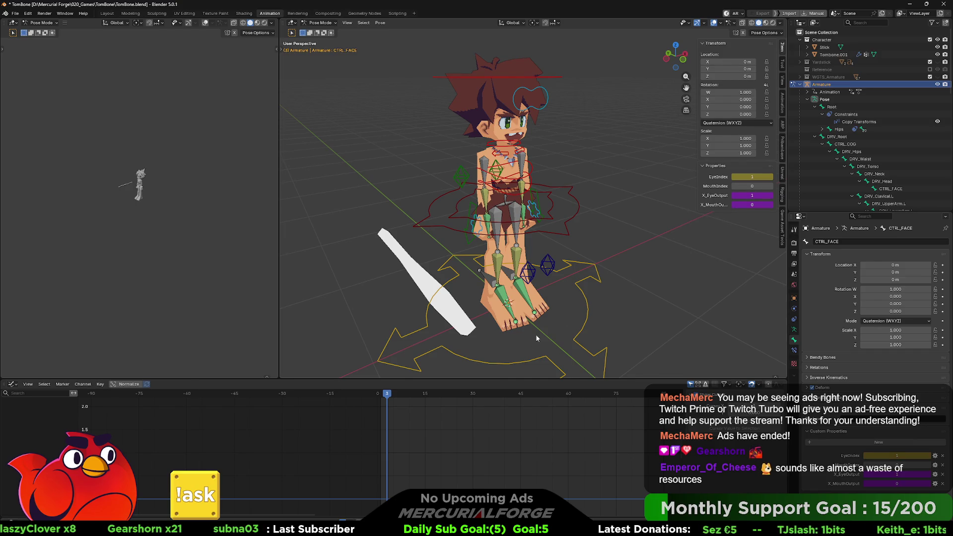
scroll(489, 443, "down", 10)
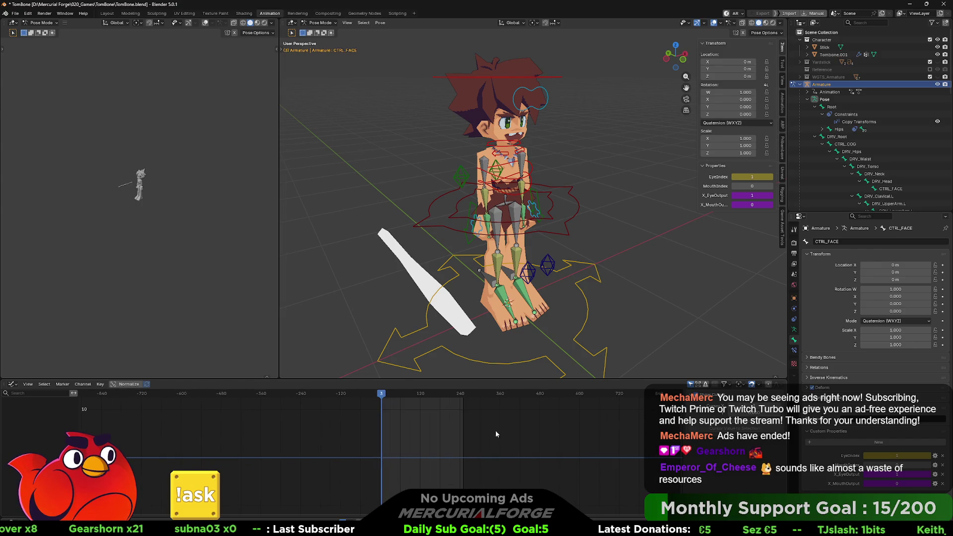
Select the CTRL_FACE bone and clear all its keyframes so EyeIndex is unkeyed
left_click(549, 89)
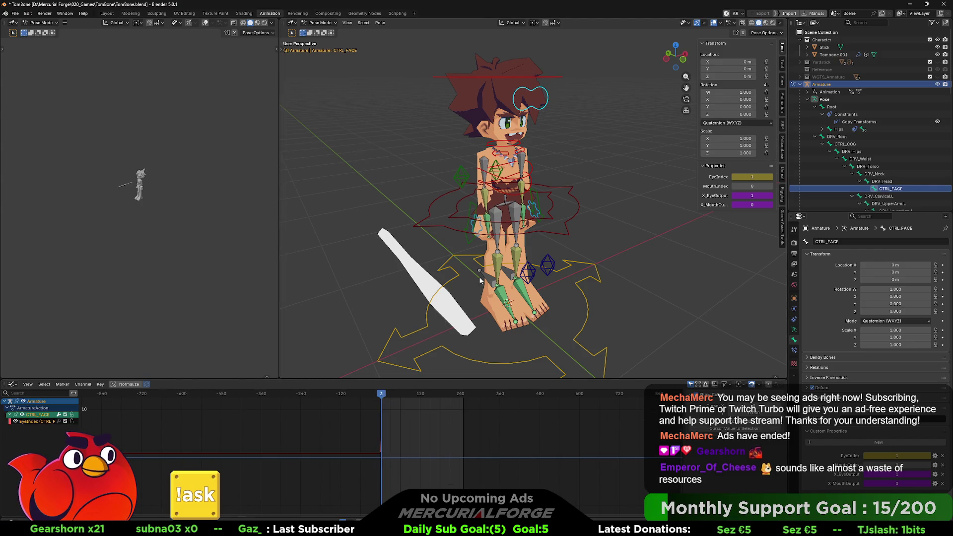
scroll(321, 408, "down", 5)
key("Delete")
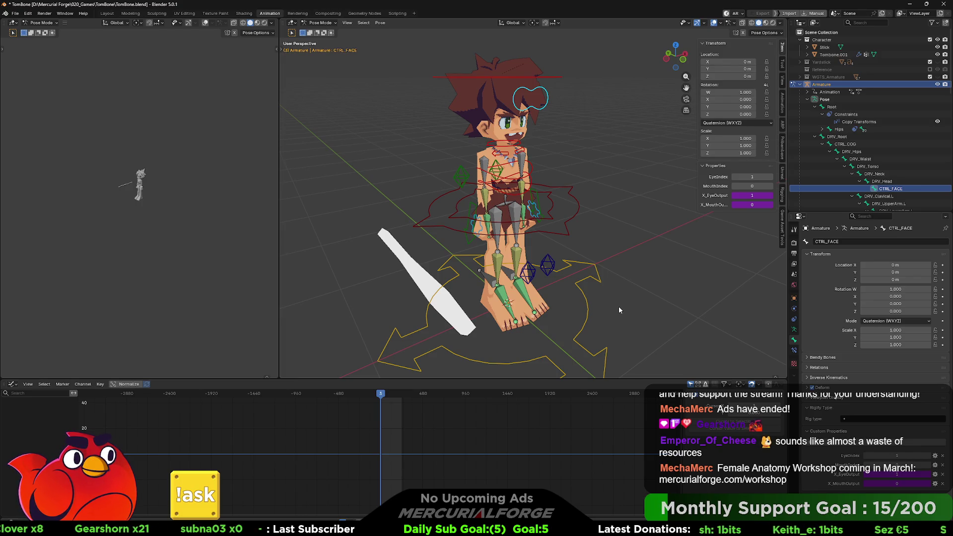
key("alt+Tab")
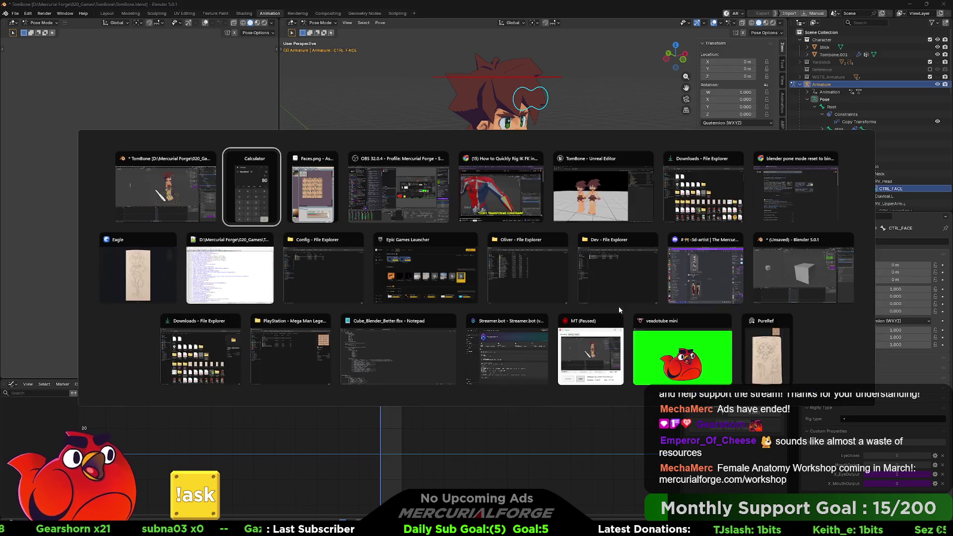
Switch to Unreal Editor and open M_Character from the developer folder, framing its node graph
key("alt+Tab")
key("alt+Tab")
key("alt+Tab")
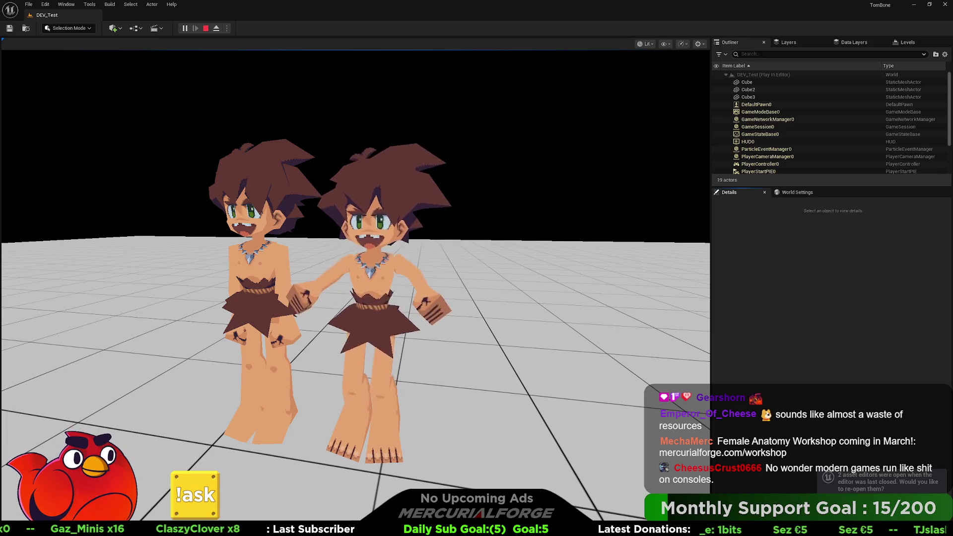
key("ctrl+space")
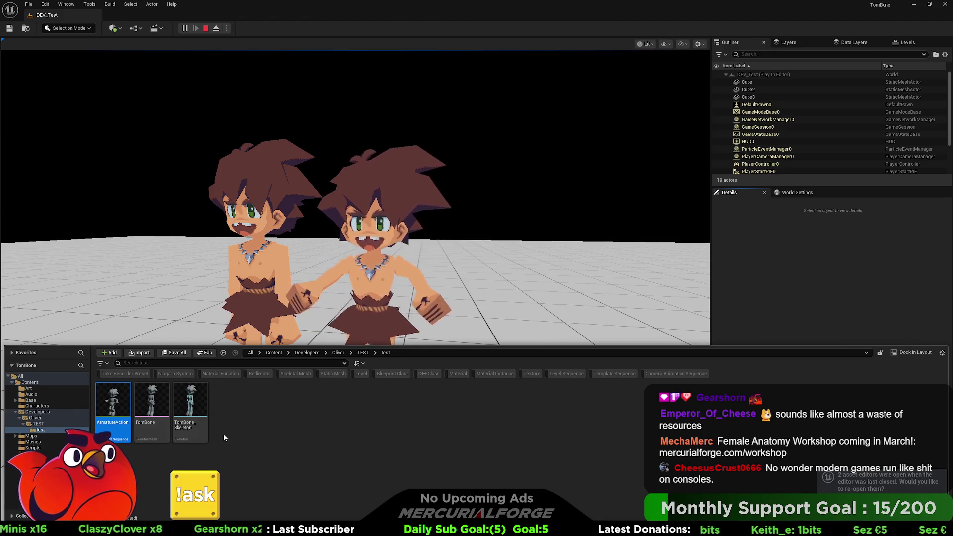
left_click(35, 418)
double_click(156, 402)
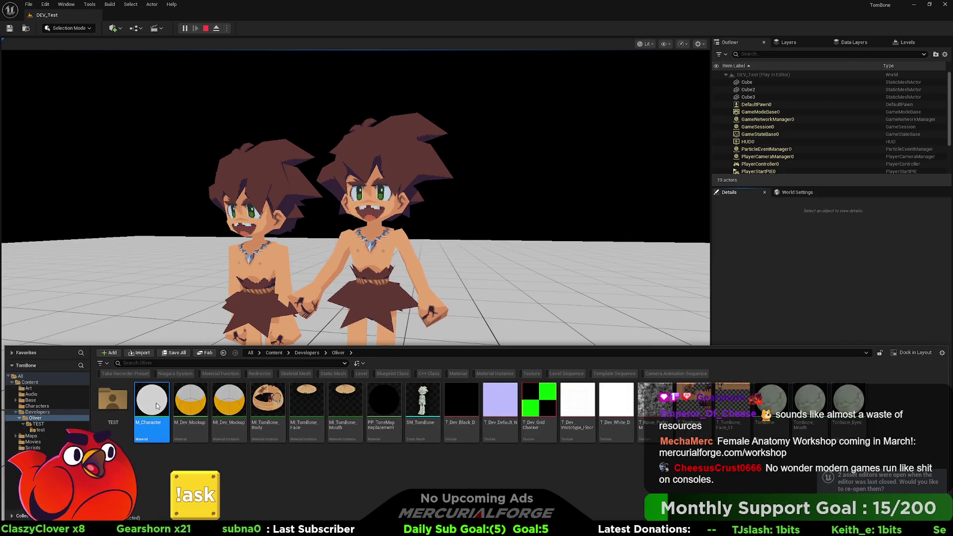
scroll(521, 337, "down", 3)
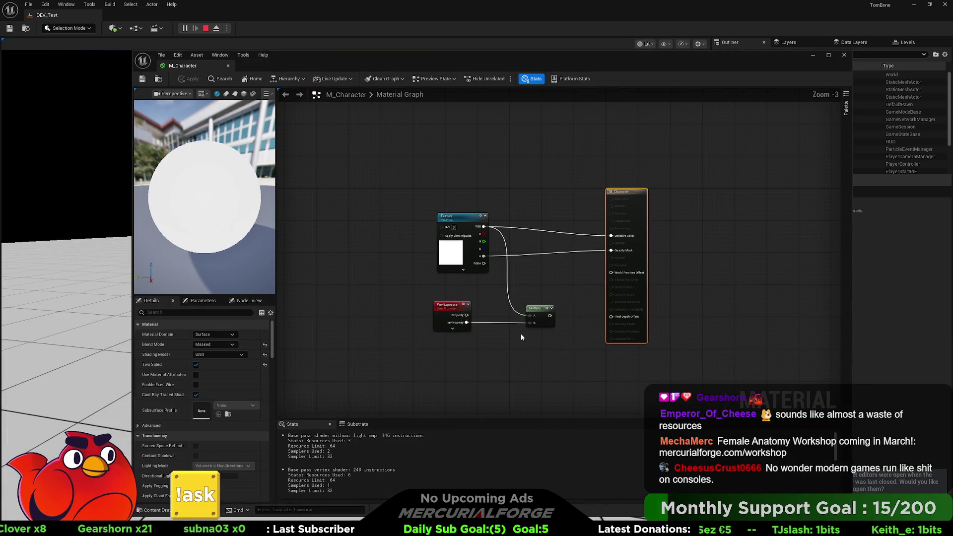
right_click_drag(522, 338, 500, 308)
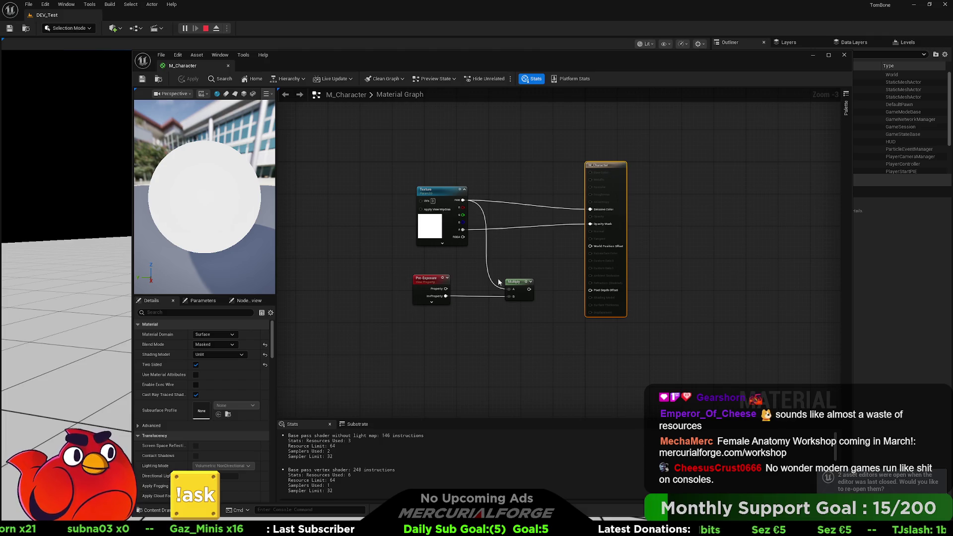
right_click_drag(393, 291, 505, 277)
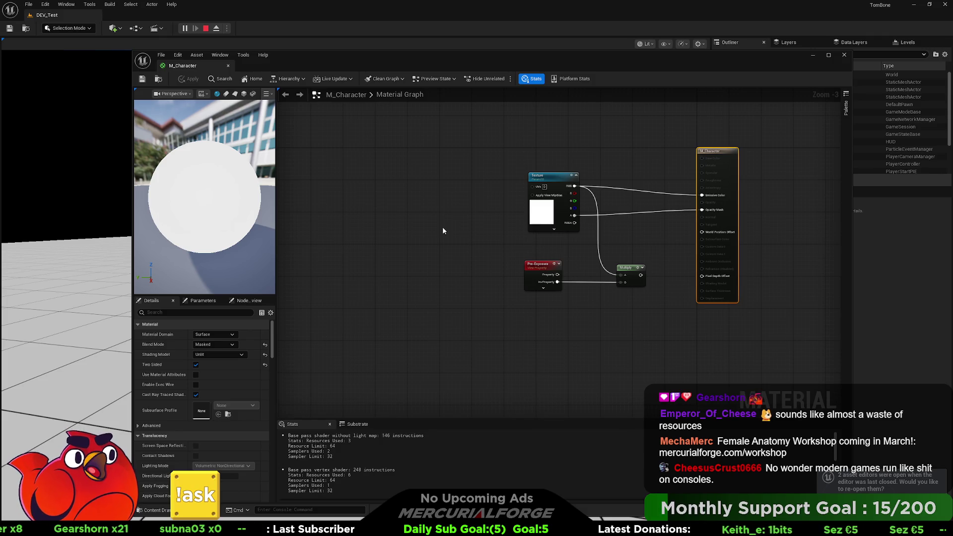
Leave the M_Character material unlit and masked and bring up the window switcher
key("alt+Tab")
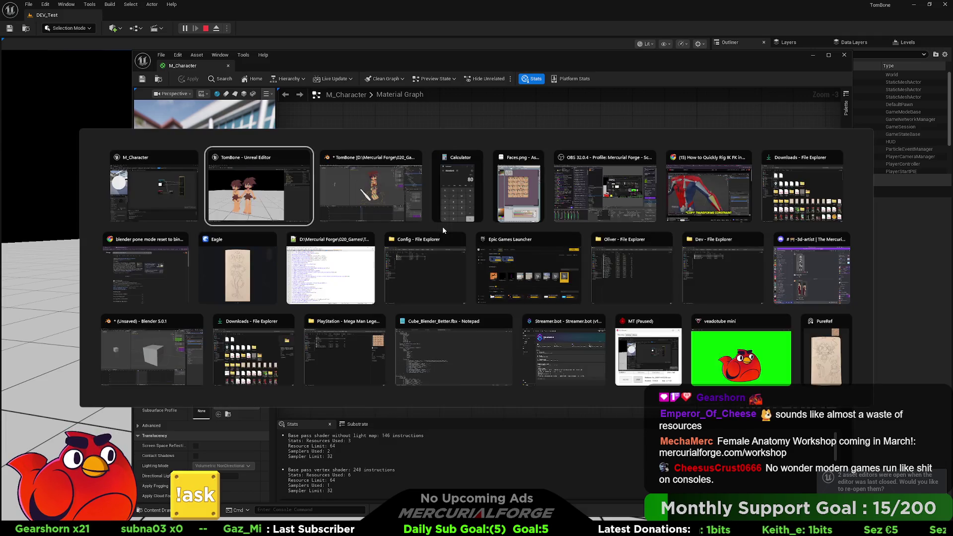
Switch to Faces.png in Aseprite and shrink its canvas height to 126 pixels
key("Tab")
key("Tab")
key("Tab")
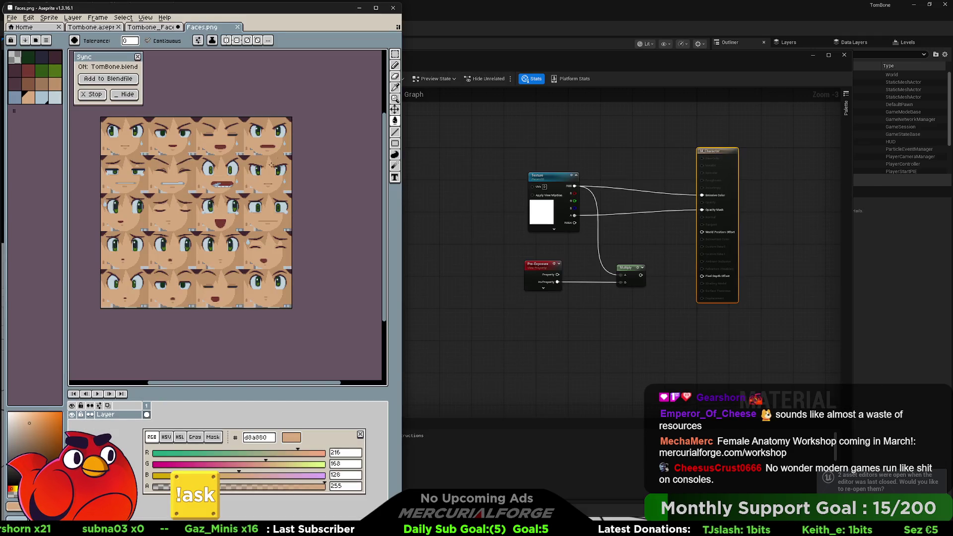
key("ctrl+alt+c")
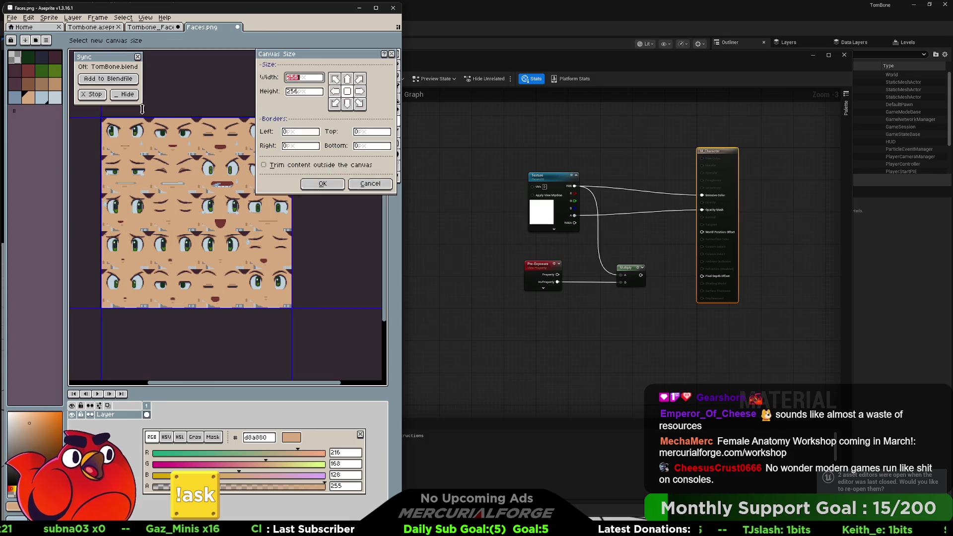
mouse_move(213, 308)
left_mouse_down()
mouse_move(230, 192)
mouse_move(225, 212)
left_mouse_up()
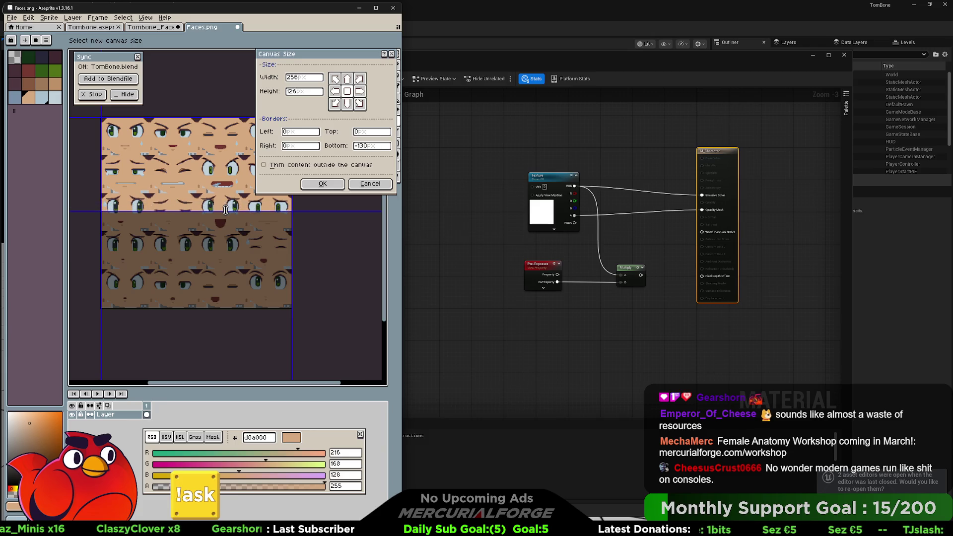